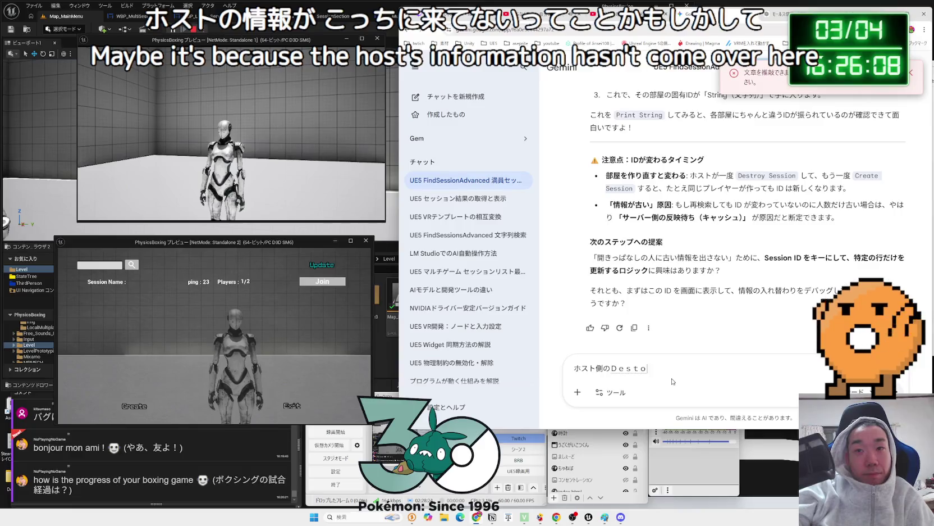
# Step: Ask Gemini whether the host's DestroySession fails to reach the client, leaving stale server-side data
pyautogui.write('ssio')
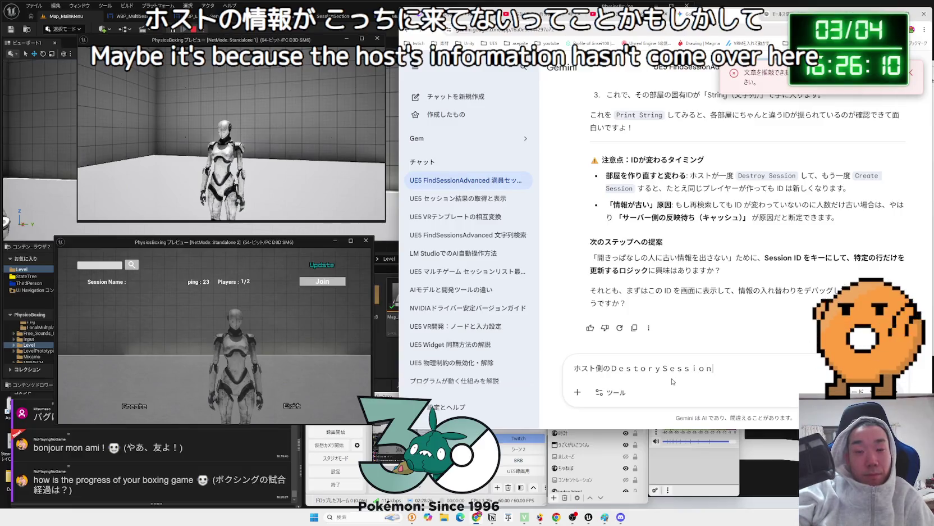
pyautogui.write('gくら')
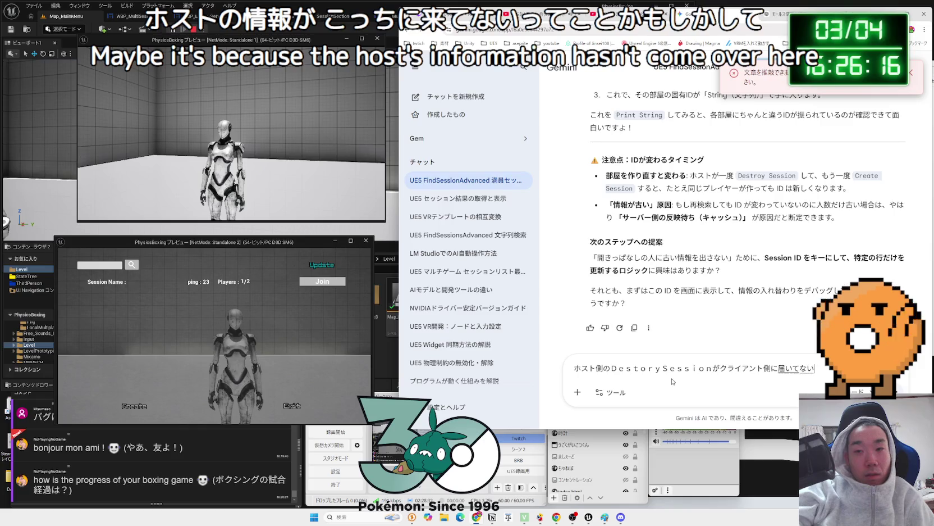
pyautogui.write('の')
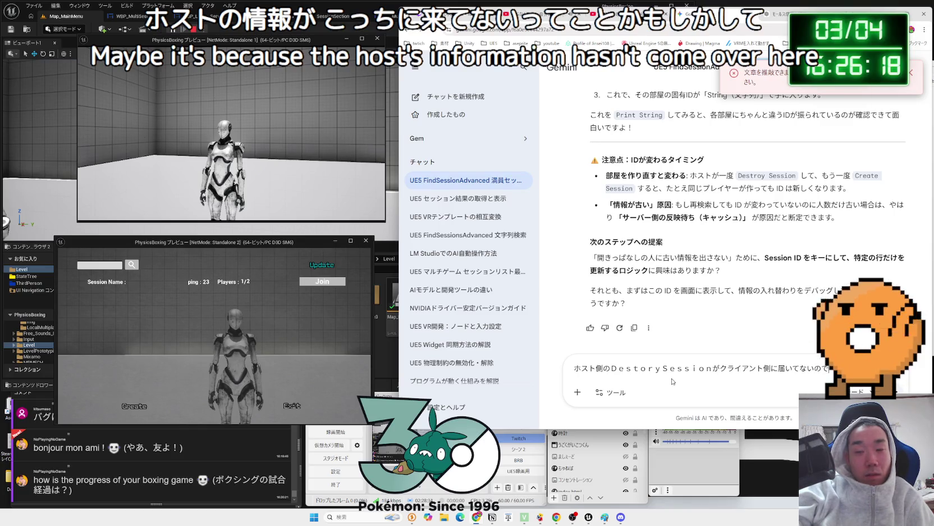
pyautogui.write('で')
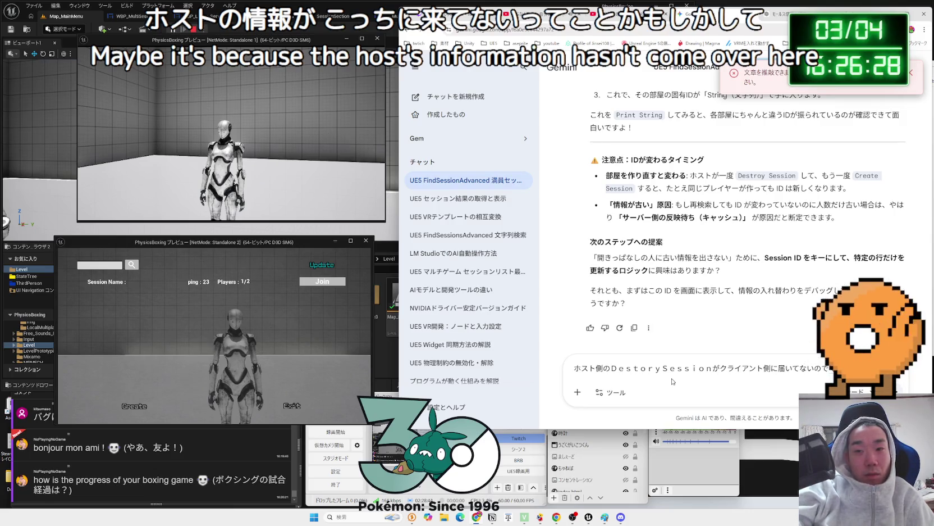
pyautogui.write('いくらＤｅ')
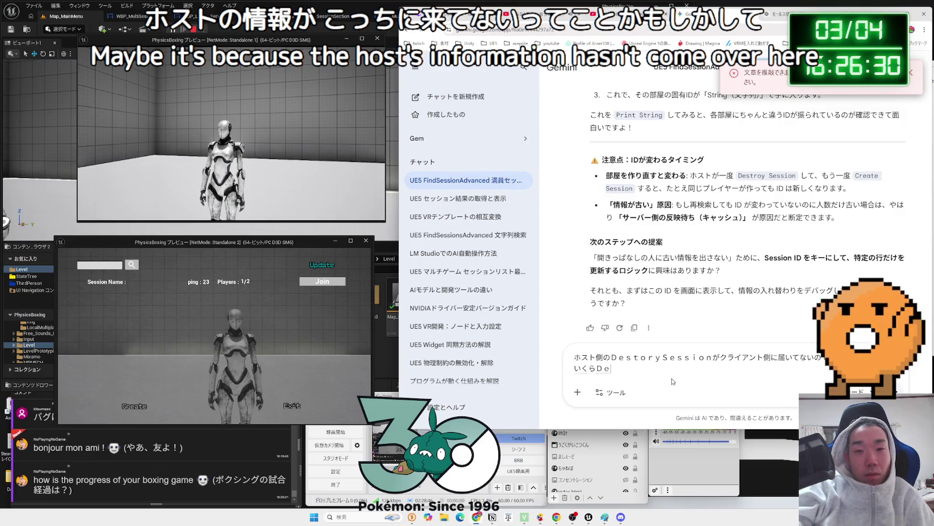
pyautogui.write('ｓｔ')
pyautogui.write('roy')
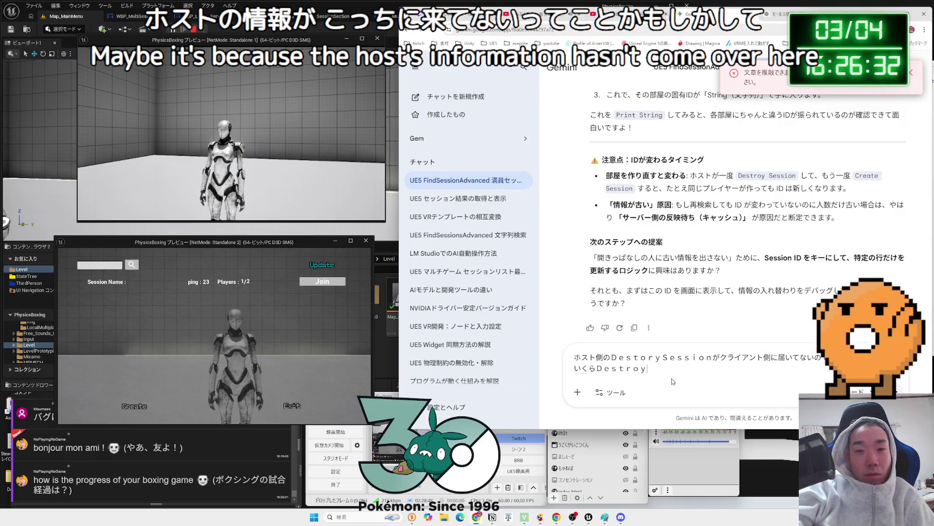
pyautogui.write('してもほ')
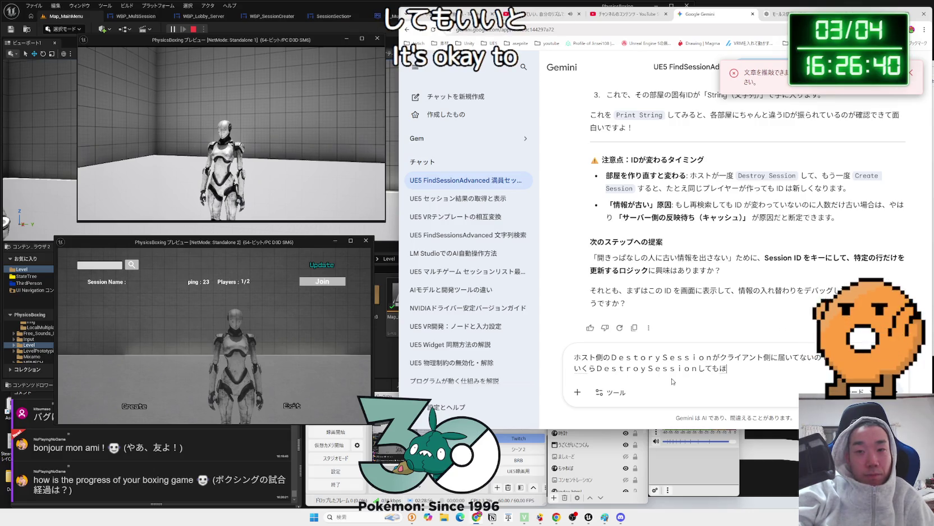
pyautogui.press('BackSpace')
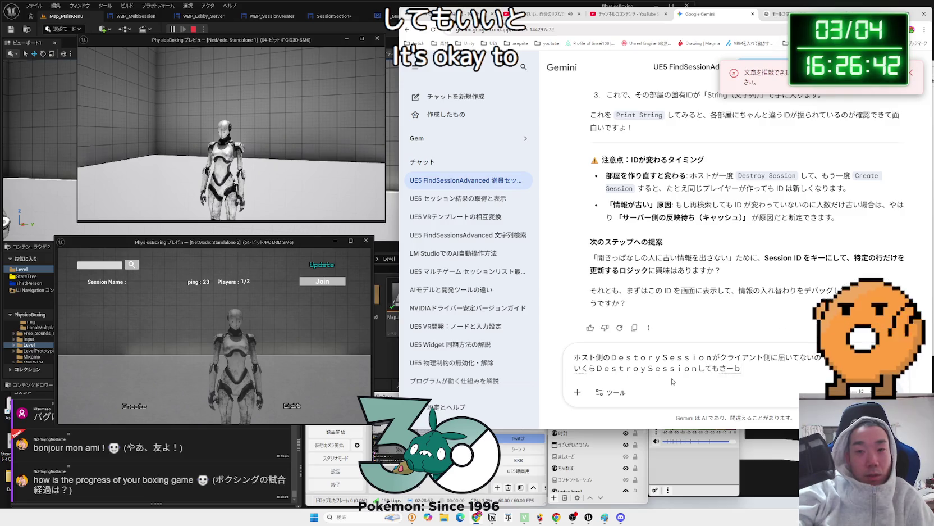
pyautogui.press('space')
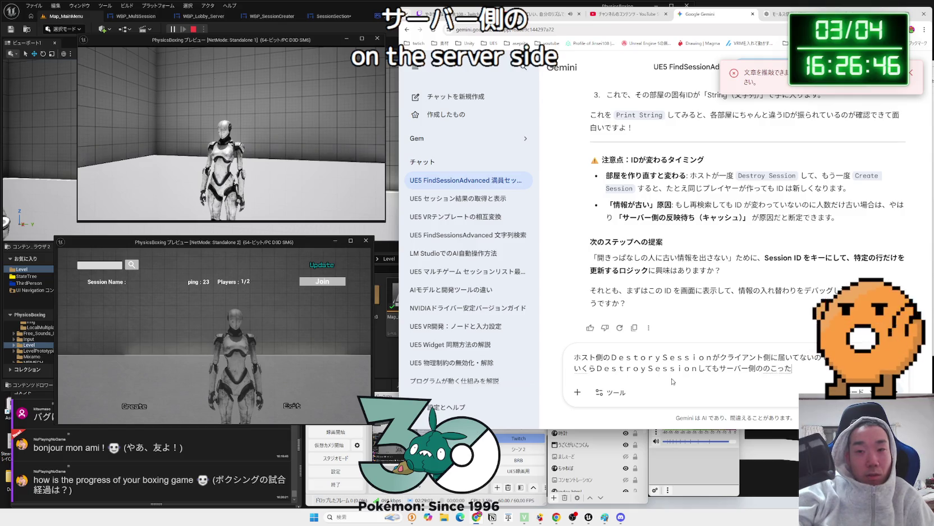
pyautogui.press('space')
pyautogui.write('daga')
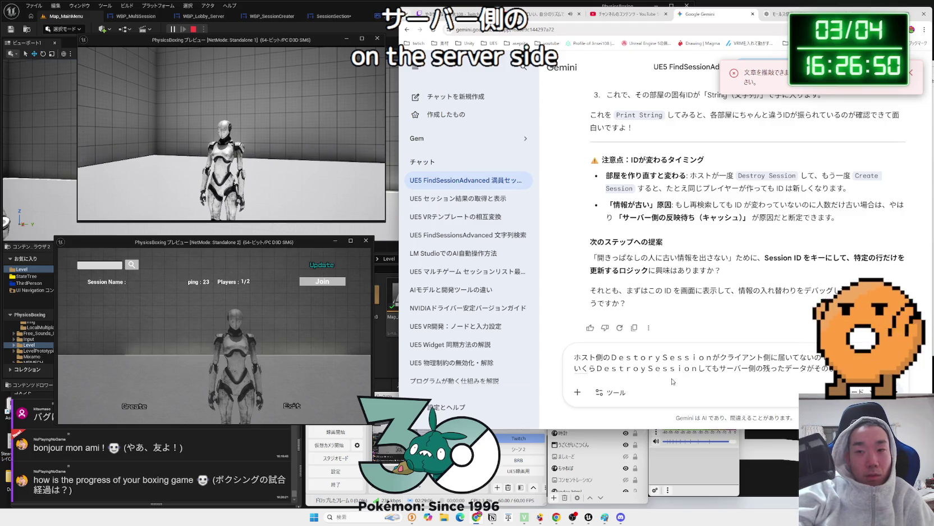
pyautogui.write('teir')
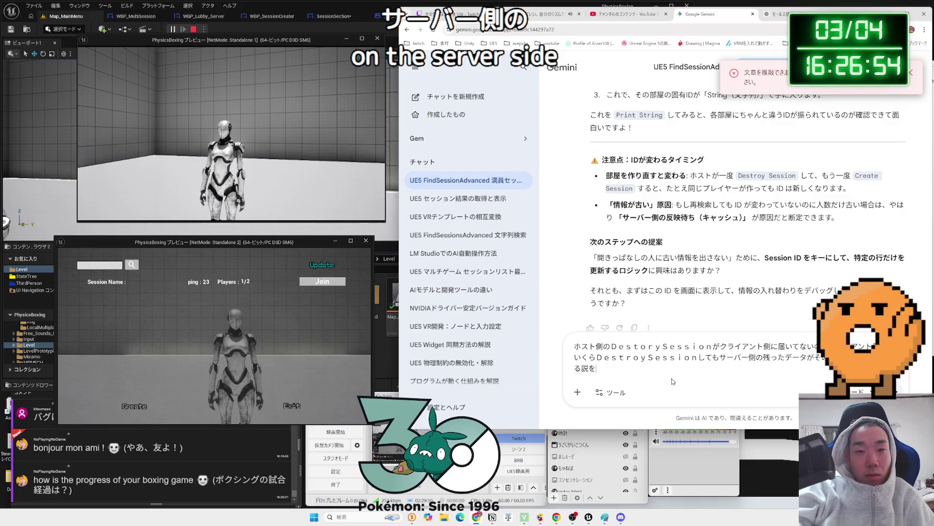
pyautogui.press('Return')
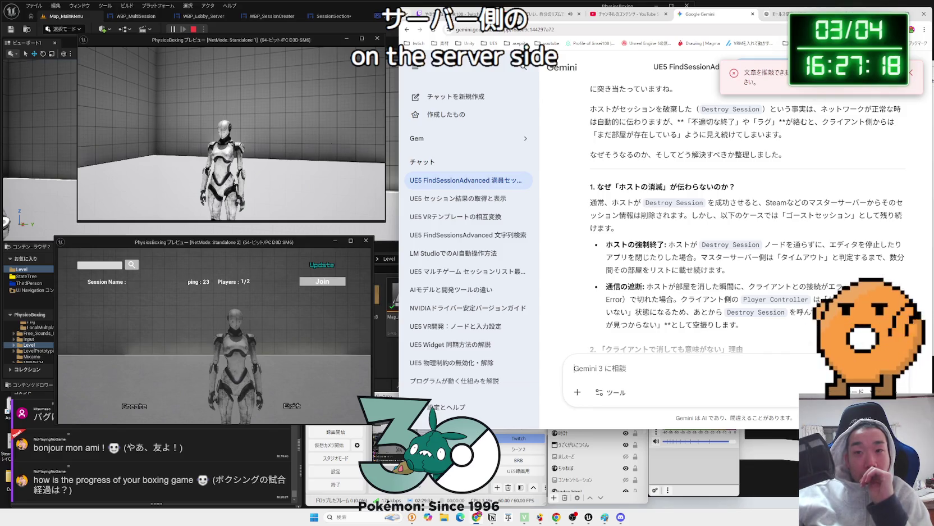
# Step: Read Gemini's ghost-session explanation, highlighting the 通信の遮断 paragraph and the second section heading
pyautogui.scroll(-2, 747, 225)
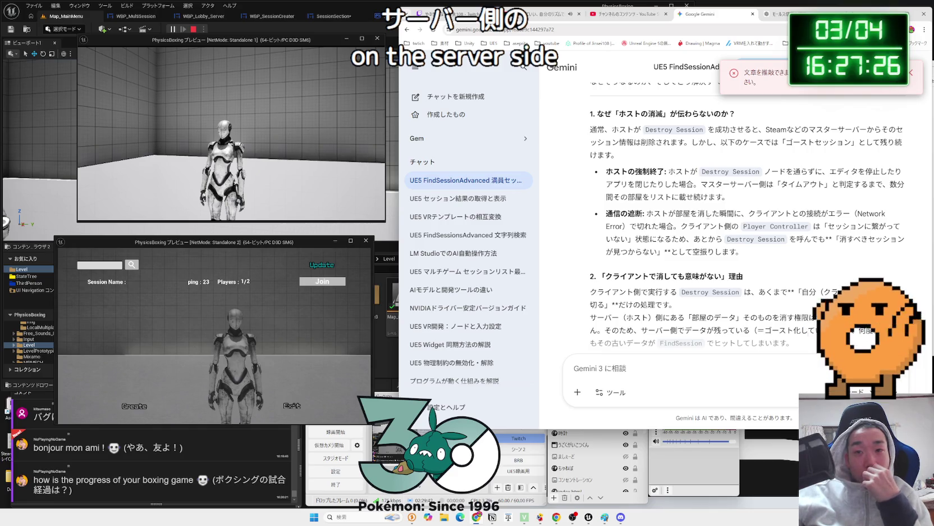
pyautogui.moveTo(739, 251); pyautogui.dragTo(606, 213)
pyautogui.click(606, 214)
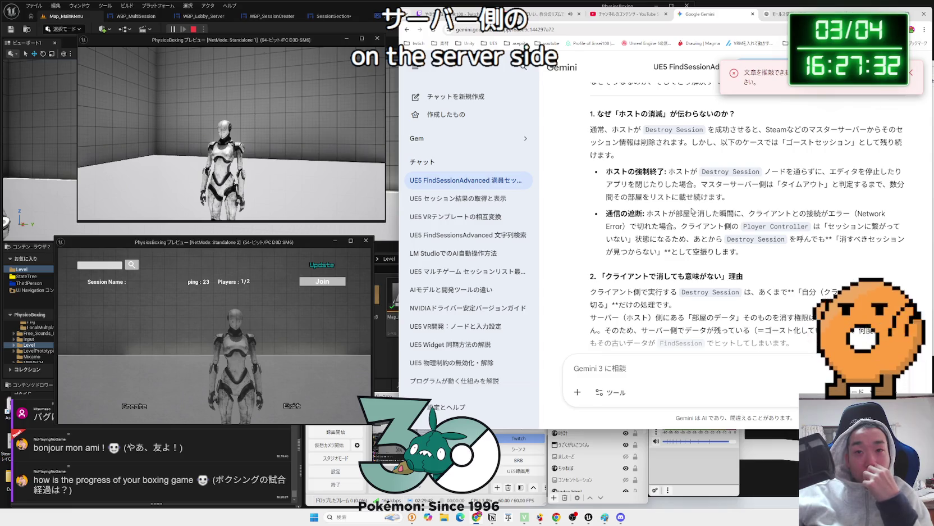
pyautogui.scroll(-1, 692, 208)
pyautogui.moveTo(709, 203); pyautogui.dragTo(605, 204)
pyautogui.moveTo(606, 204); pyautogui.dragTo(755, 207)
pyautogui.click(756, 204)
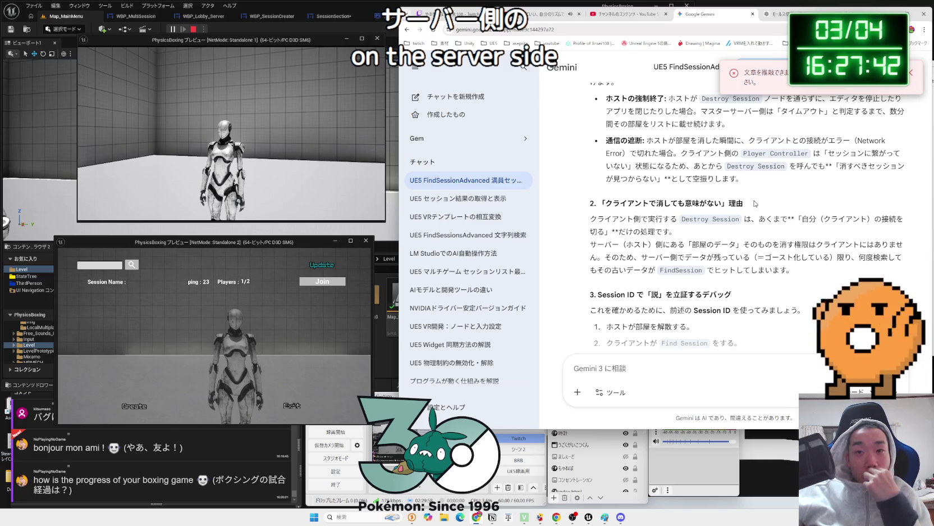
# Step: Scroll on to the Session ID debugging plan, then ask the running game to exit
pyautogui.scroll(-2, 755, 203)
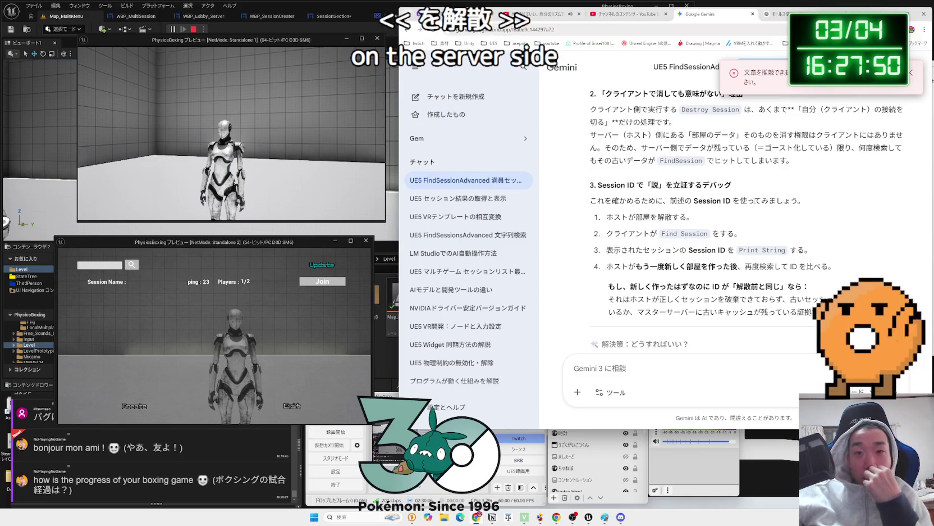
pyautogui.scroll(-1, 755, 201)
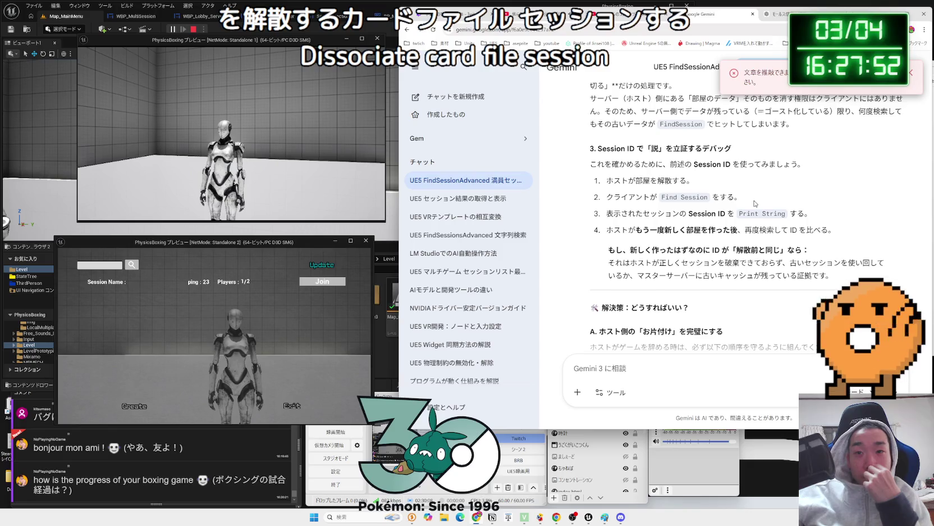
pyautogui.click(289, 404)
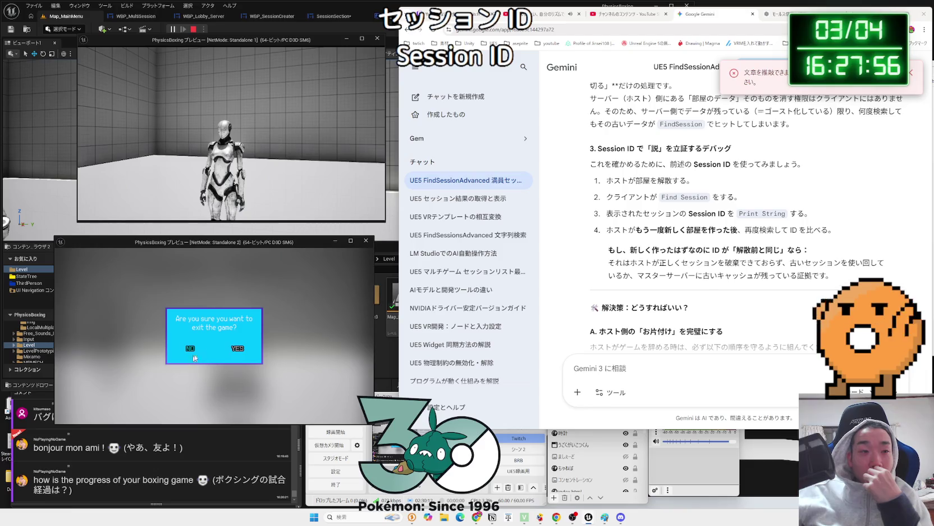
# Step: Confirm quitting the game preview and return to the editor's blueprint tabs
pyautogui.click(237, 348)
pyautogui.click(332, 16)
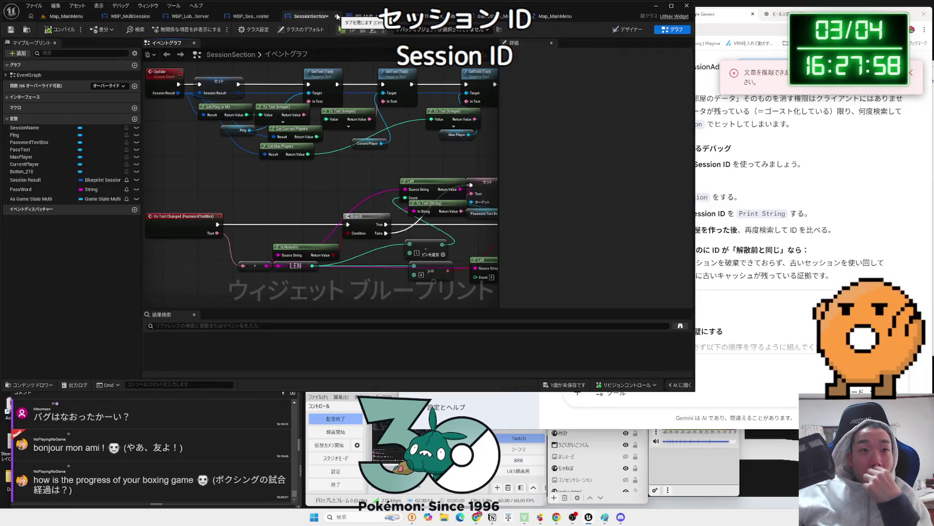
pyautogui.click(370, 18)
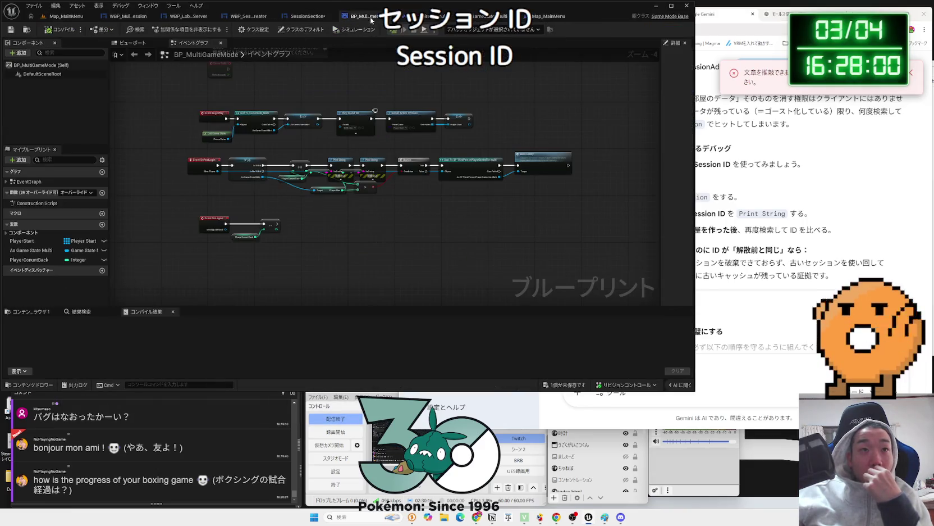
# Step: Show the WBP_MultiSession event graph, centred on the FindSessionsAdvanced For Each Loop
pyautogui.click(130, 17)
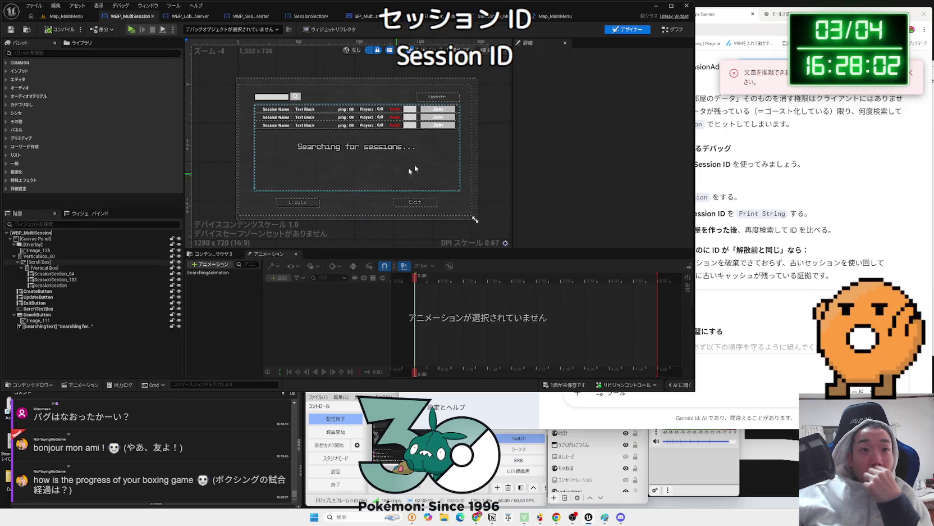
pyautogui.click(668, 30)
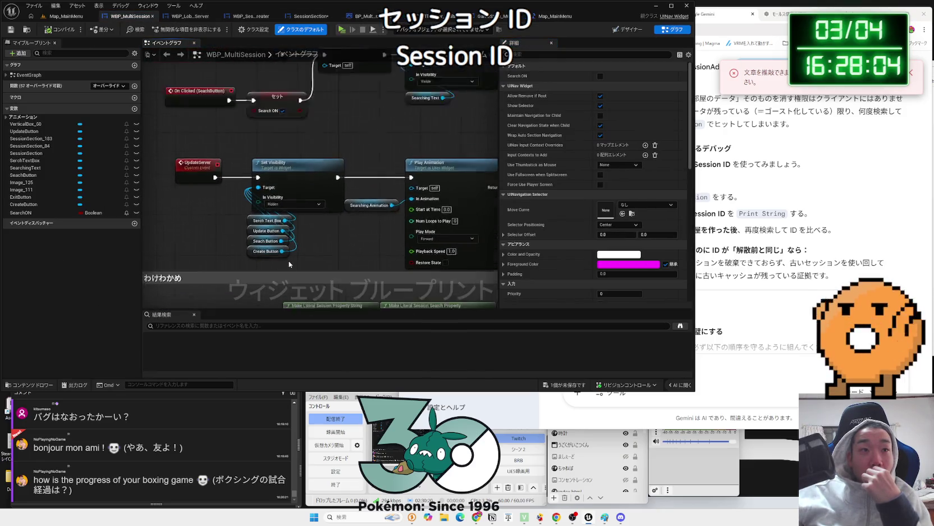
pyautogui.scroll(2, 282, 243)
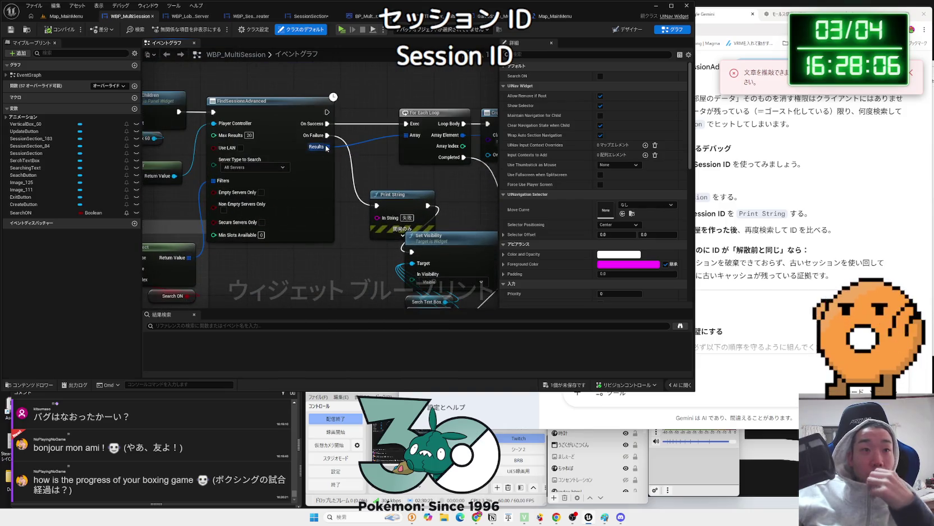
pyautogui.moveTo(220, 162)
pyautogui.mouseDown()
pyautogui.moveTo(169, 134)
pyautogui.moveTo(258, 181)
pyautogui.moveTo(316, 194)
pyautogui.mouseUp()
pyautogui.write('fin')
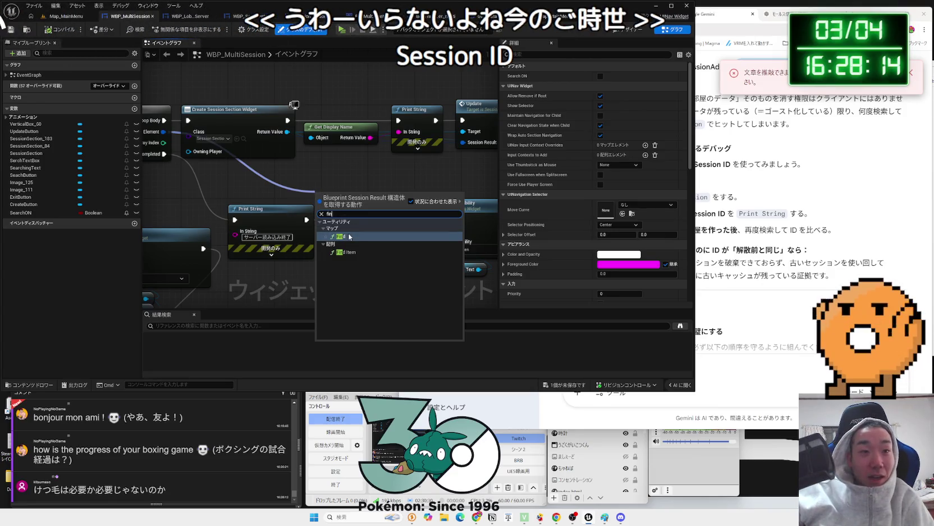
pyautogui.moveTo(163, 131); pyautogui.dragTo(287, 174)
pyautogui.write('session')
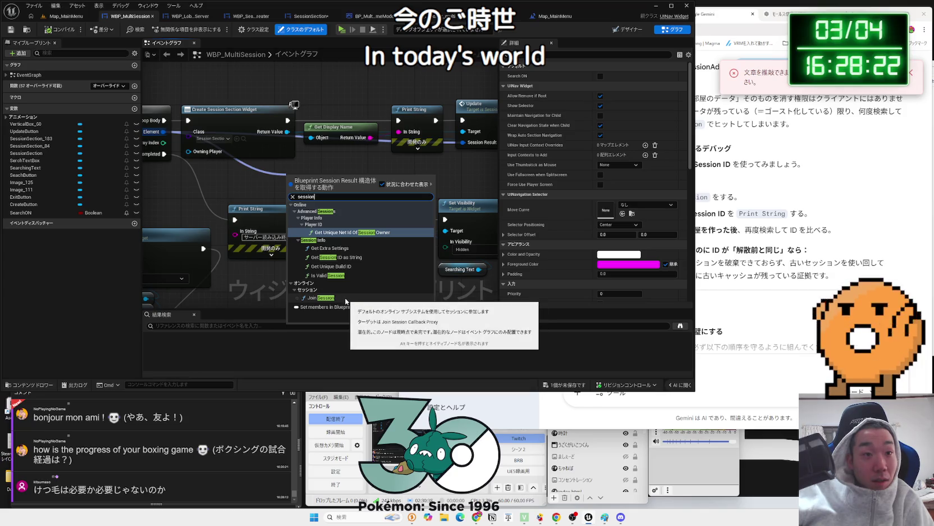
pyautogui.click(323, 298)
pyautogui.moveTo(325, 182); pyautogui.dragTo(348, 170)
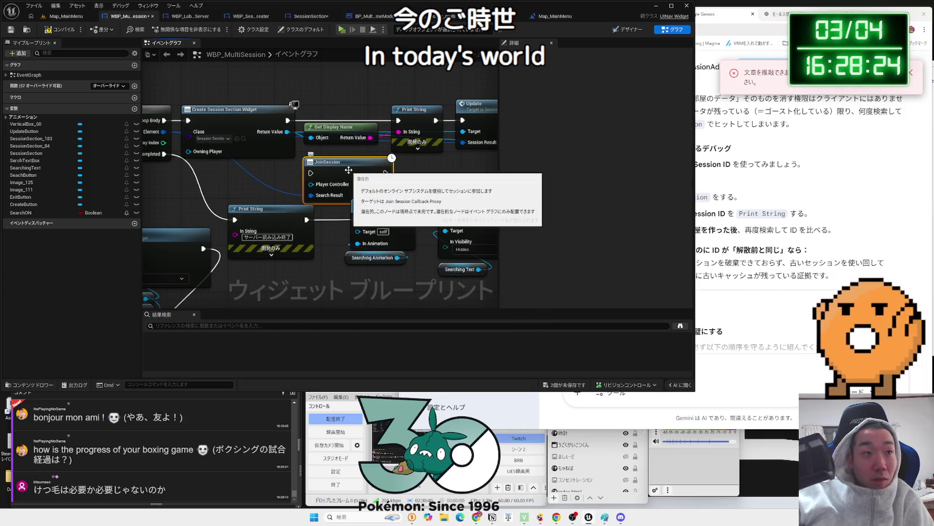
pyautogui.press('Delete')
pyautogui.moveTo(163, 131); pyautogui.dragTo(311, 178)
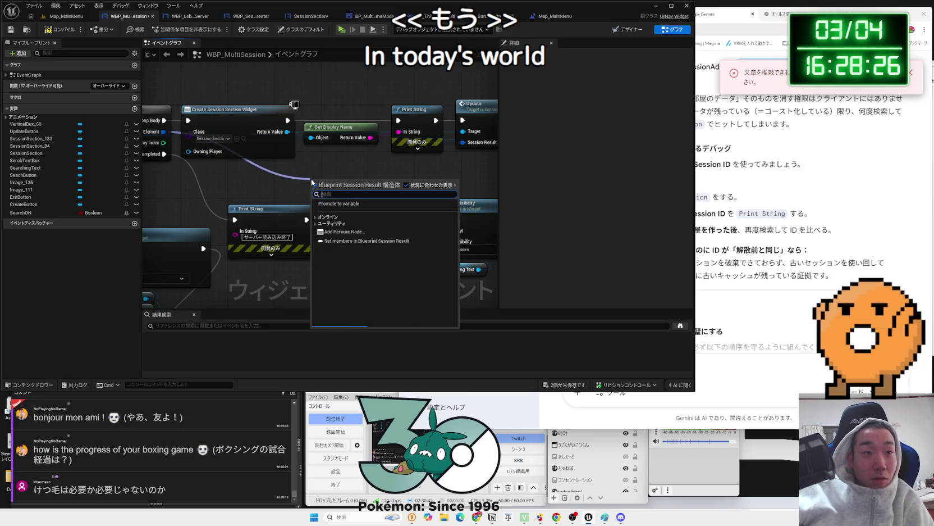
pyautogui.write('session')
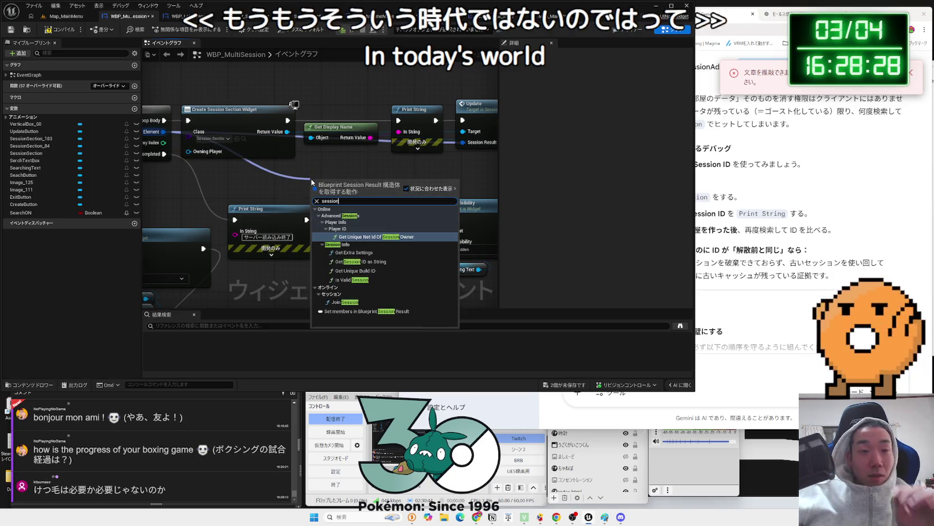
pyautogui.click(248, 169)
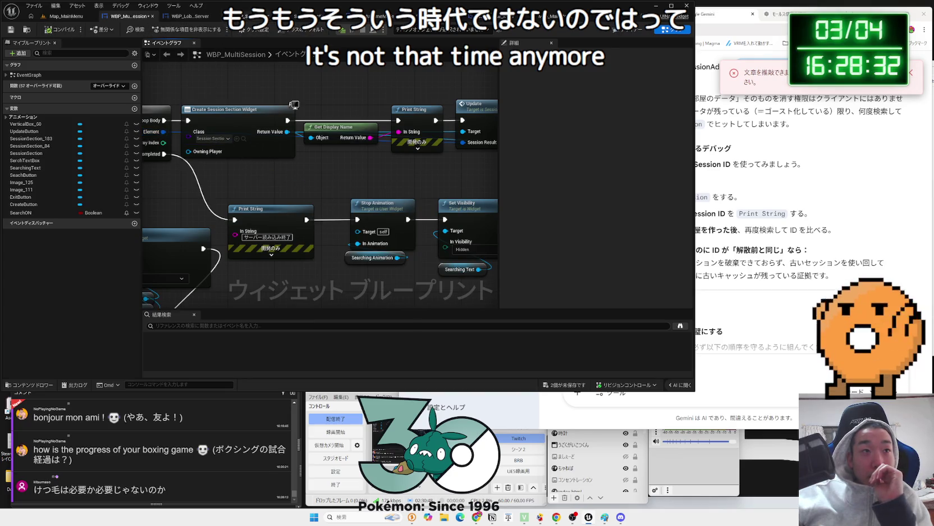
pyautogui.click(281, 16)
# Step: Switch across the blueprint tabs to the SessionSection widget event graph
pyautogui.click(360, 16)
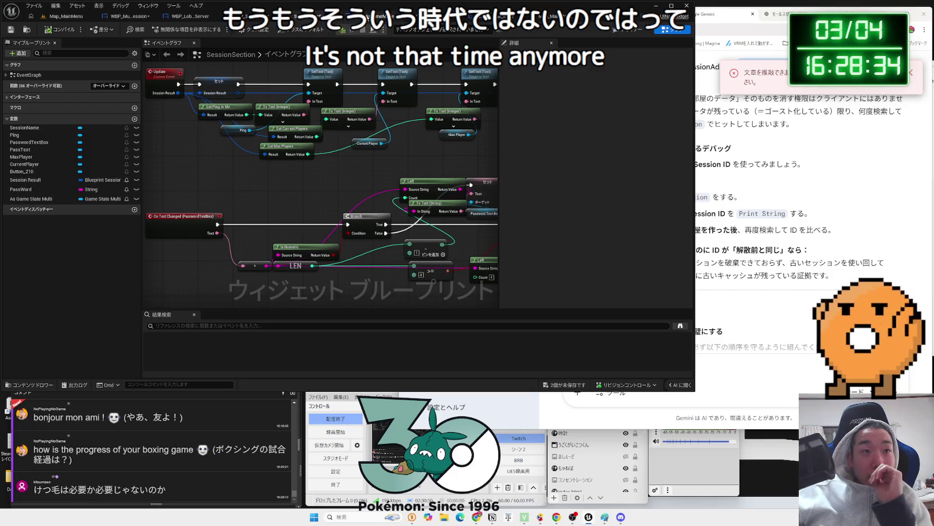
pyautogui.click(368, 17)
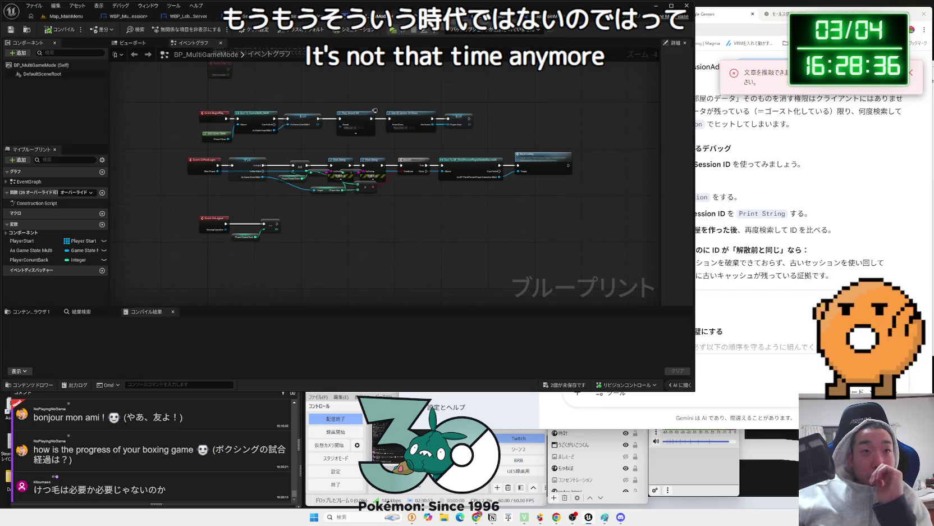
pyautogui.click(485, 17)
pyautogui.click(471, 17)
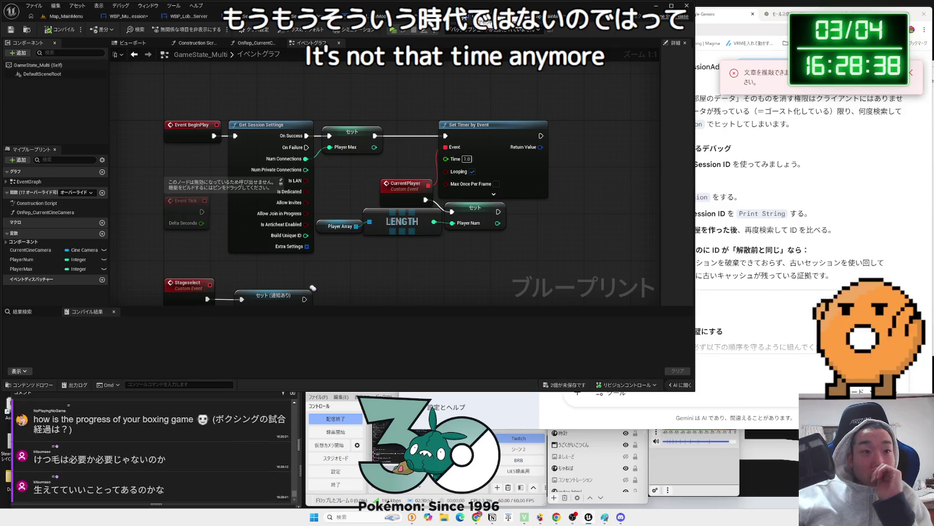
pyautogui.click(486, 16)
pyautogui.click(562, 17)
pyautogui.click(664, 17)
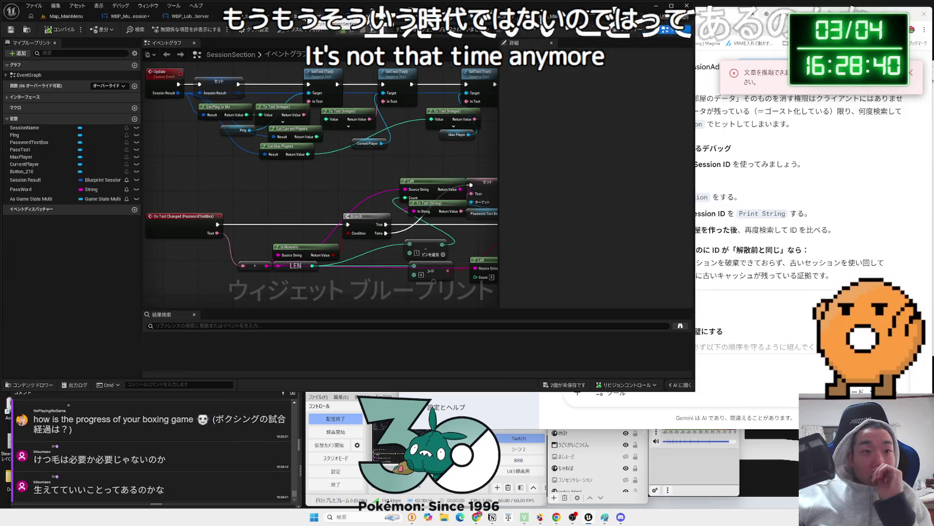
pyautogui.scroll(-3, 309, 173)
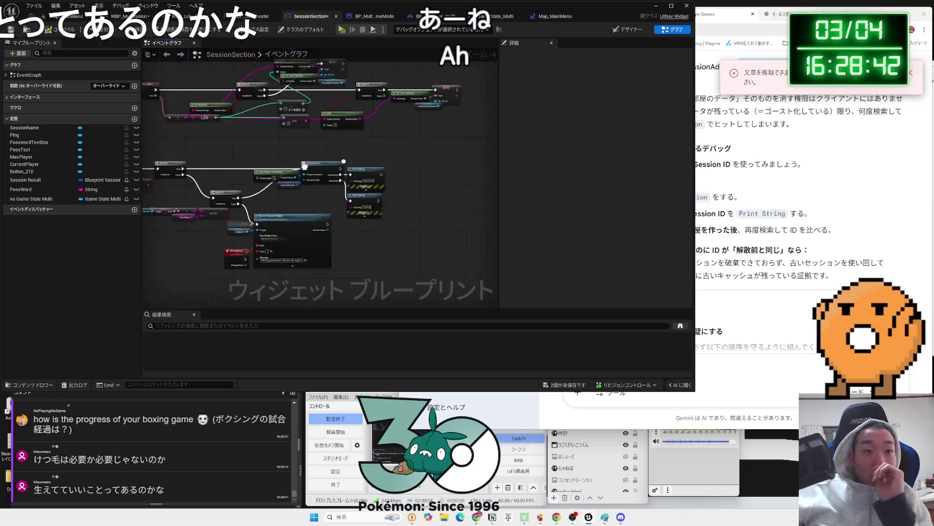
pyautogui.scroll(4, 308, 174)
# Step: Shift the JoinSession nodes right, then add and delete an Is Valid Session node from Session Result
pyautogui.moveTo(341, 147); pyautogui.dragTo(433, 141)
pyautogui.click(247, 183)
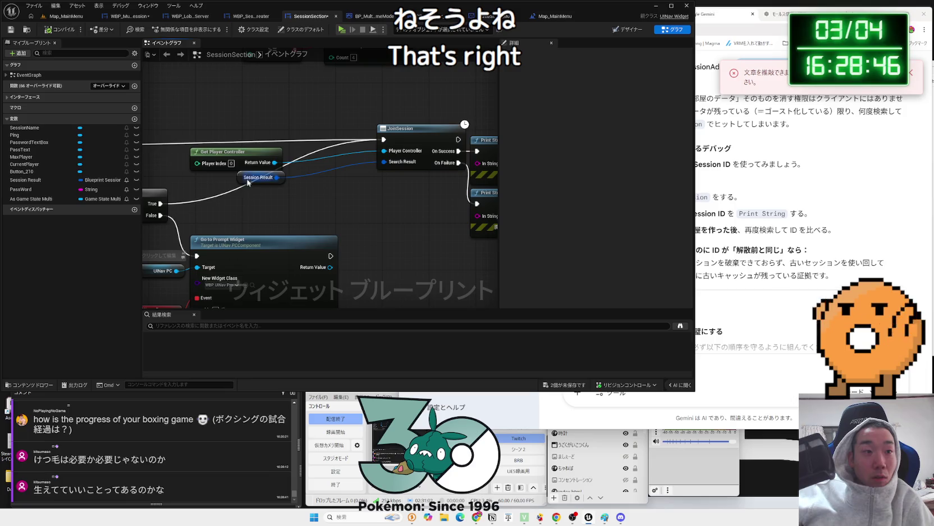
pyautogui.click(248, 182)
pyautogui.moveTo(247, 181)
pyautogui.mouseDown()
pyautogui.moveTo(223, 182)
pyautogui.moveTo(294, 191)
pyautogui.mouseUp()
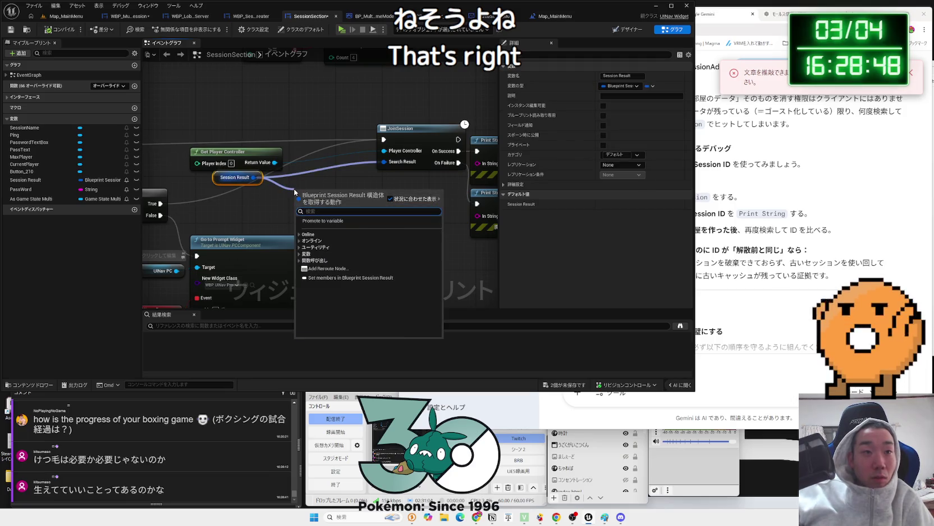
pyautogui.write('session id')
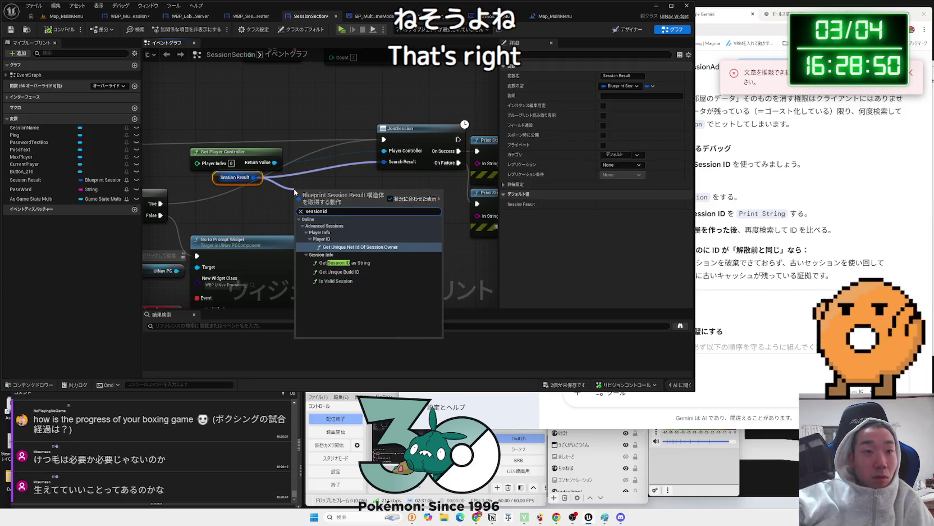
pyautogui.click(344, 281)
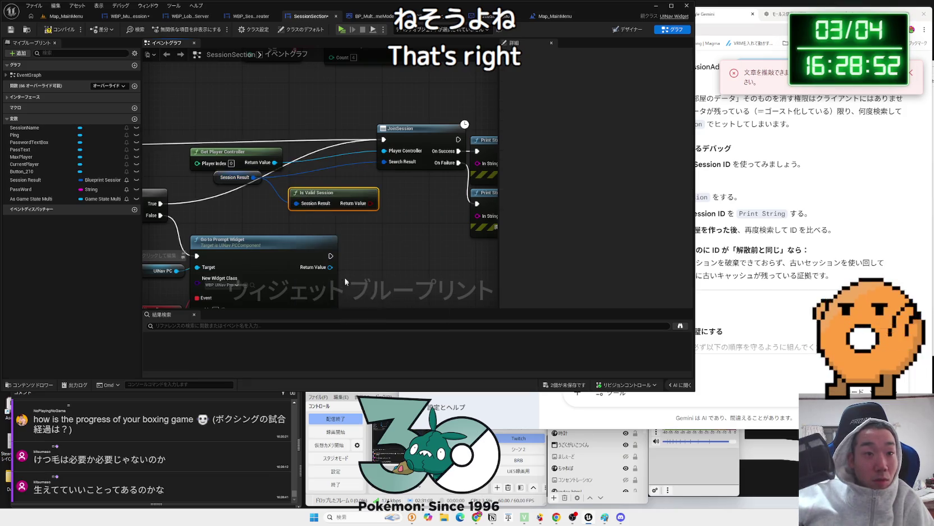
pyautogui.press('Delete')
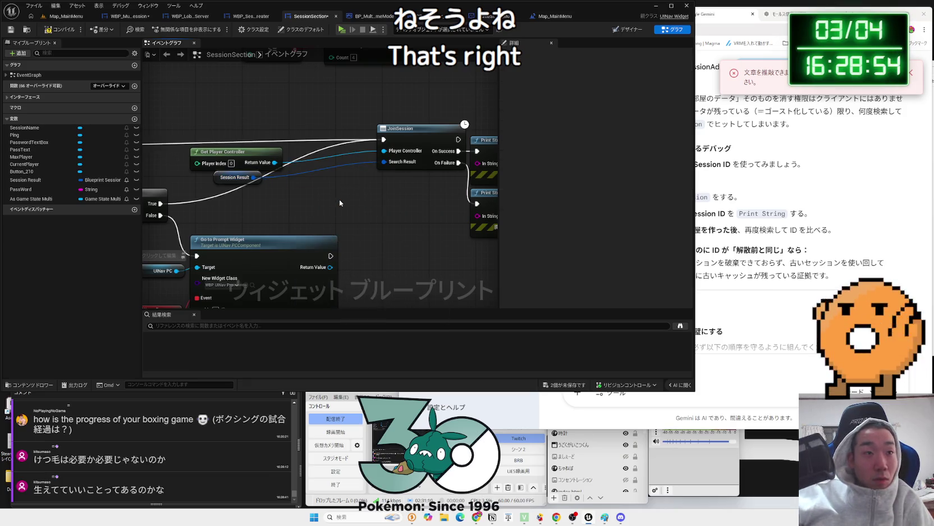
# Step: Search Session Result's actions for 'session' and dismiss the search without adding a node
pyautogui.moveTo(254, 177); pyautogui.dragTo(290, 195)
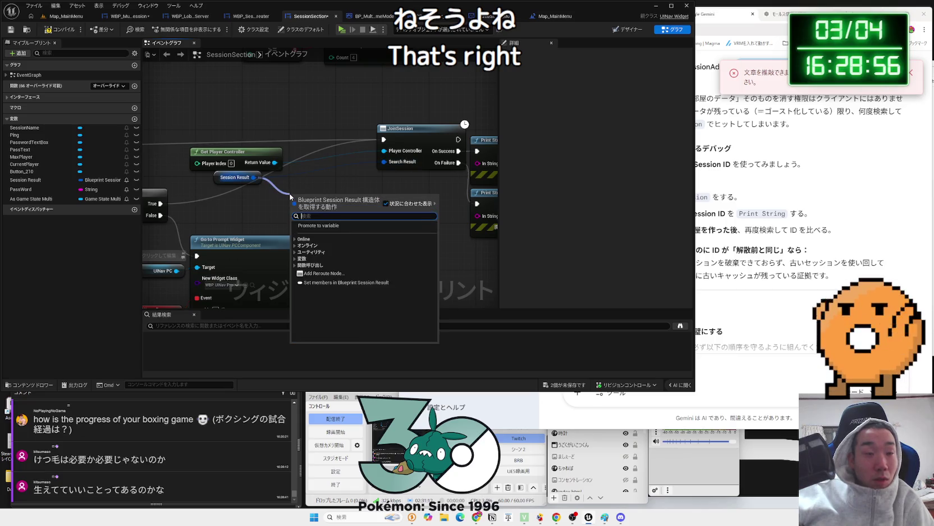
pyautogui.write('session')
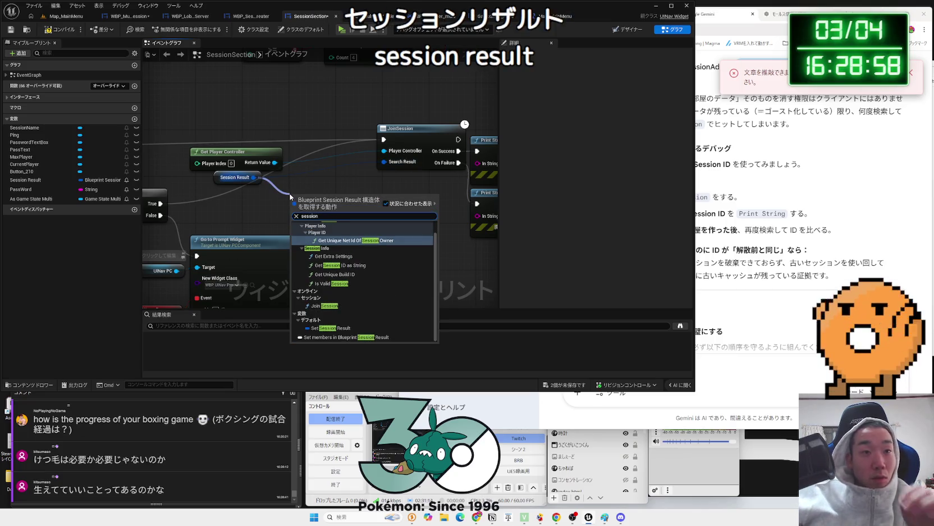
pyautogui.press('Escape')
# Step: Move Session Result, JoinSession and Print String back into place and pan to the Update event
pyautogui.moveTo(235, 180); pyautogui.dragTo(308, 183)
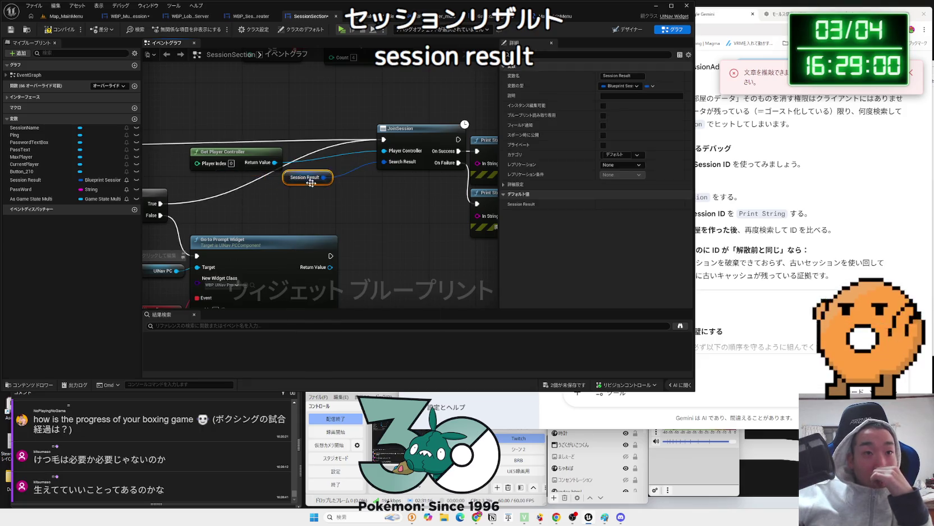
pyautogui.scroll(-2, 308, 183)
pyautogui.moveTo(360, 129); pyautogui.dragTo(449, 236)
pyautogui.moveTo(372, 155); pyautogui.dragTo(337, 159)
pyautogui.click(285, 183)
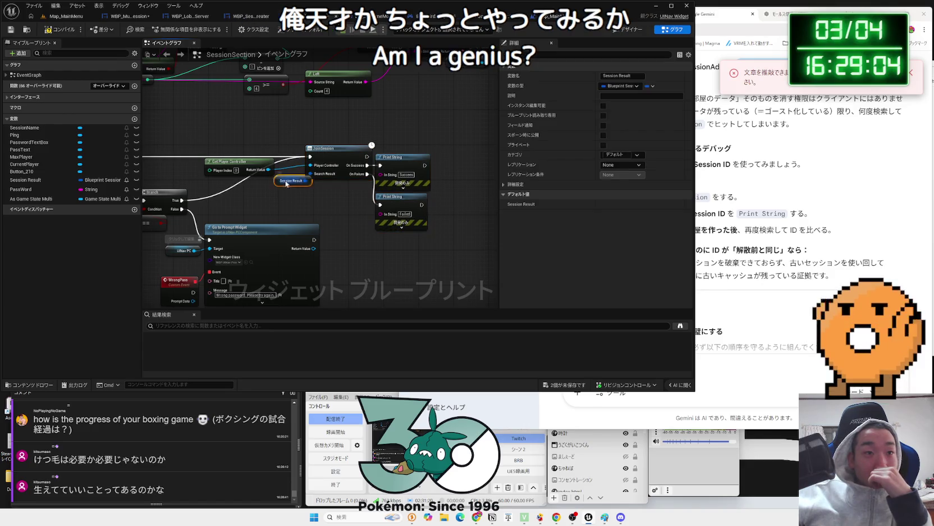
pyautogui.moveTo(284, 183); pyautogui.dragTo(268, 183)
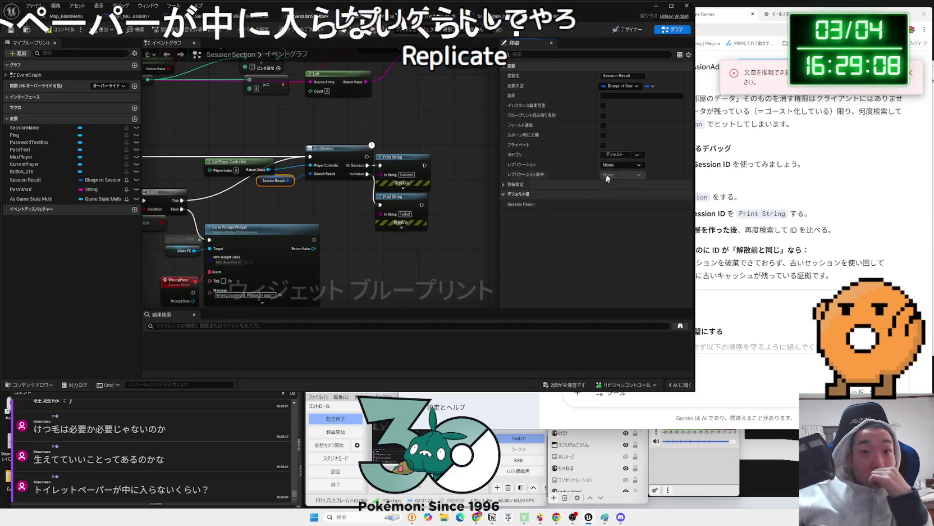
pyautogui.click(239, 143)
pyautogui.moveTo(240, 144)
pyautogui.mouseDown()
pyautogui.moveTo(362, 273)
pyautogui.moveTo(403, 360)
pyautogui.mouseUp()
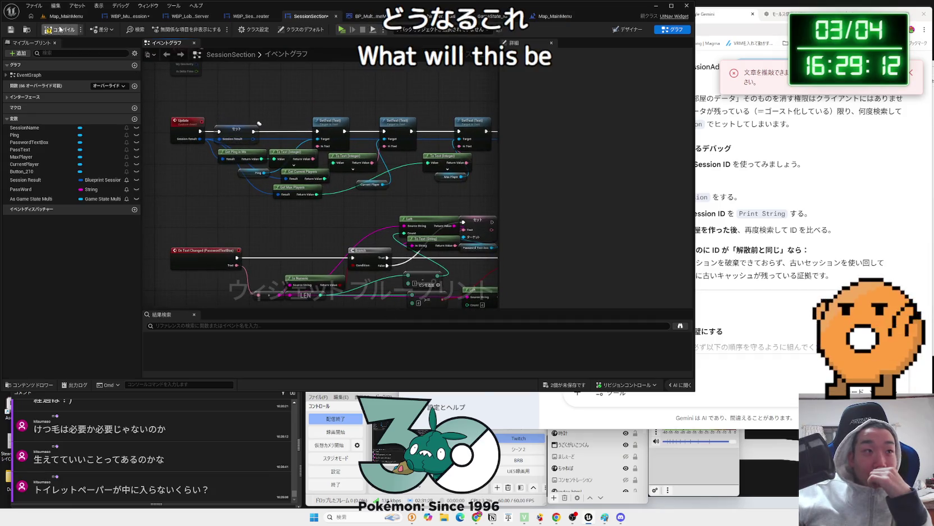
# Step: Launch three standalone Physics Boxing previews and widen the Standalone 2 window
pyautogui.click(62, 16)
pyautogui.click(173, 29)
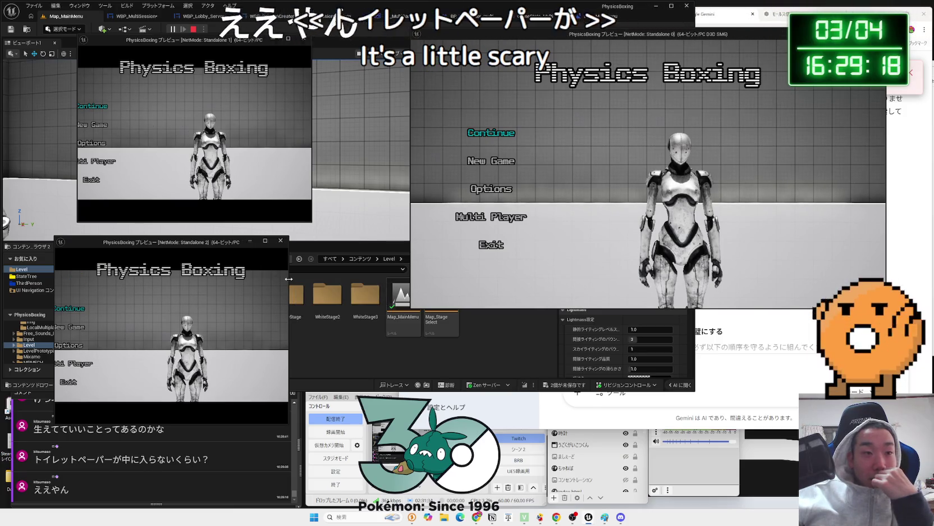
pyautogui.moveTo(289, 279); pyautogui.dragTo(381, 274)
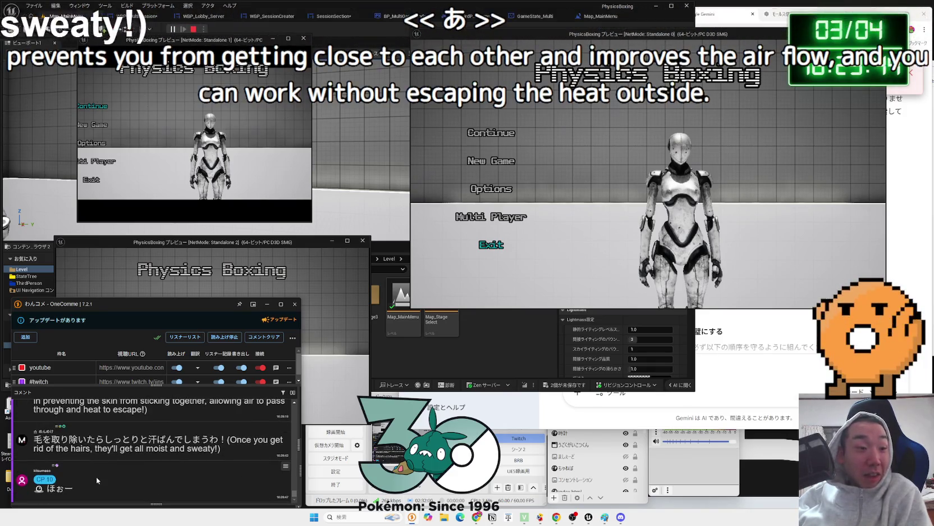
pyautogui.scroll(2, 98, 474)
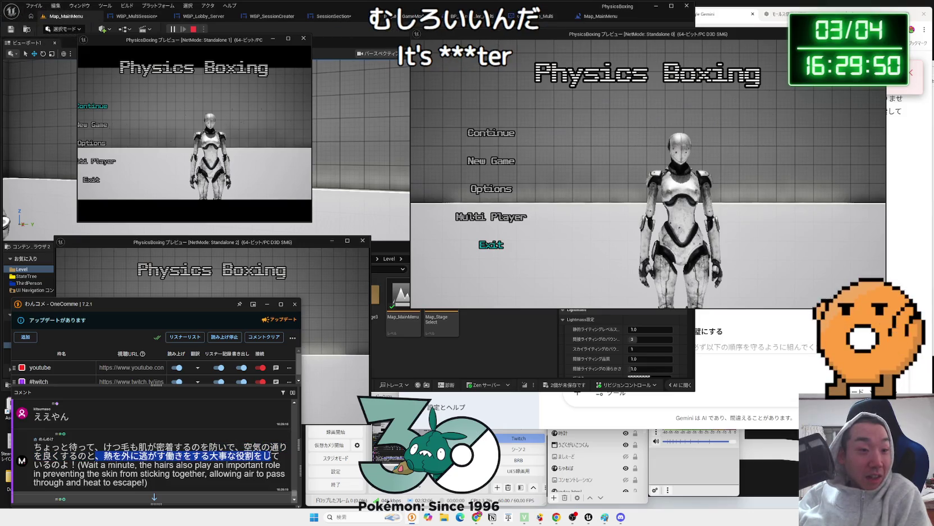
# Step: Select parts of a long viewer comment and its translation in OneComme
pyautogui.scroll(-2, 118, 456)
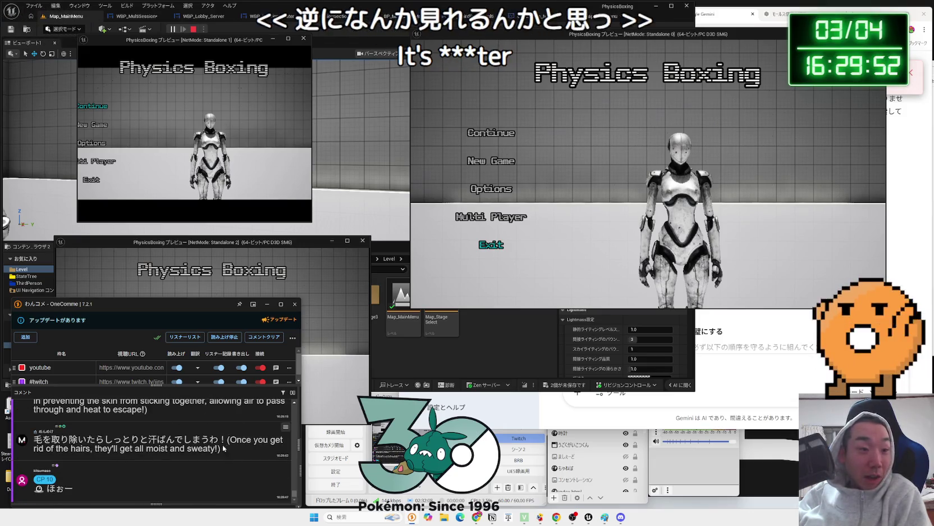
pyautogui.moveTo(228, 439); pyautogui.dragTo(64, 448)
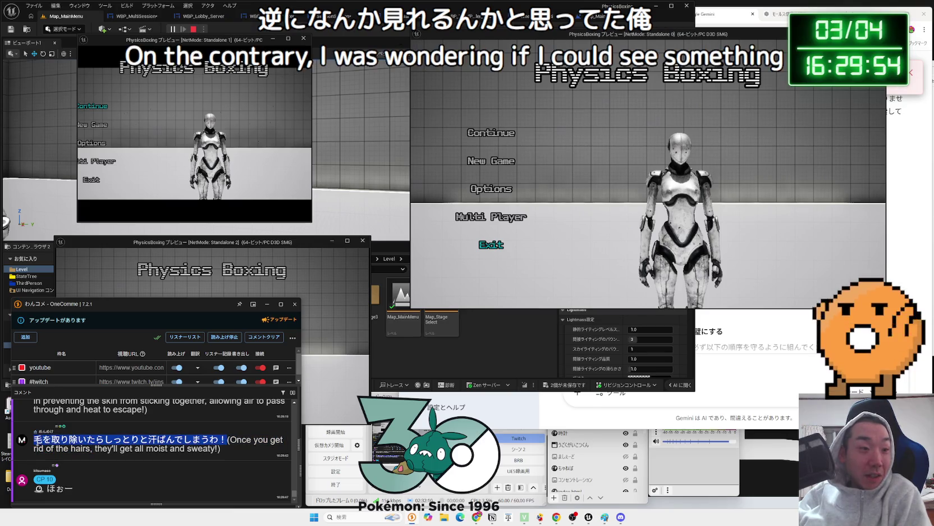
pyautogui.moveTo(220, 439); pyautogui.dragTo(174, 439)
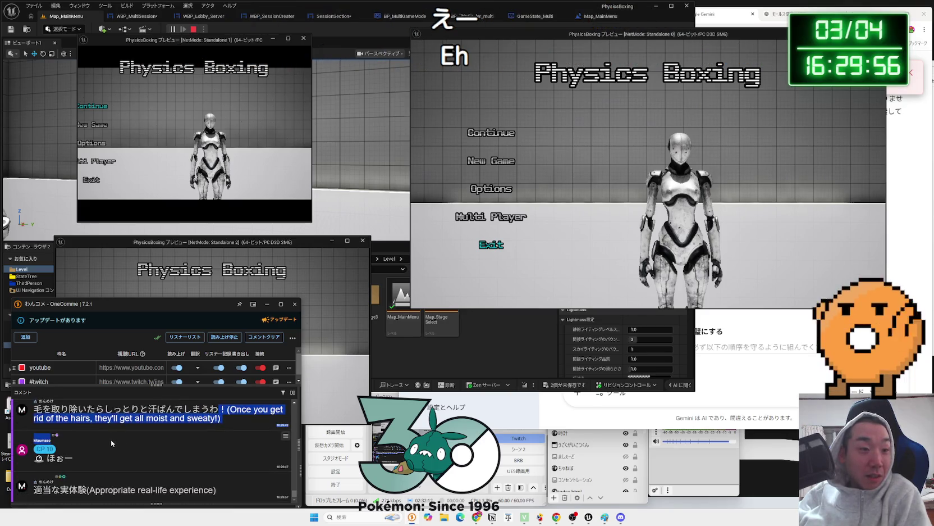
pyautogui.click(156, 439)
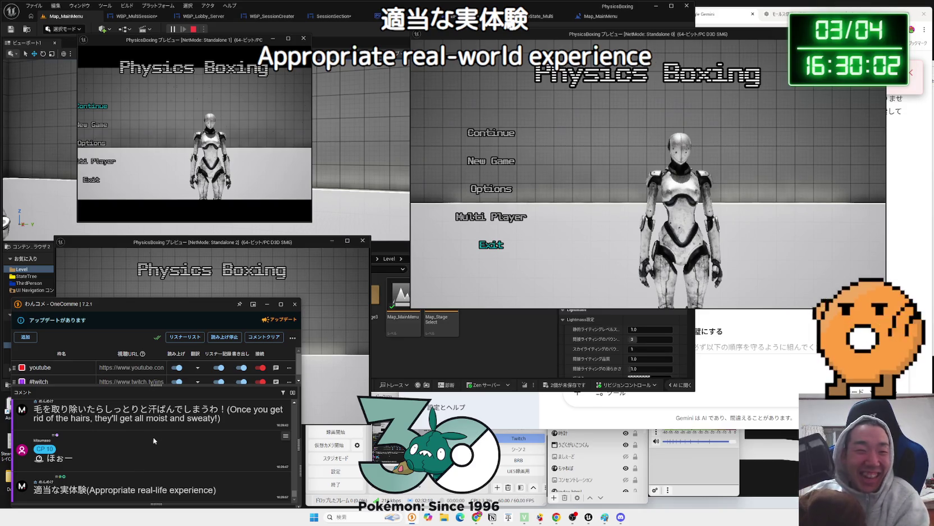
pyautogui.scroll(3, 152, 441)
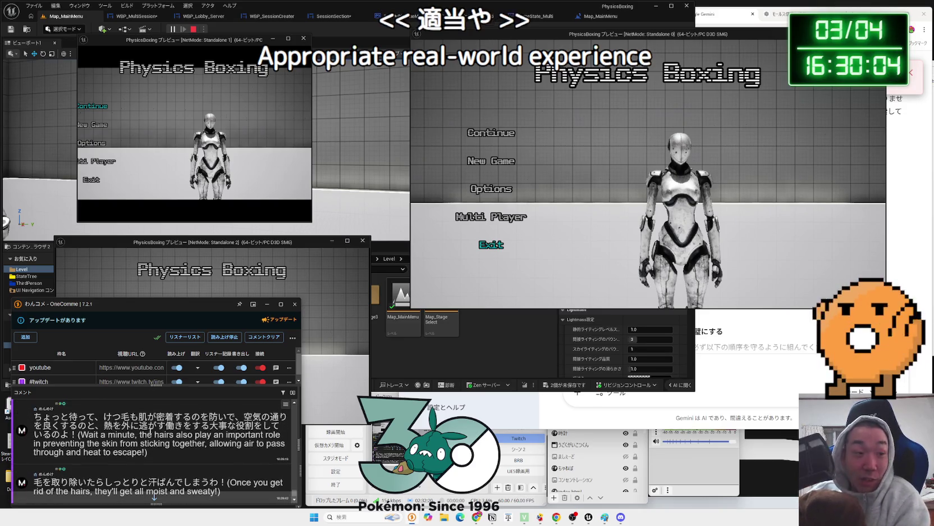
pyautogui.click(42, 433)
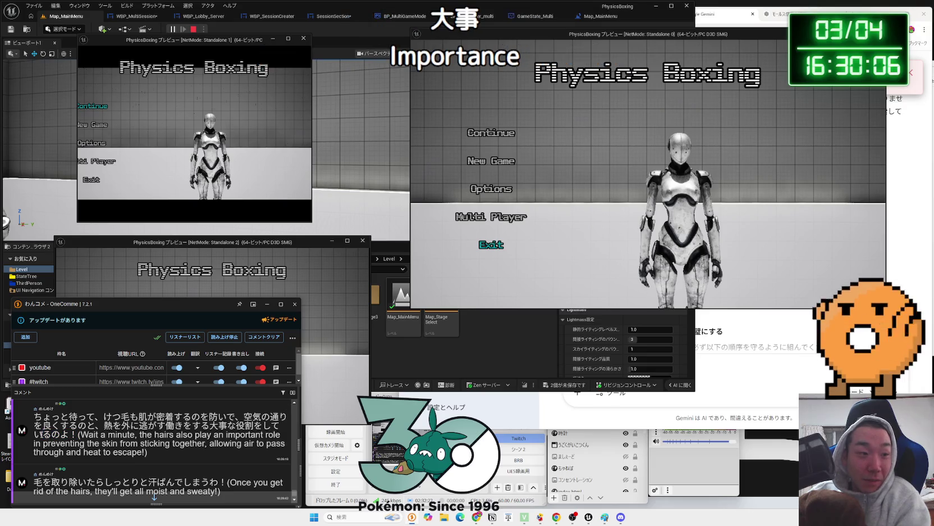
pyautogui.moveTo(78, 434)
pyautogui.mouseDown()
pyautogui.moveTo(35, 421)
pyautogui.moveTo(41, 416)
pyautogui.mouseUp()
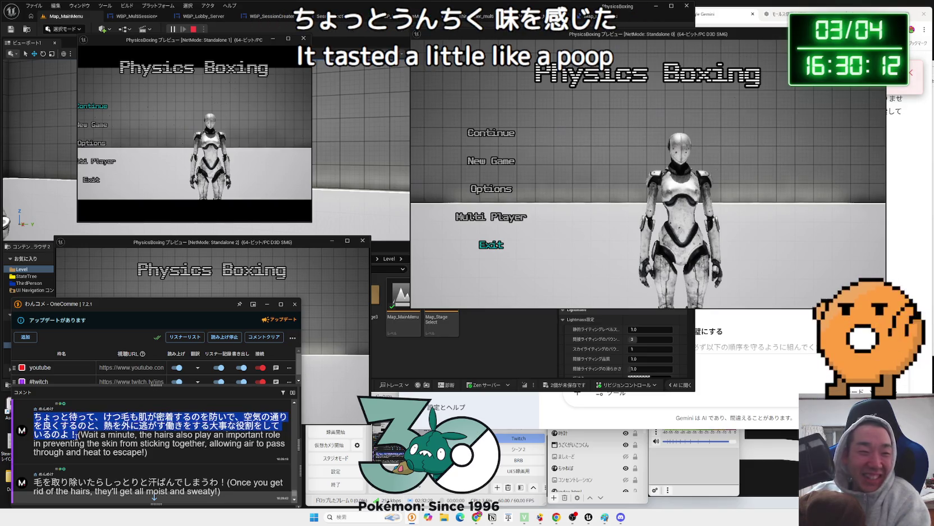
pyautogui.scroll(-5, 66, 469)
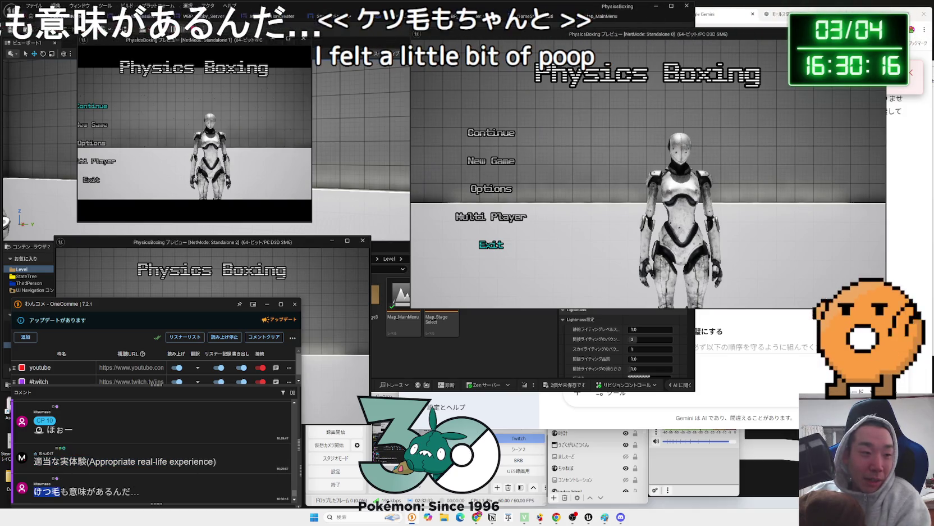
# Step: Switch OBS to the webcam scene and back to desktop, then toggle an image overlay
pyautogui.click(519, 450)
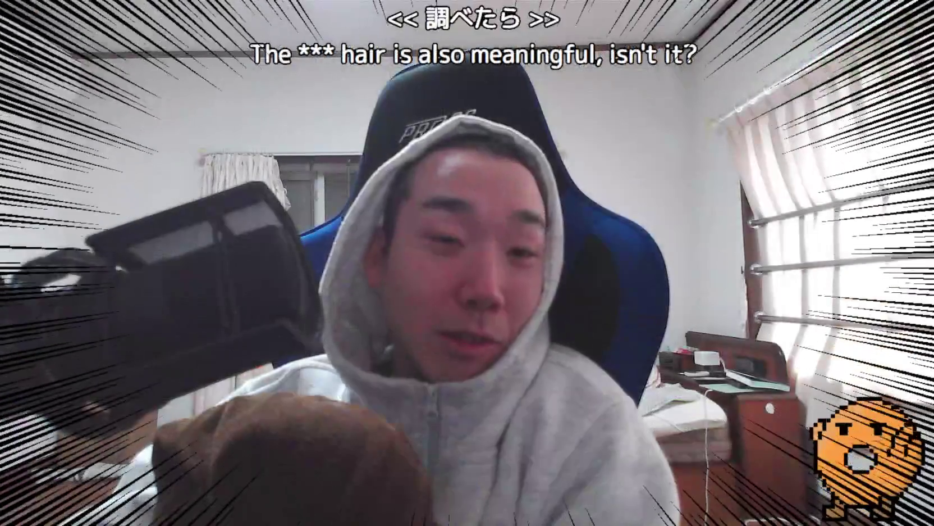
pyautogui.click(513, 437)
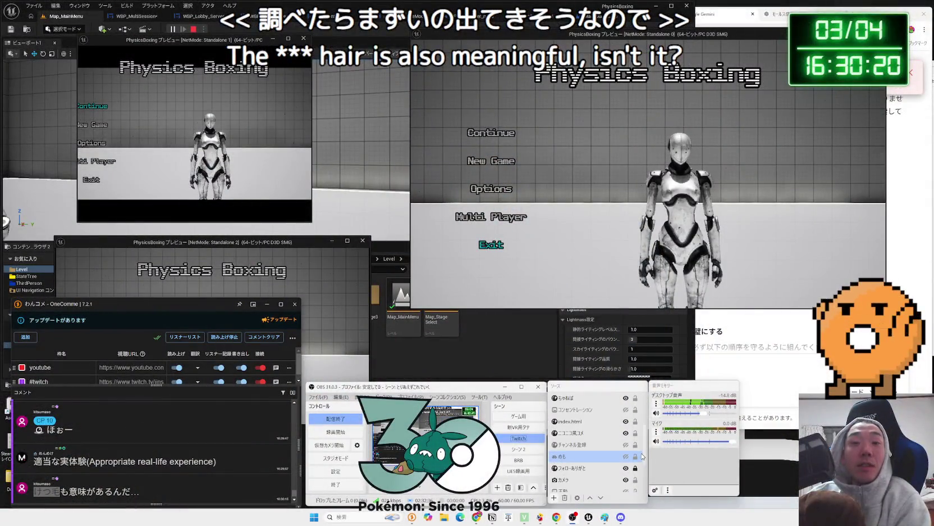
pyautogui.click(628, 443)
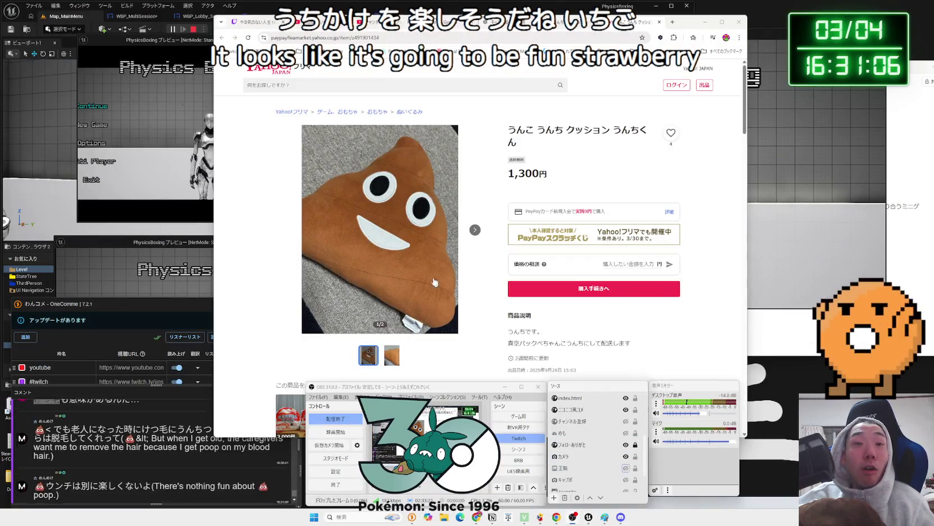
# Step: Browse the cushion listing's product photos, then close the enlarged view
pyautogui.click(288, 244)
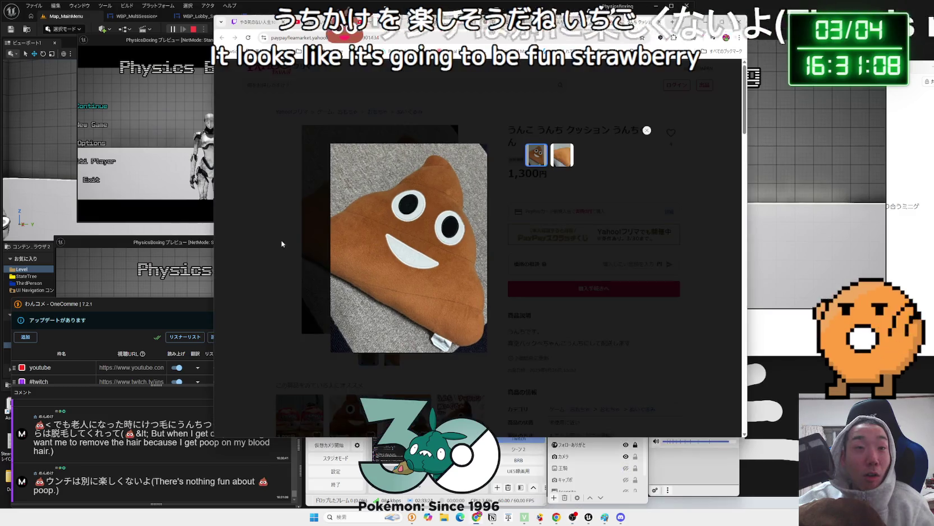
pyautogui.click(562, 162)
pyautogui.click(536, 155)
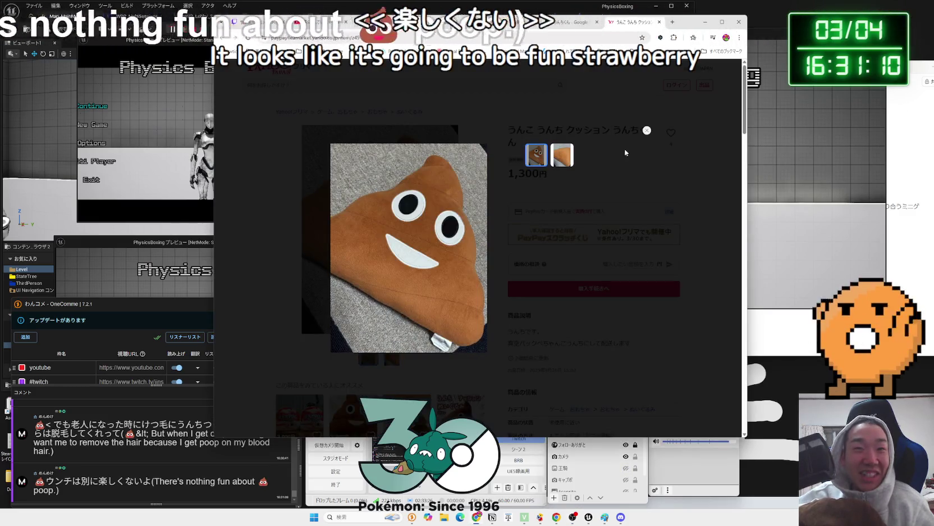
pyautogui.click(569, 153)
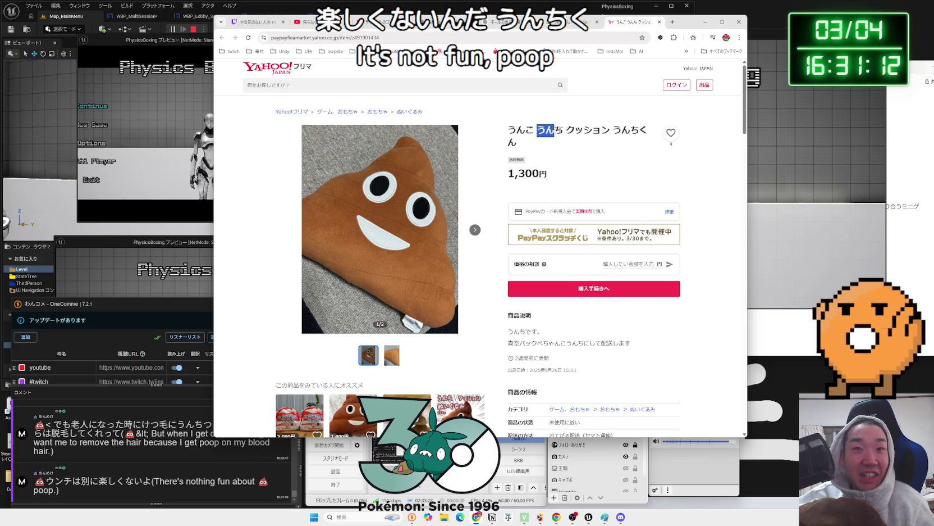
# Step: Google the listing title うんち クッション and open the Amazon.co.jp results
pyautogui.rightClick(611, 137)
pyautogui.click(638, 160)
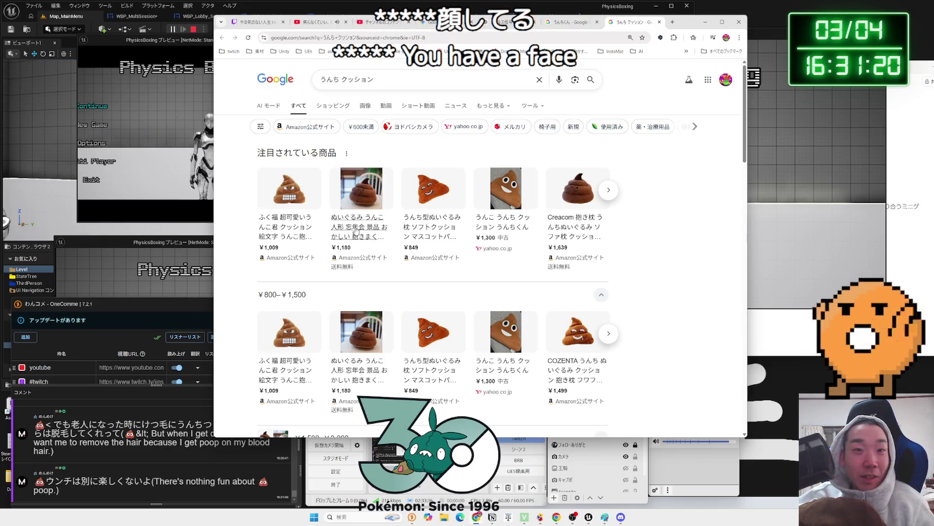
pyautogui.scroll(-5, 320, 214)
pyautogui.click(339, 257)
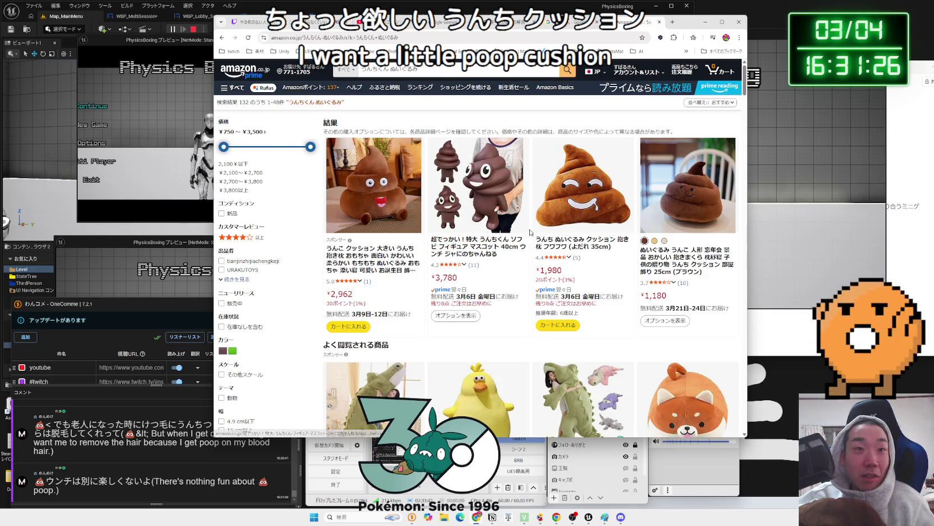
# Step: Look over the emoji poop cushion's product page, then close its tab
pyautogui.scroll(-7, 559, 241)
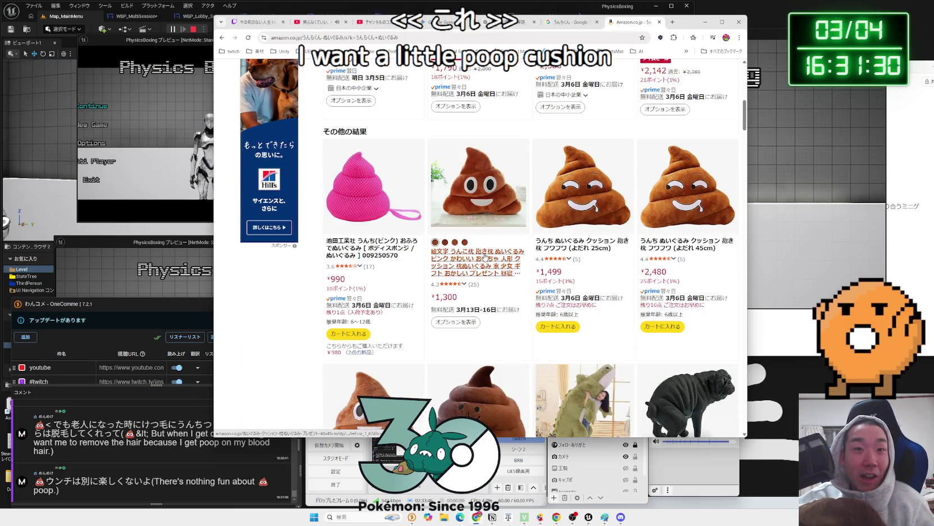
pyautogui.scroll(-4, 485, 257)
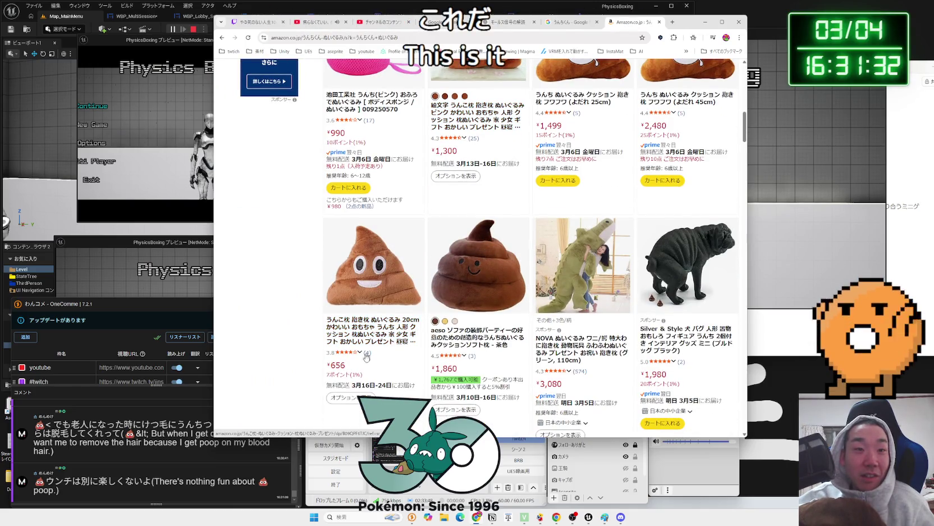
pyautogui.scroll(-3, 391, 337)
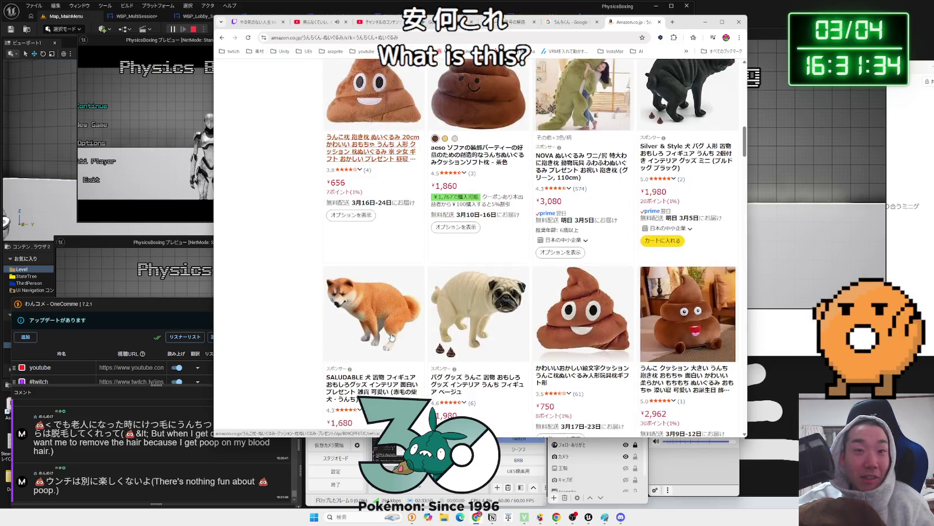
pyautogui.scroll(7, 391, 337)
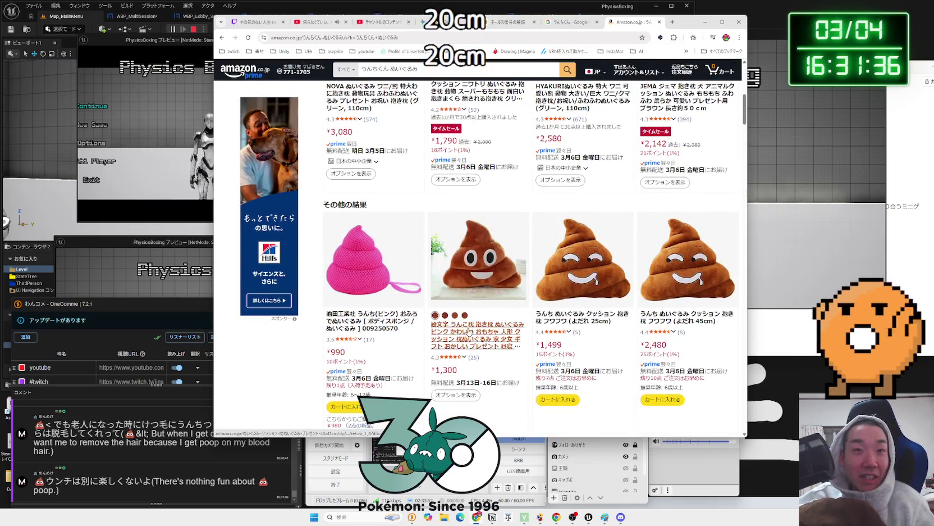
pyautogui.click(469, 331)
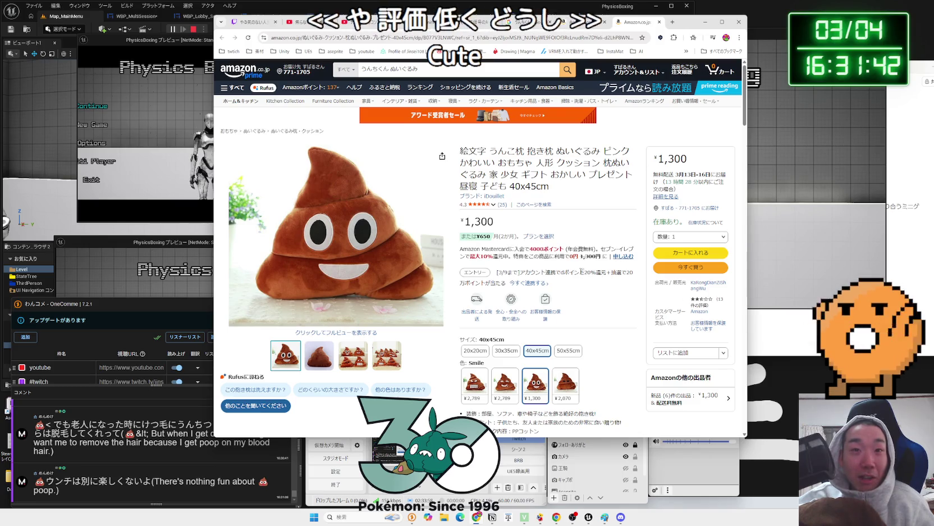
pyautogui.scroll(-4, 514, 261)
pyautogui.scroll(1, 449, 247)
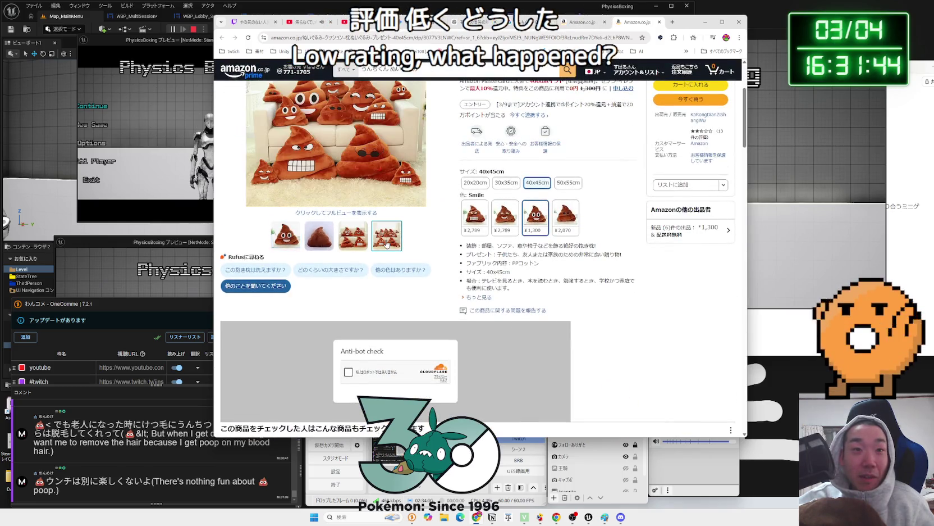
pyautogui.scroll(-4, 445, 253)
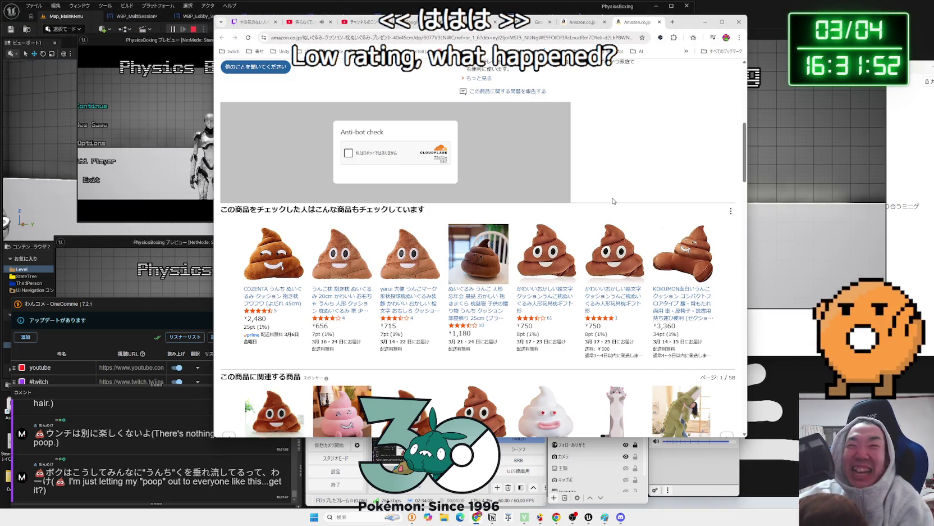
pyautogui.click(659, 22)
# Step: Scroll through the poop cushion results and go to page 2
pyautogui.scroll(-10, 528, 221)
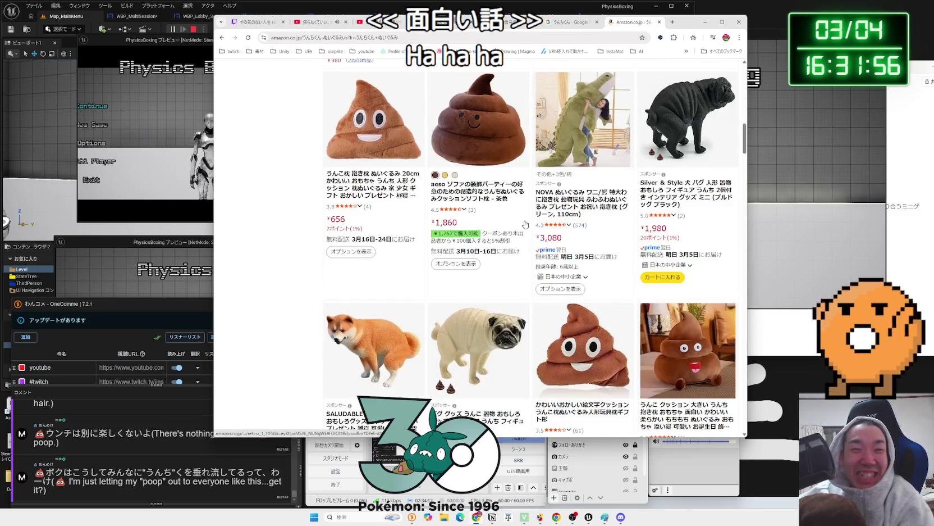
pyautogui.scroll(-10, 525, 225)
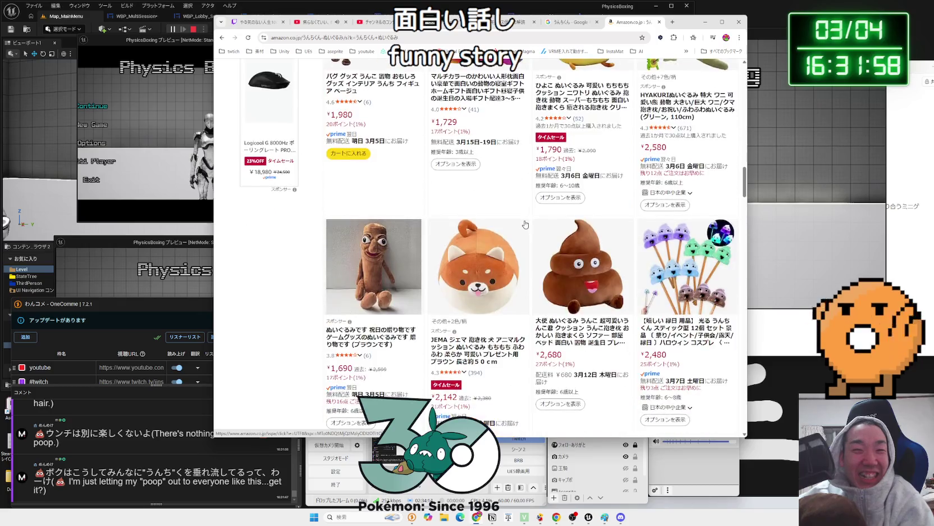
pyautogui.scroll(-2, 525, 225)
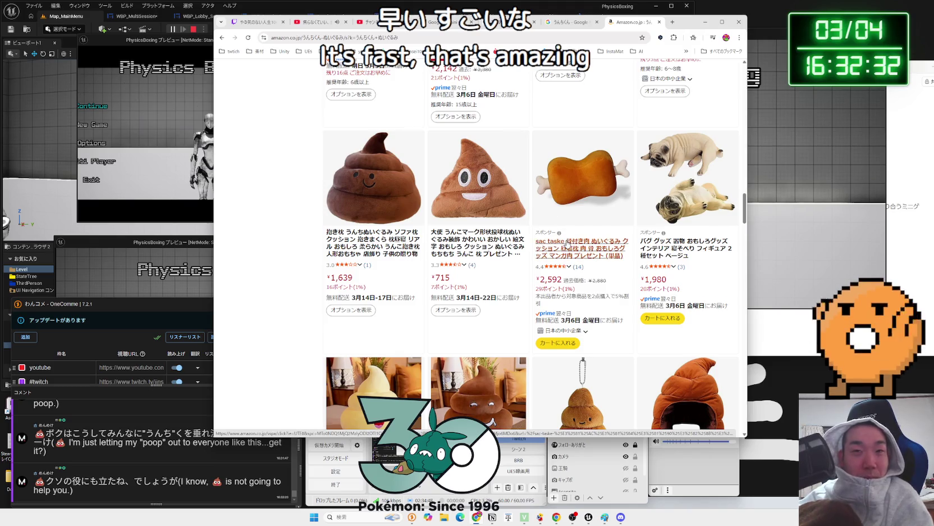
pyautogui.scroll(-4, 567, 243)
pyautogui.scroll(-9, 568, 243)
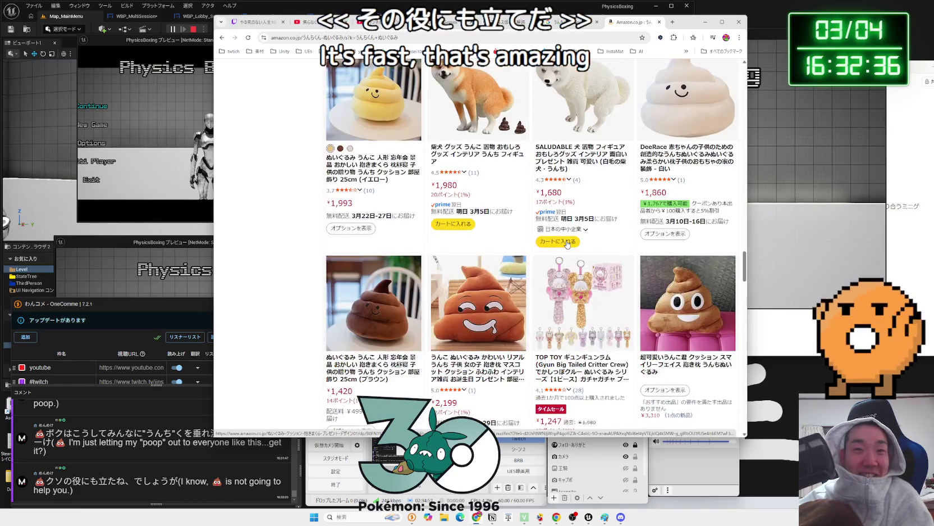
pyautogui.scroll(1, 568, 243)
pyautogui.scroll(-5, 507, 238)
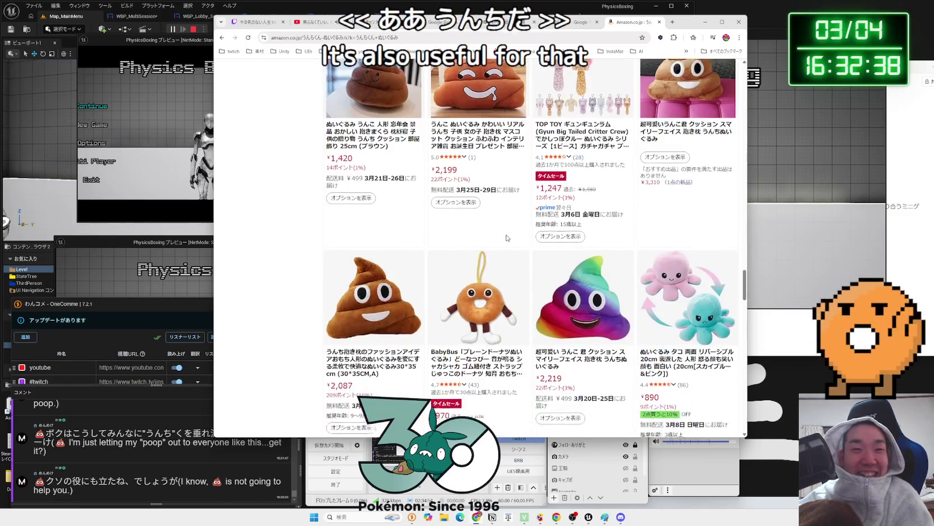
pyautogui.scroll(-12, 507, 238)
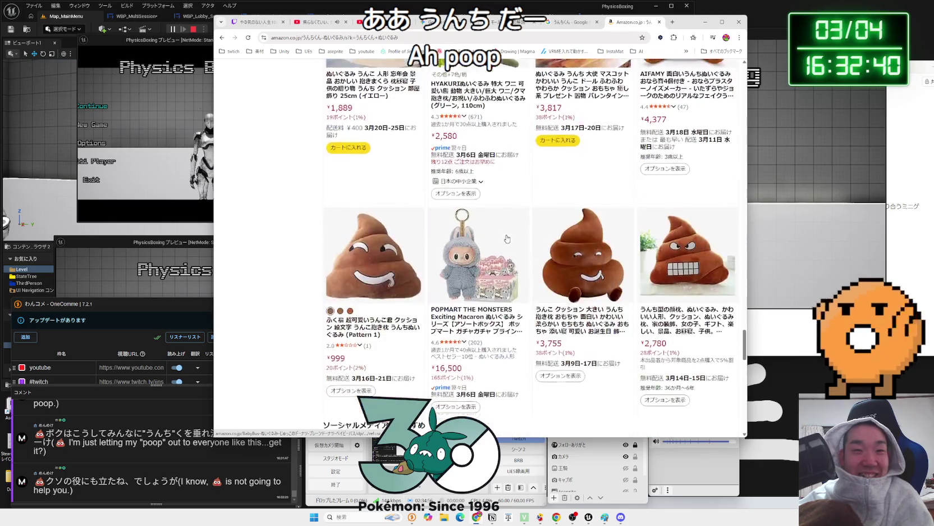
pyautogui.scroll(-9, 507, 238)
pyautogui.click(530, 308)
# Step: Close the Amazon and Google tabs and move the browser window aside to the right
pyautogui.scroll(-6, 528, 300)
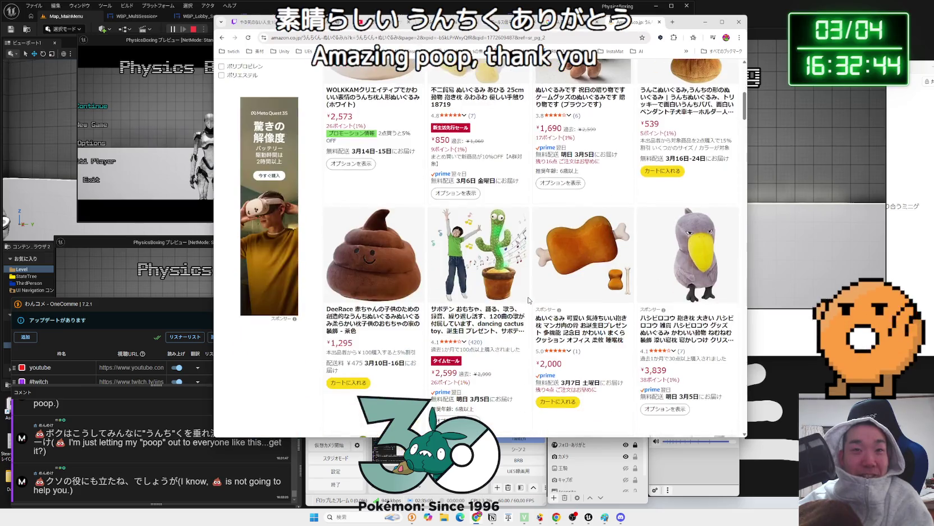
pyautogui.scroll(3, 528, 300)
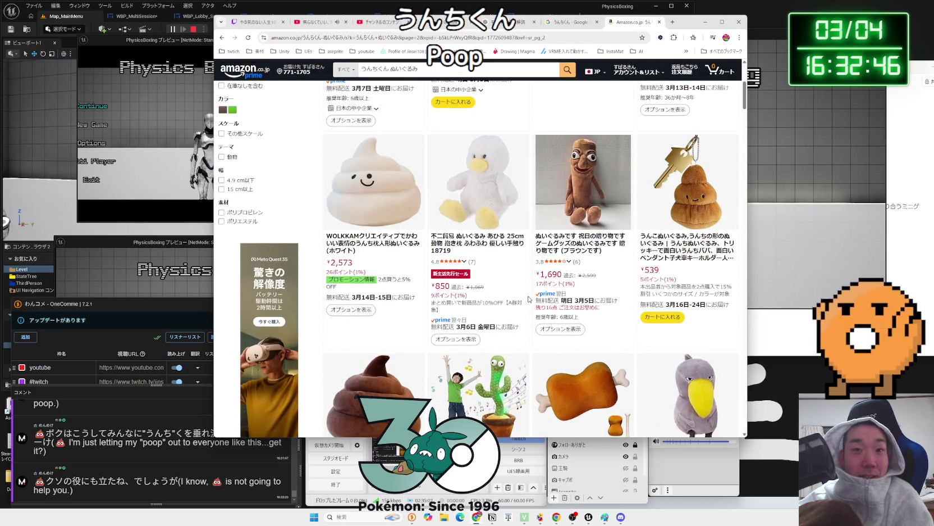
pyautogui.scroll(-4, 583, 262)
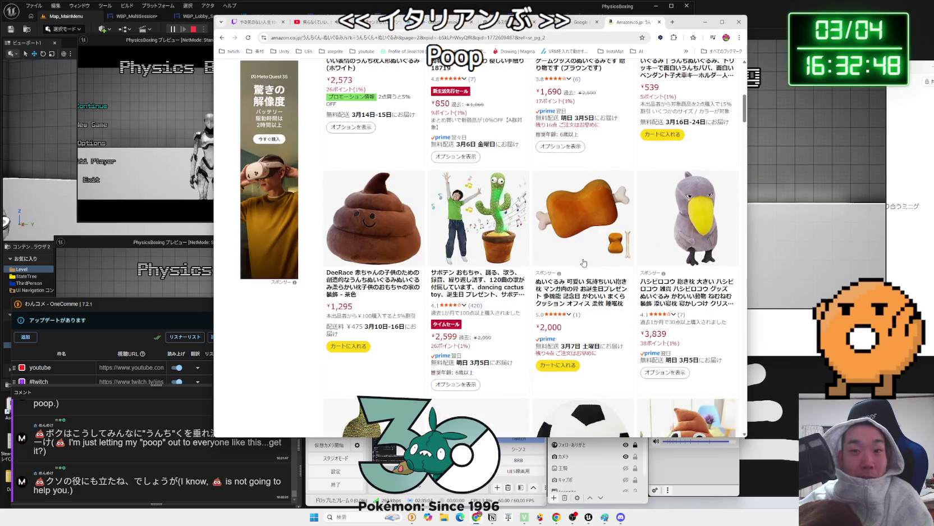
pyautogui.click(660, 22)
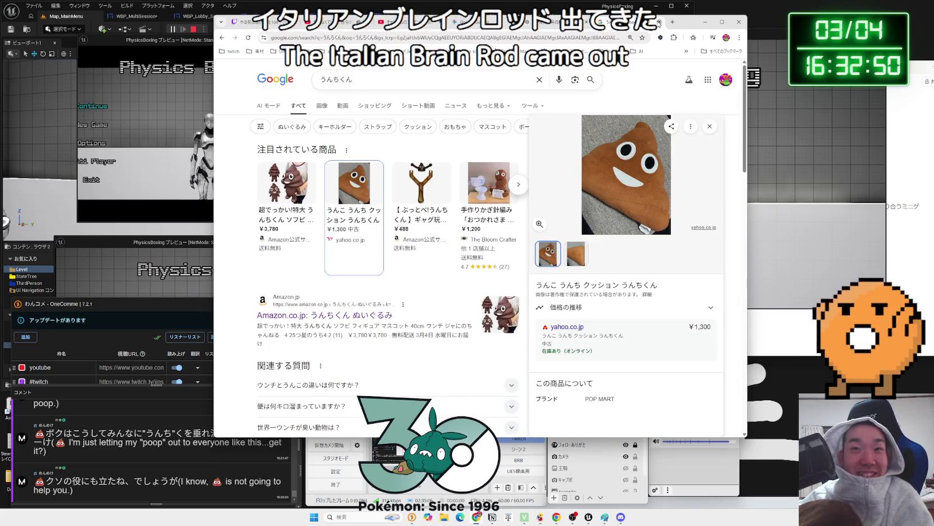
pyautogui.click(659, 23)
pyautogui.moveTo(659, 23); pyautogui.dragTo(853, 64)
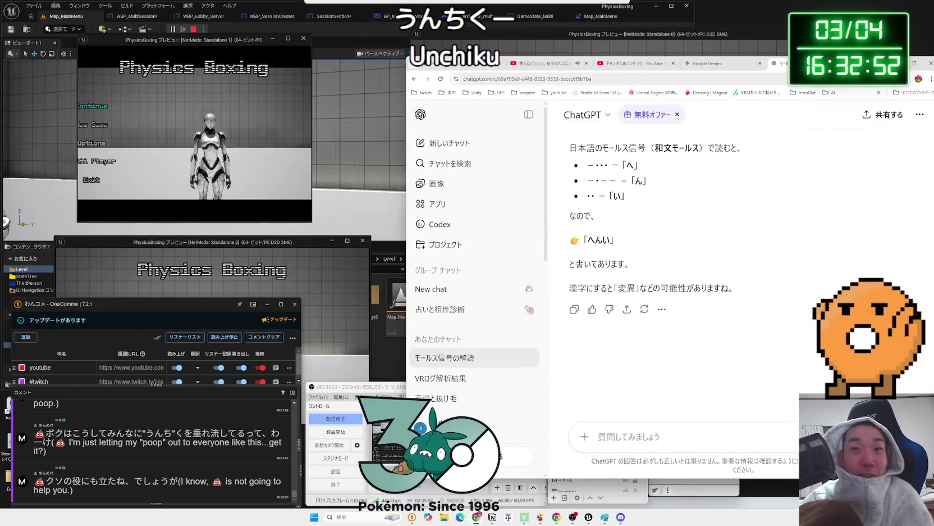
# Step: Host a server session from the Standalone 0 preview via Multi Player, Create and YES
pyautogui.click(699, 34)
pyautogui.click(500, 215)
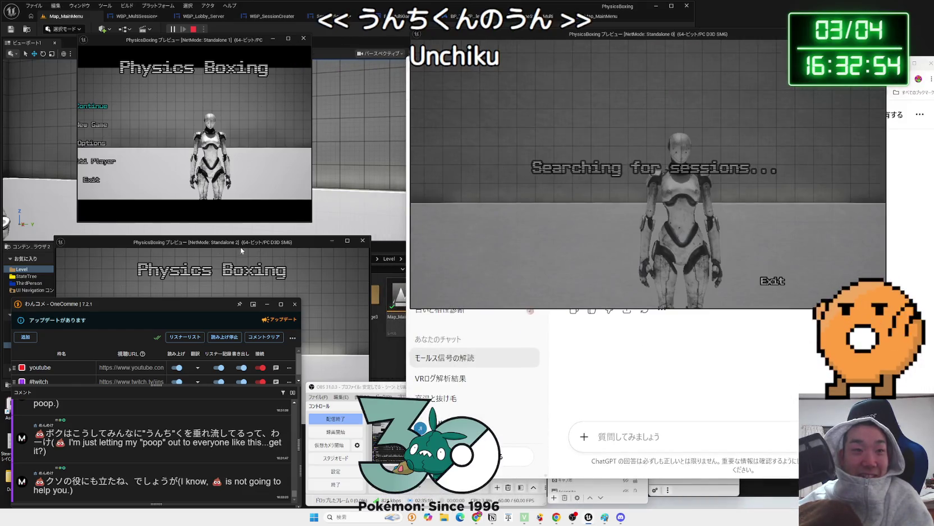
pyautogui.click(240, 244)
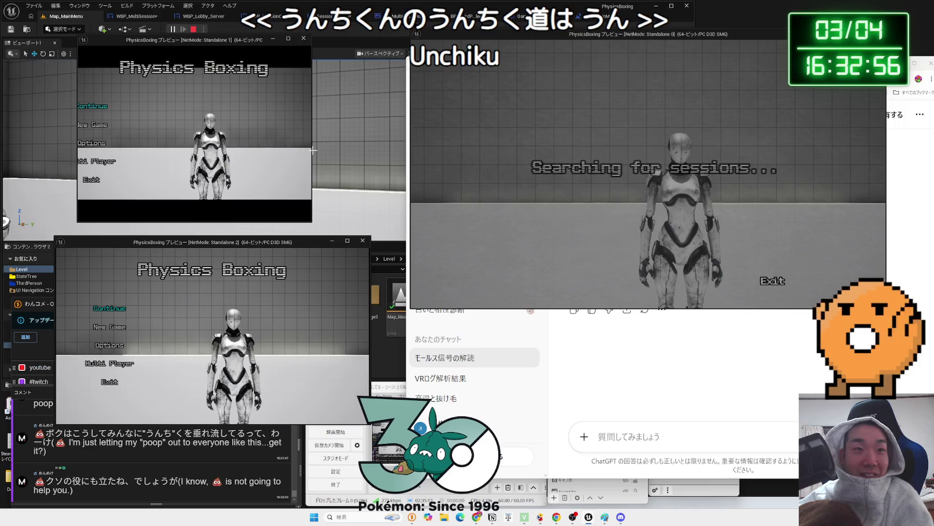
pyautogui.moveTo(352, 154); pyautogui.dragTo(380, 149)
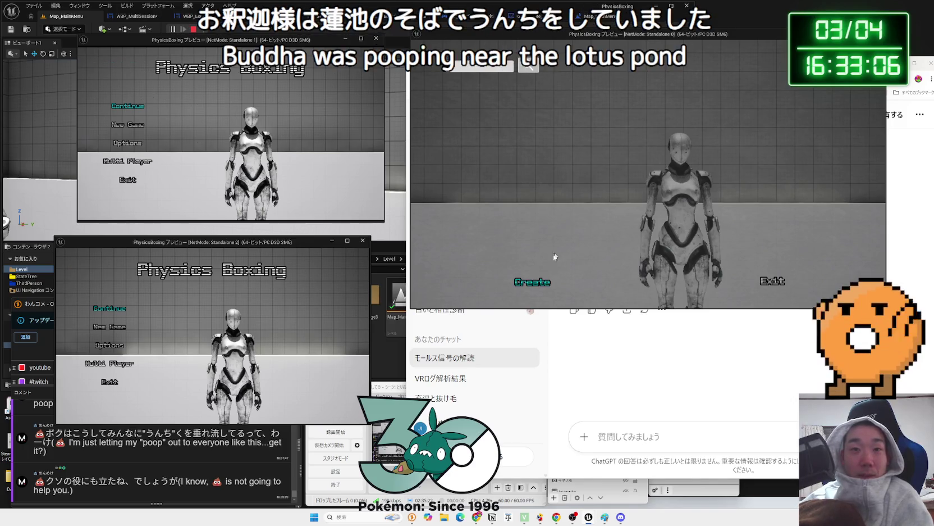
pyautogui.click(536, 286)
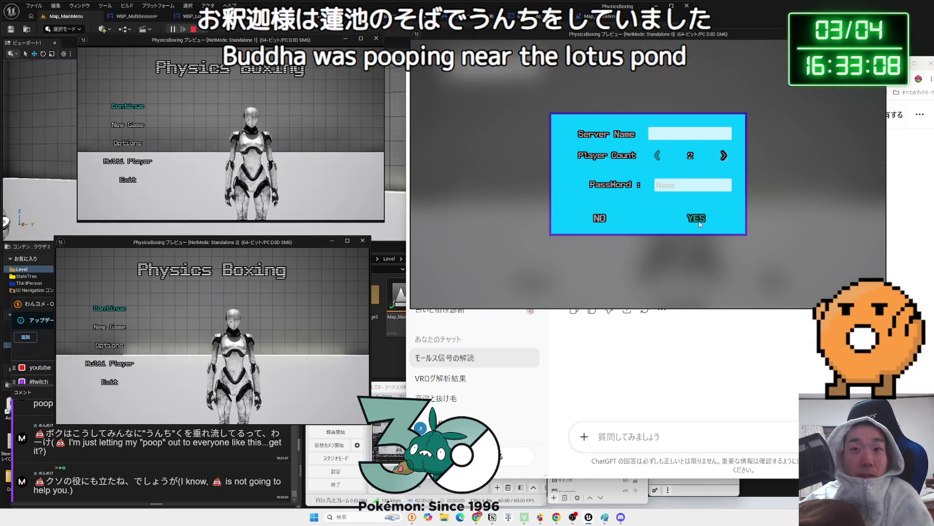
pyautogui.click(699, 223)
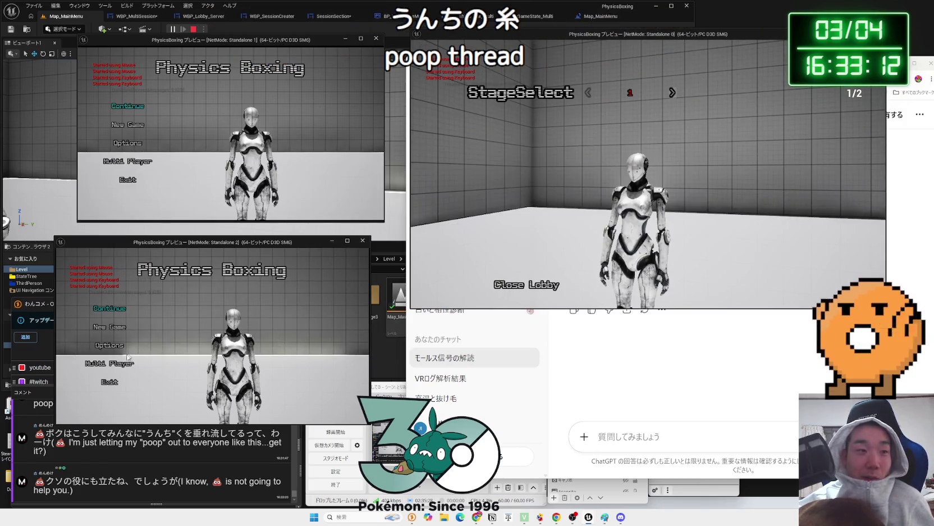
# Step: Open Multi Player in both client previews and join the listed session from each
pyautogui.click(109, 363)
pyautogui.click(121, 163)
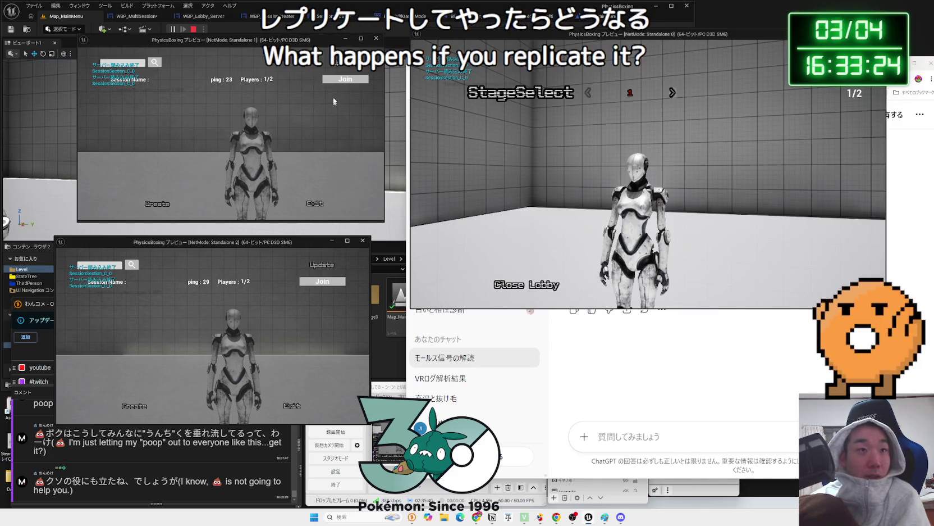
pyautogui.click(336, 79)
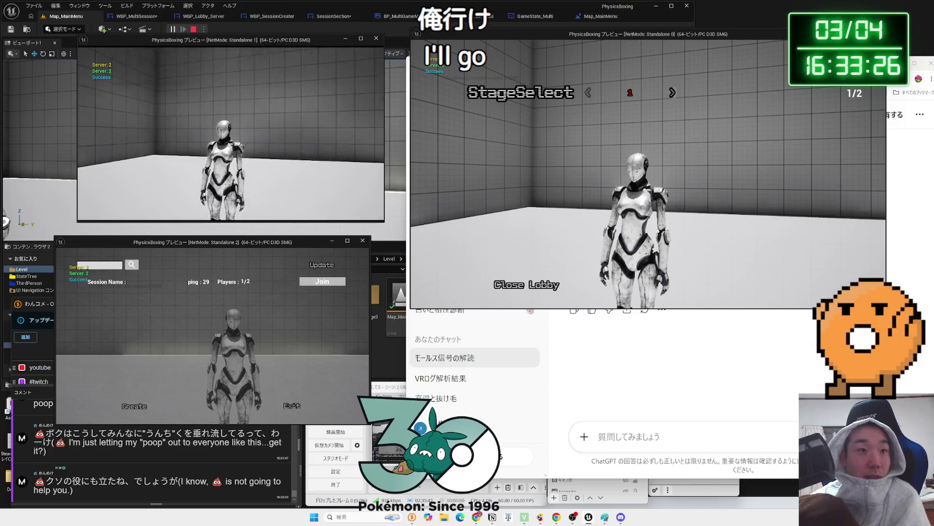
pyautogui.hotkey('alt', 'Tab')
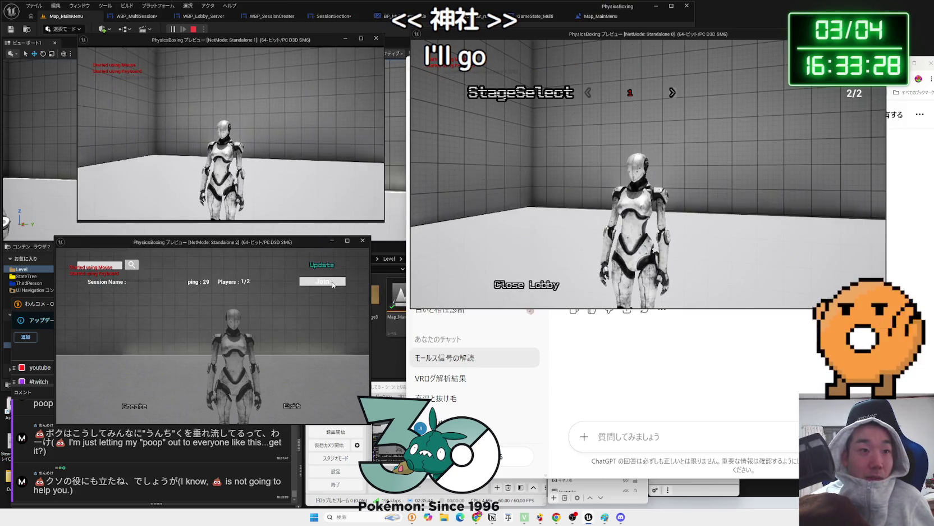
pyautogui.click(333, 282)
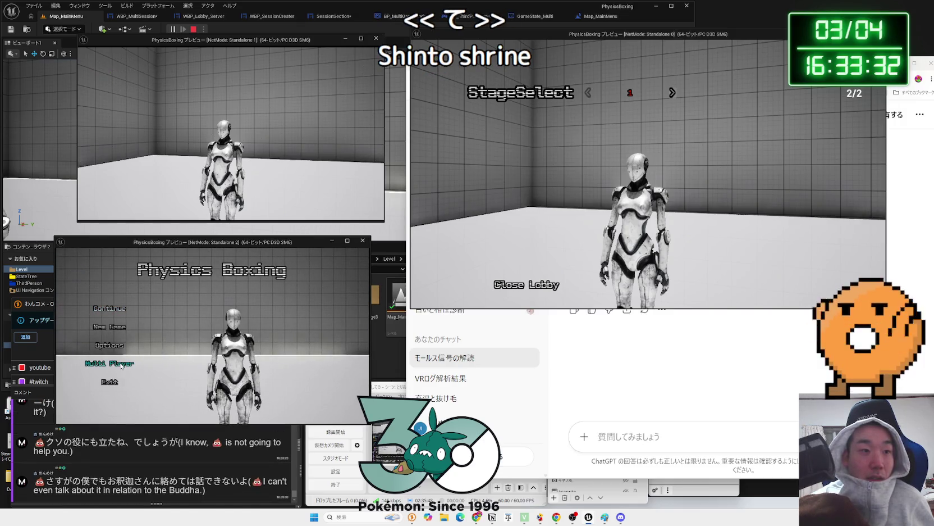
# Step: Search for sessions again on the clients and retry joining the listed session
pyautogui.click(155, 363)
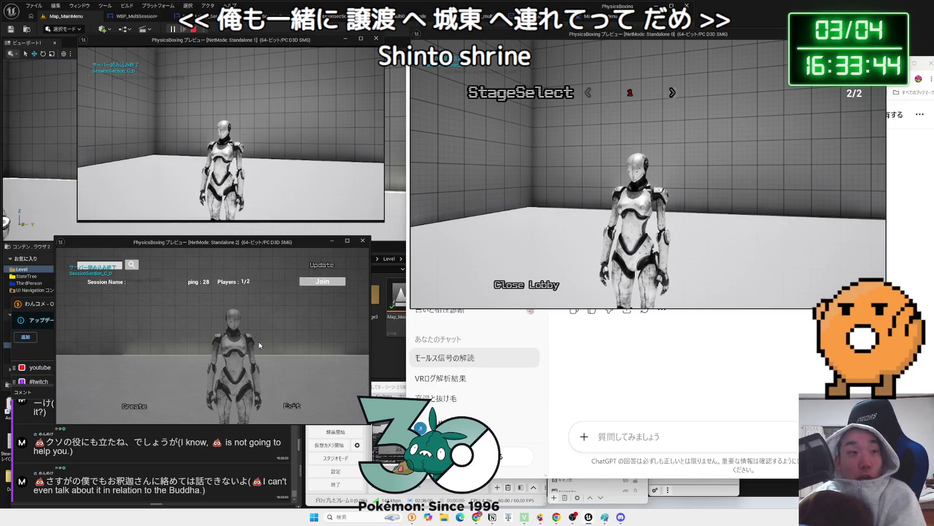
pyautogui.click(328, 281)
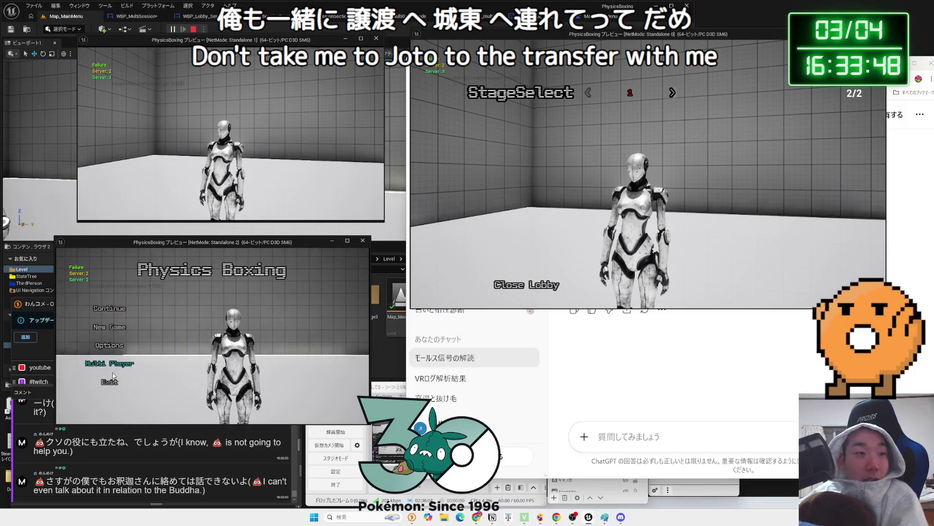
pyautogui.click(116, 367)
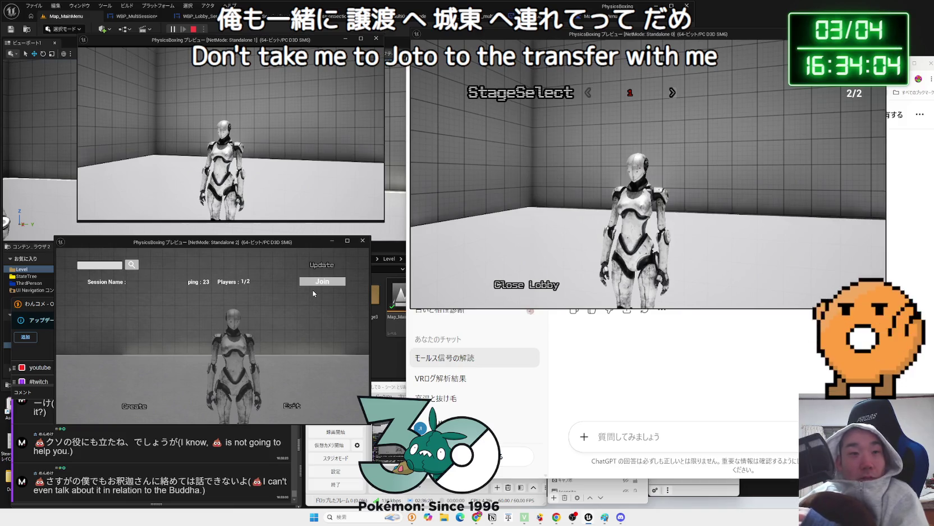
pyautogui.click(291, 409)
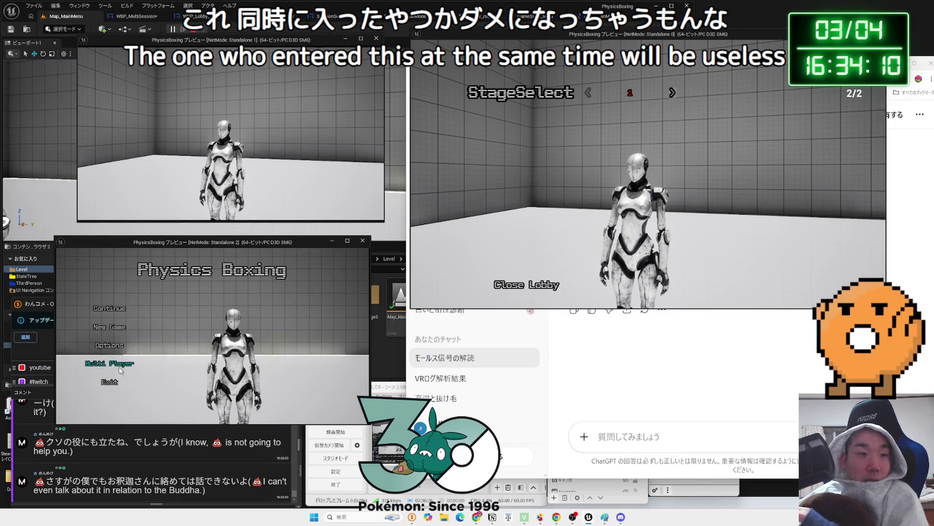
pyautogui.click(126, 369)
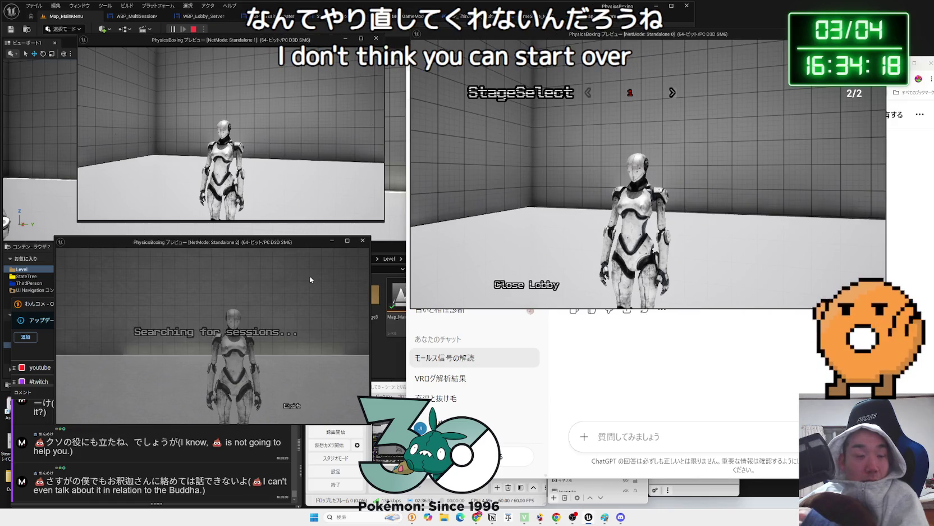
# Step: Leave the session search and quit the game, confirming YES to end the play test
pyautogui.click(294, 405)
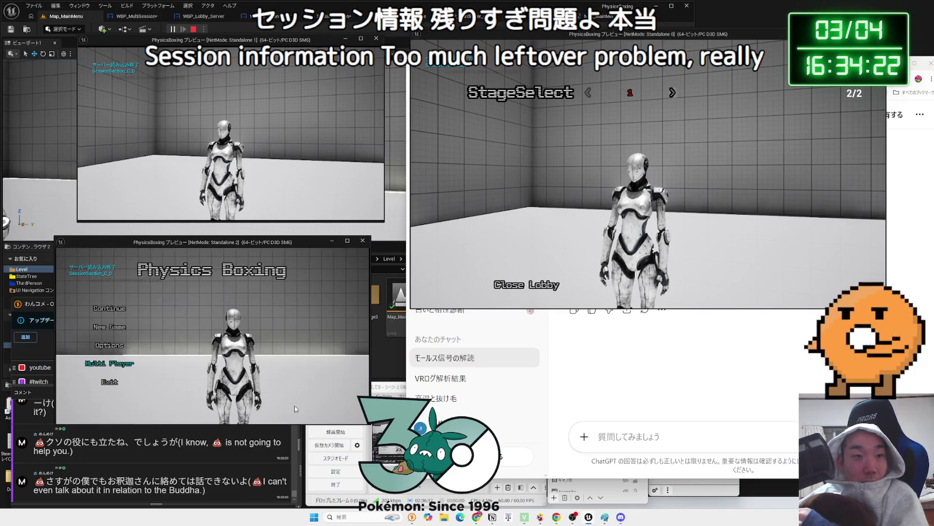
pyautogui.click(107, 381)
pyautogui.click(233, 348)
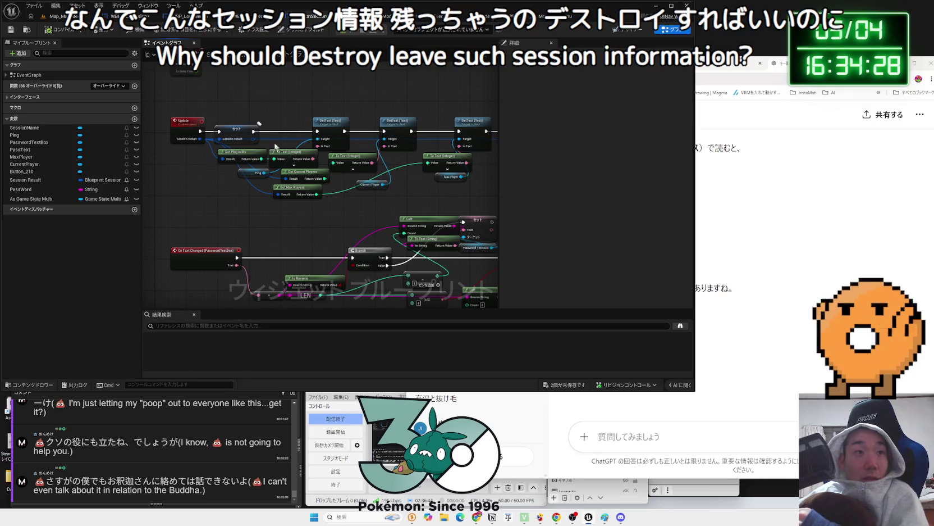
# Step: Set the Session Result variable's Replication to None and save all blueprints
pyautogui.rightClick(285, 150)
pyautogui.press('Escape')
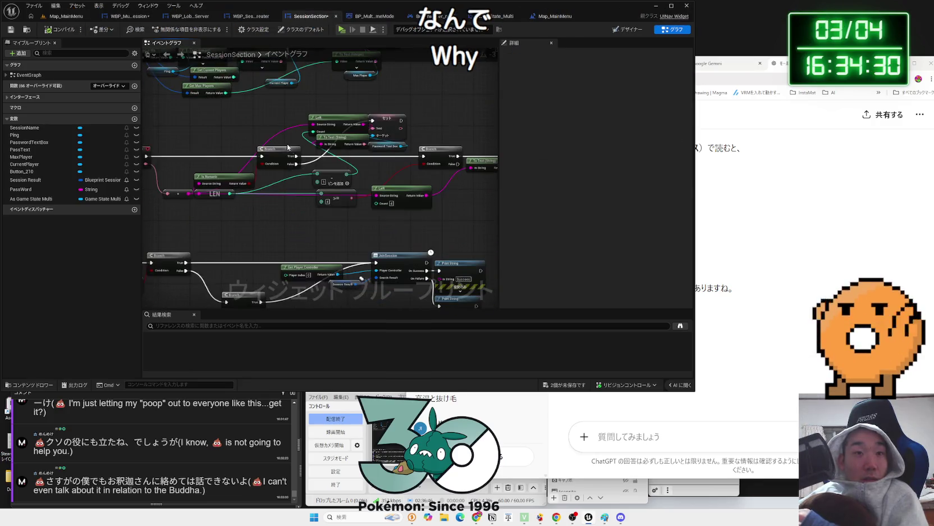
pyautogui.moveTo(285, 147); pyautogui.dragTo(314, 197)
pyautogui.click(298, 235)
pyautogui.click(621, 165)
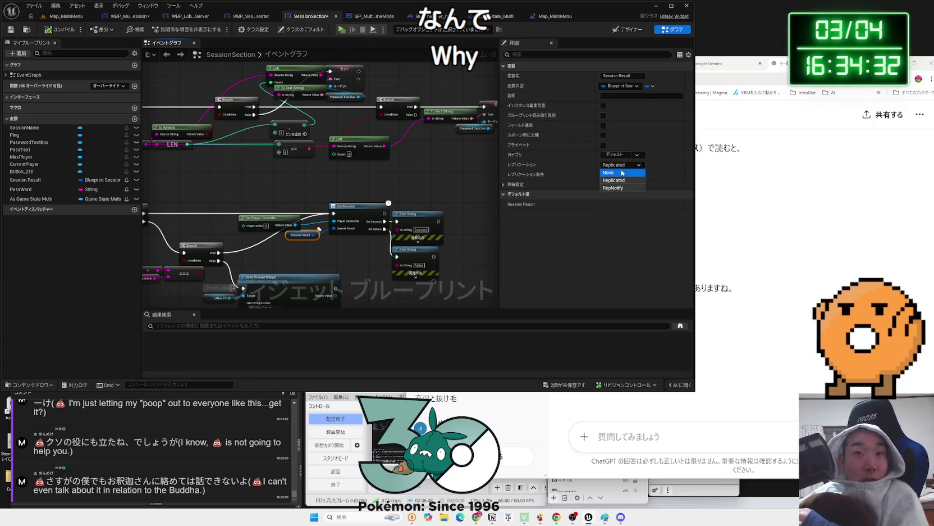
pyautogui.click(572, 386)
pyautogui.click(516, 341)
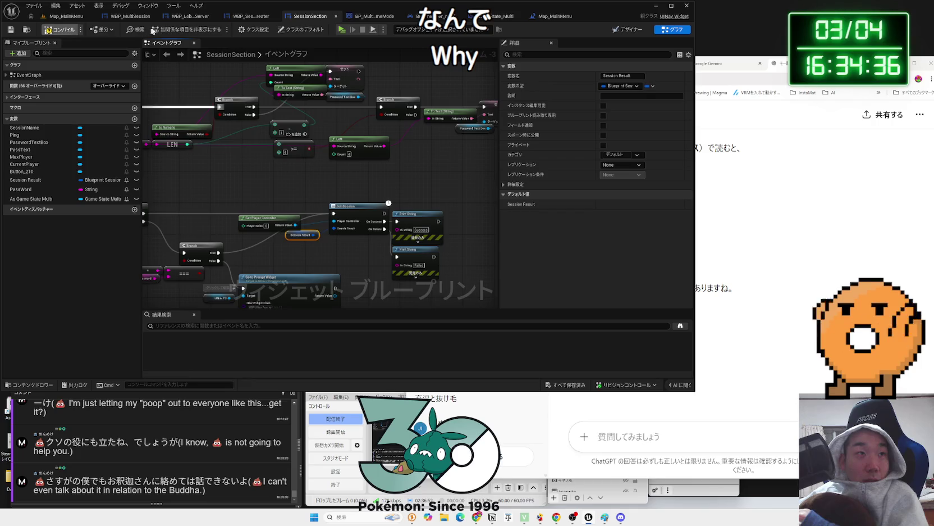
# Step: Review the open blueprint tabs, ending on the player controller's BackLobby logic
pyautogui.click(410, 15)
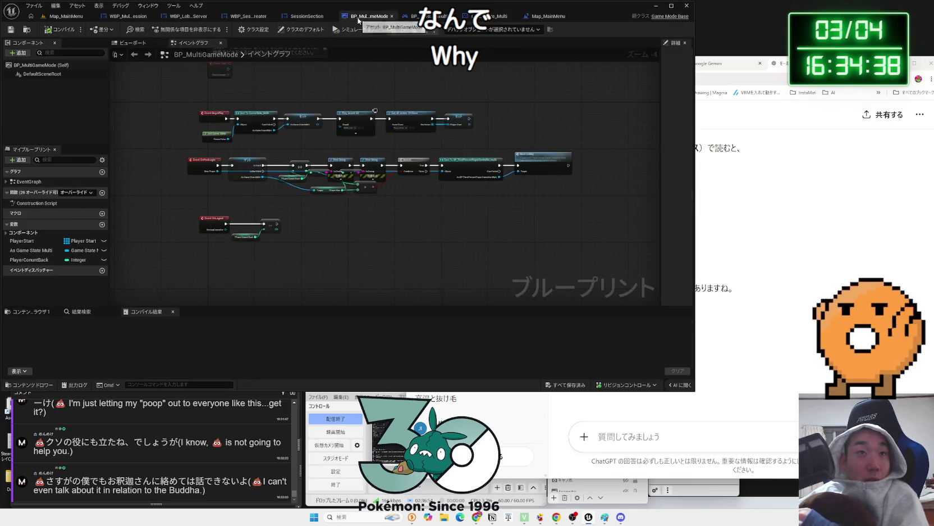
pyautogui.click(470, 16)
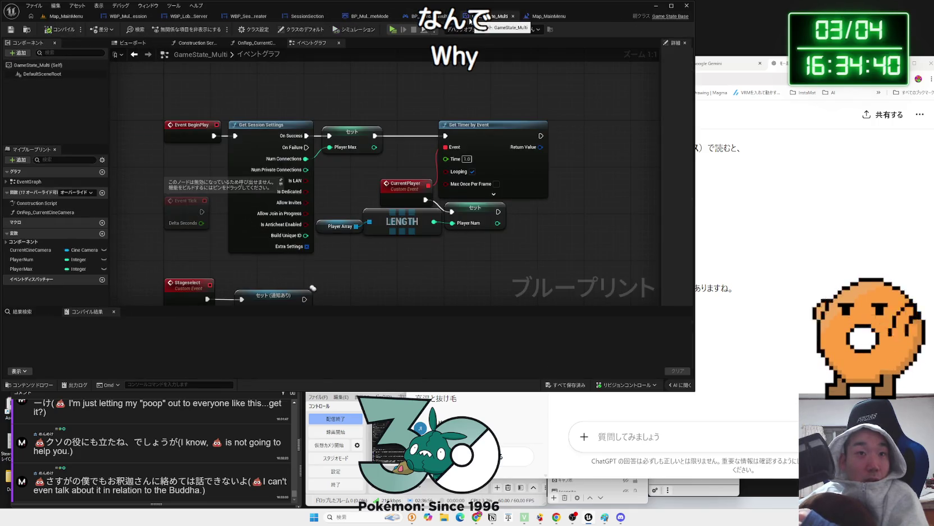
pyautogui.click(547, 16)
pyautogui.click(442, 17)
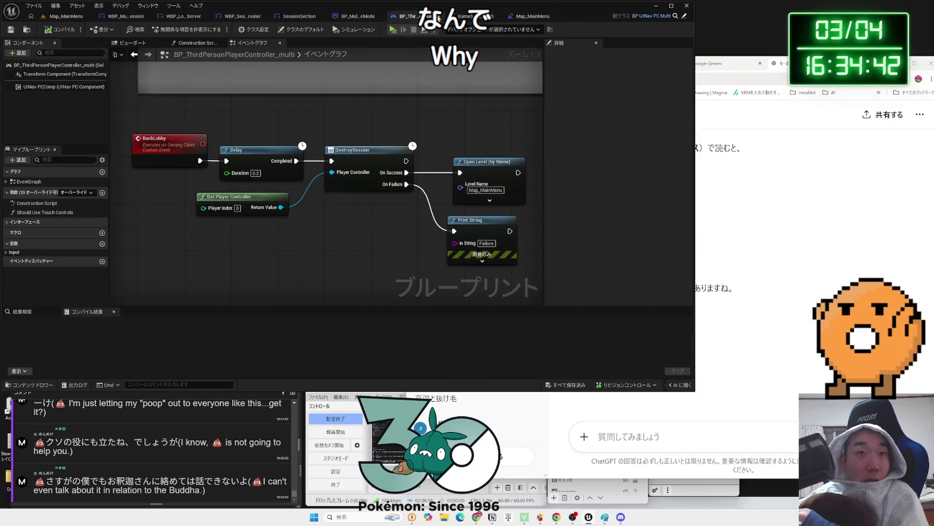
pyautogui.click(357, 16)
pyautogui.click(310, 17)
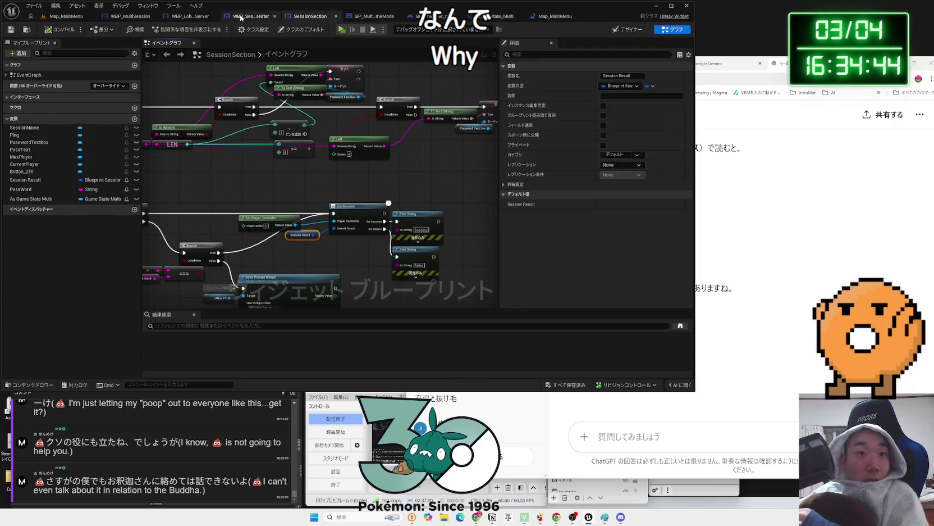
pyautogui.click(241, 18)
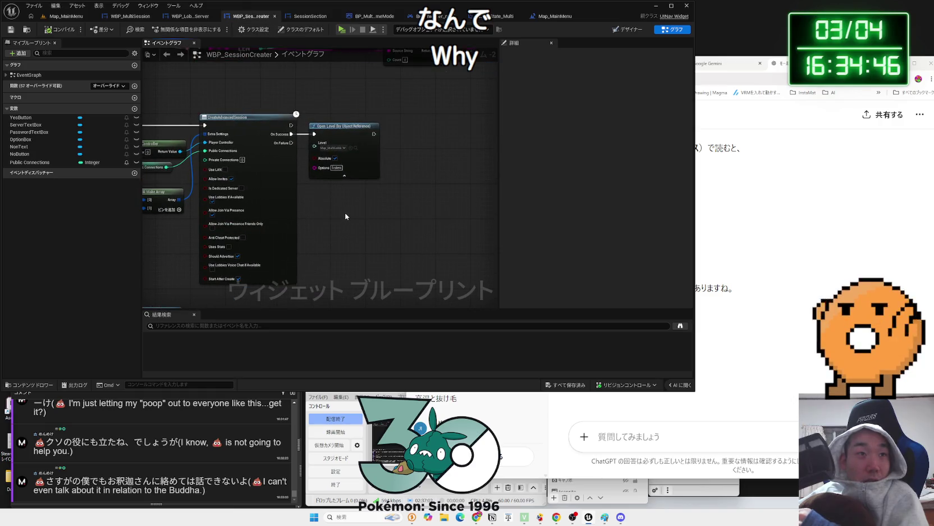
pyautogui.click(190, 17)
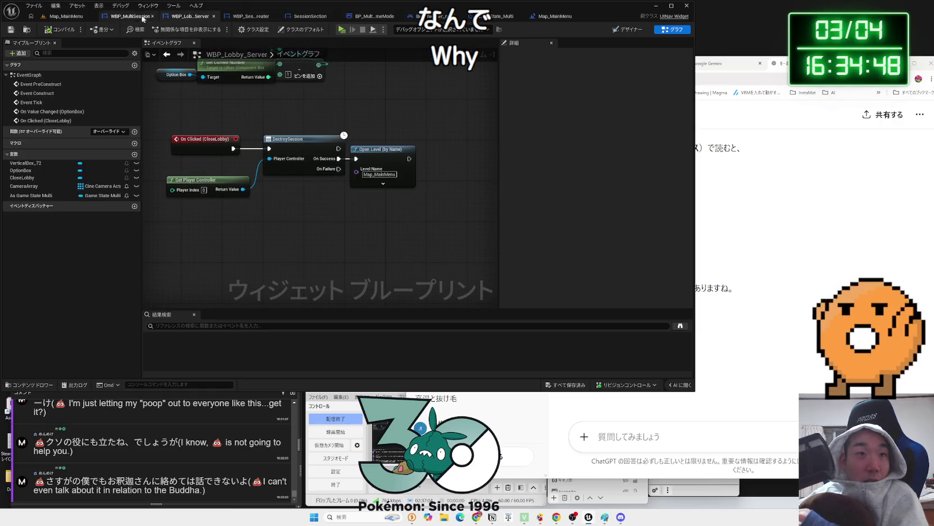
pyautogui.click(125, 18)
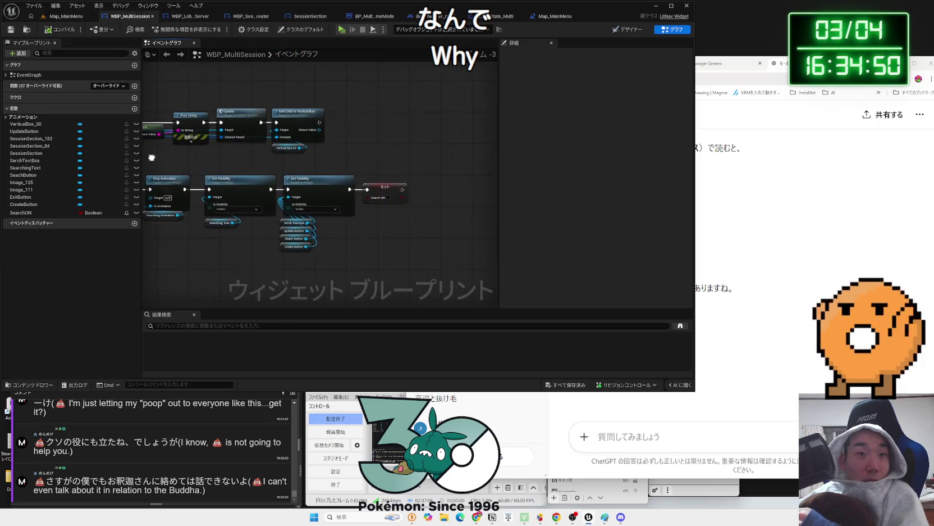
pyautogui.click(494, 16)
pyautogui.click(540, 16)
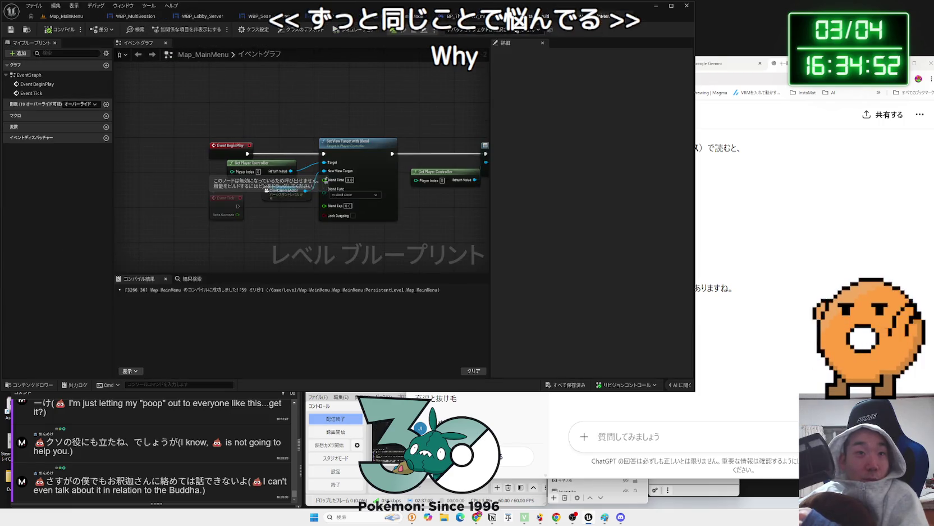
pyautogui.click(469, 17)
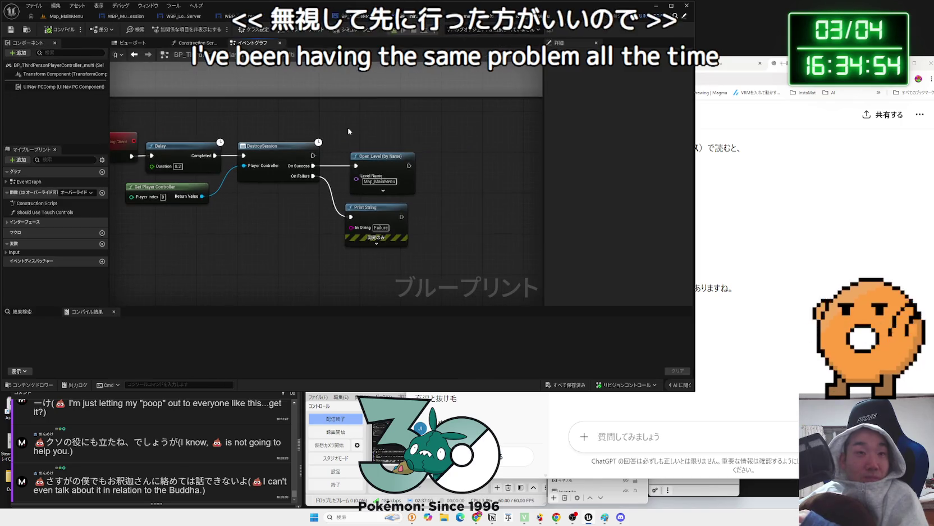
# Step: Shift the BackLobby Open Level and Print String nodes slightly left and save
pyautogui.moveTo(375, 130); pyautogui.dragTo(440, 226)
pyautogui.moveTo(382, 160); pyautogui.dragTo(368, 160)
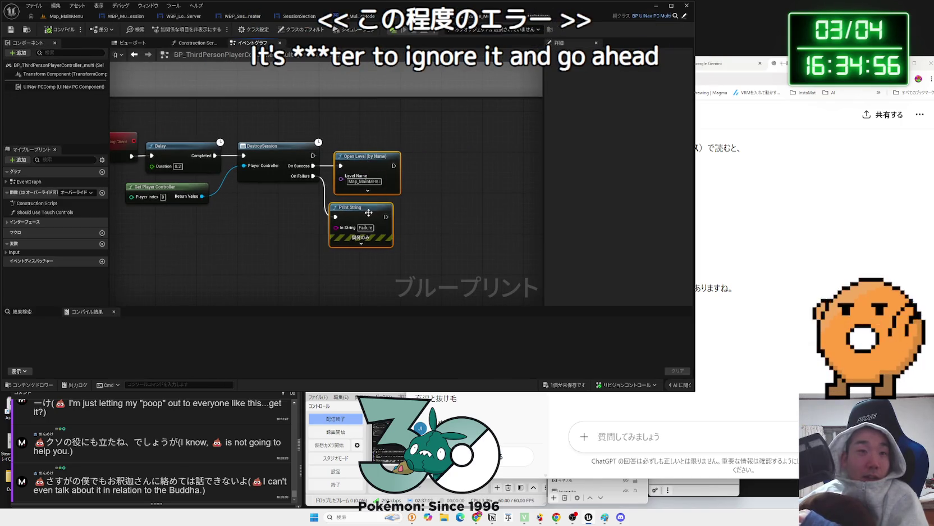
pyautogui.click(393, 238)
pyautogui.moveTo(409, 243)
pyautogui.mouseDown()
pyautogui.moveTo(332, 149)
pyautogui.moveTo(351, 159)
pyautogui.mouseUp()
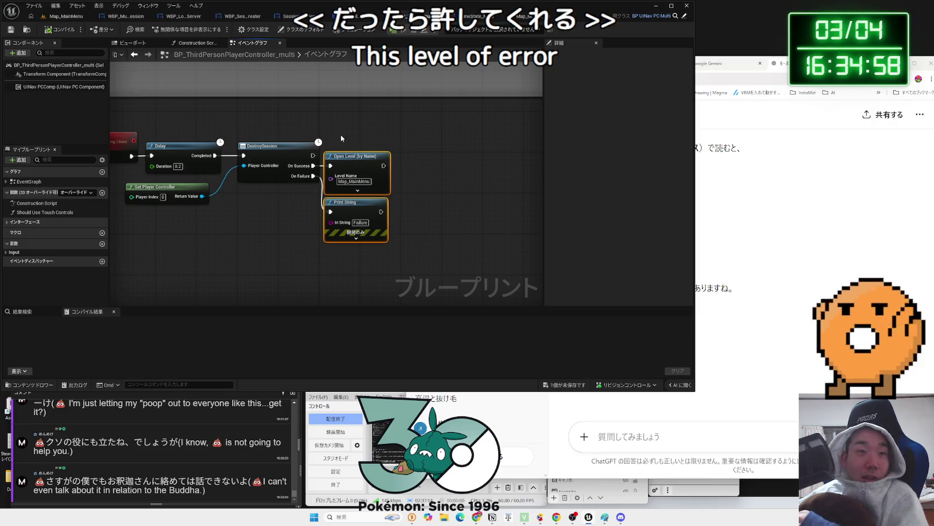
pyautogui.hotkey('ctrl', 's')
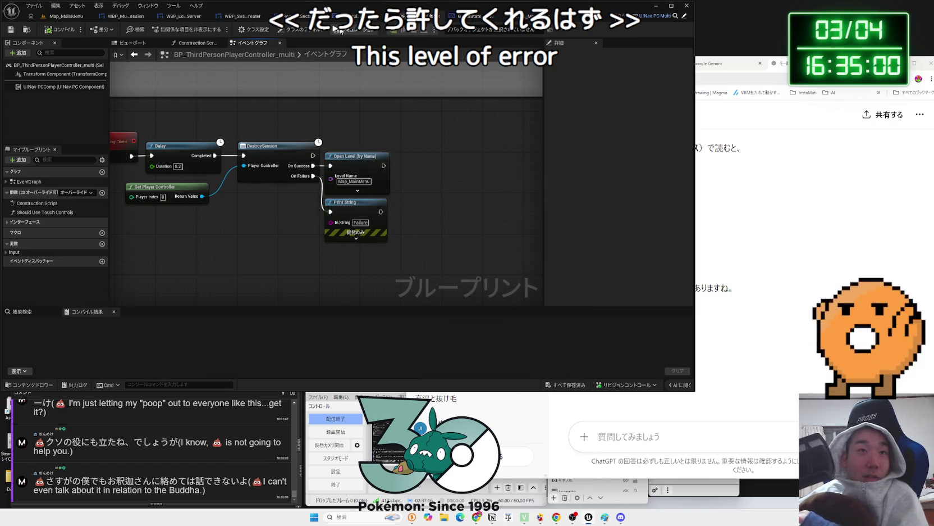
# Step: Cycle through the blueprint tabs and settle on the WBP_MultiSession graph
pyautogui.click(308, 16)
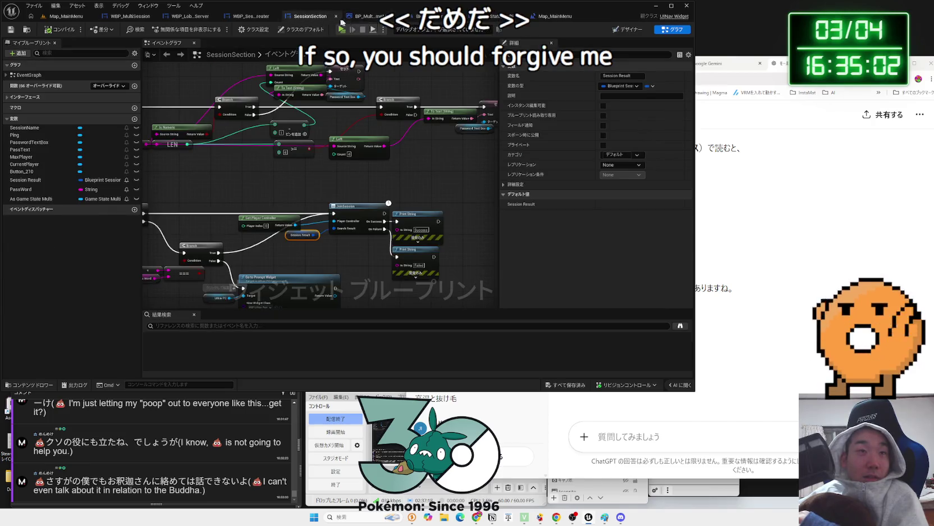
pyautogui.click(354, 20)
pyautogui.click(247, 16)
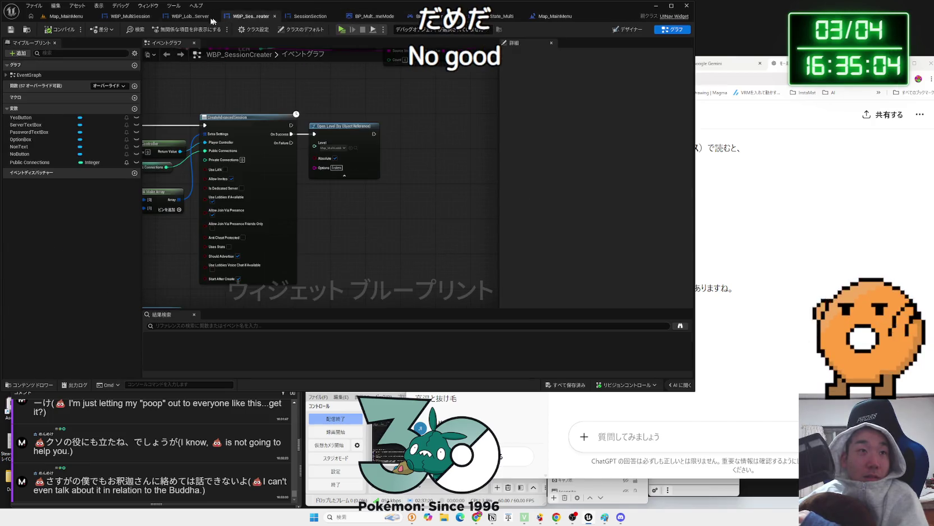
pyautogui.click(190, 17)
pyautogui.click(122, 17)
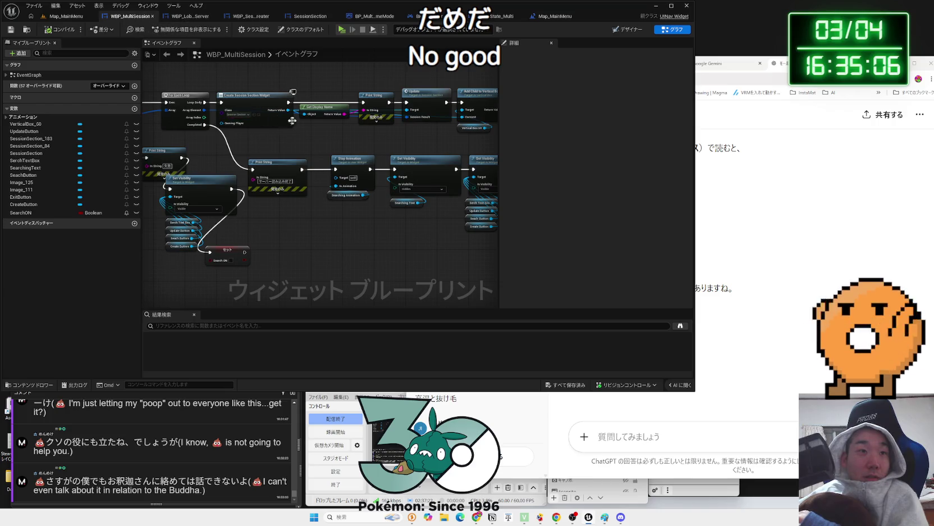
pyautogui.scroll(2, 287, 121)
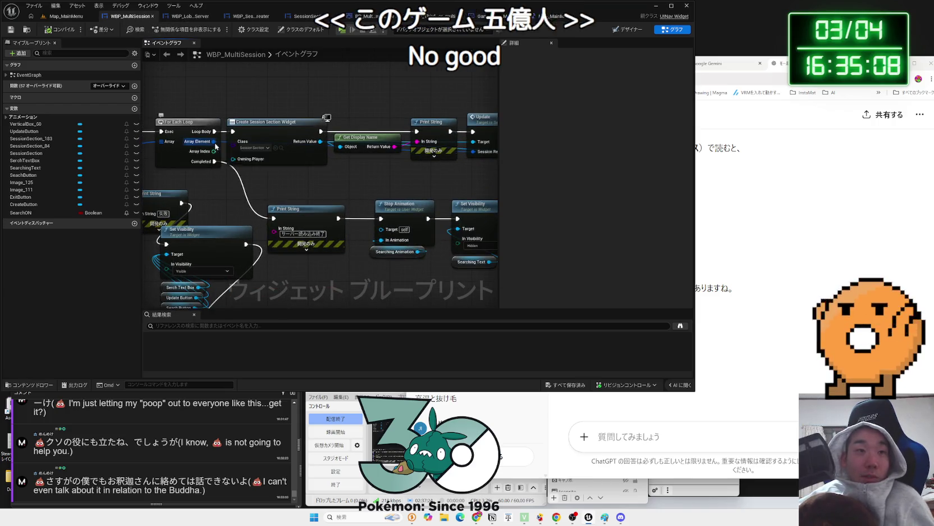
# Step: Add a Get Session ID as String node from the loop's Array Element
pyautogui.moveTo(214, 141); pyautogui.dragTo(354, 192)
pyautogui.write('i')
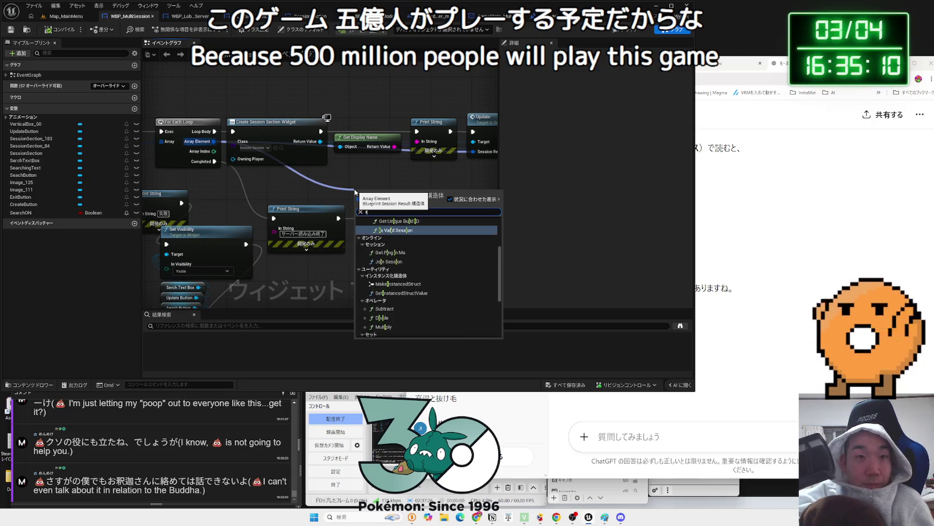
pyautogui.write('d')
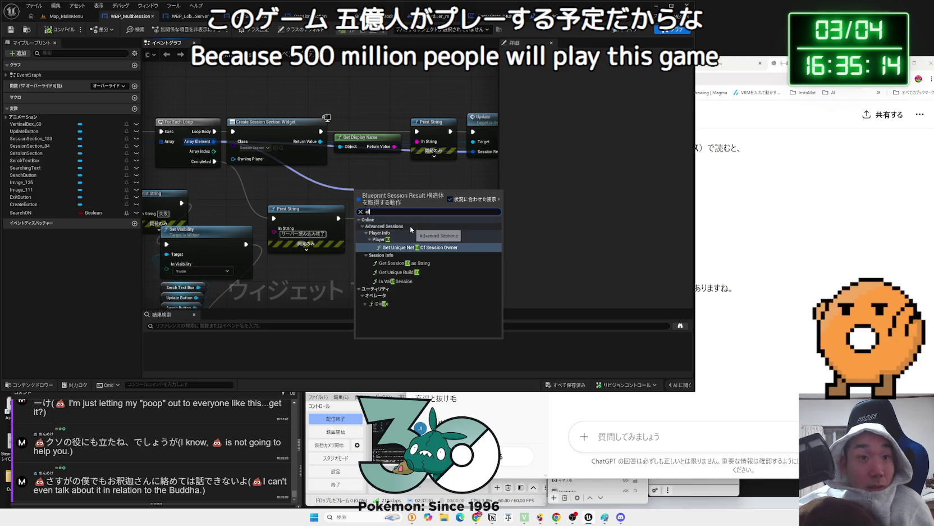
pyautogui.click(421, 248)
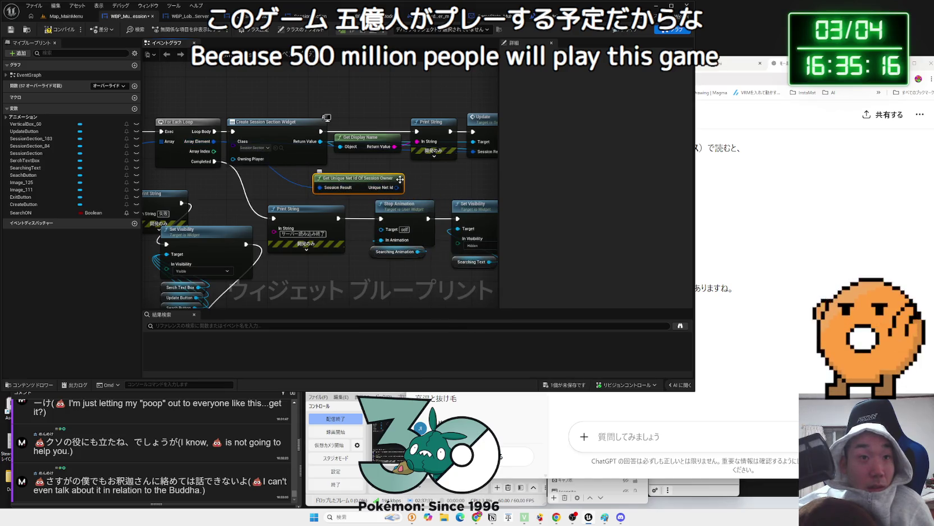
pyautogui.press('Delete')
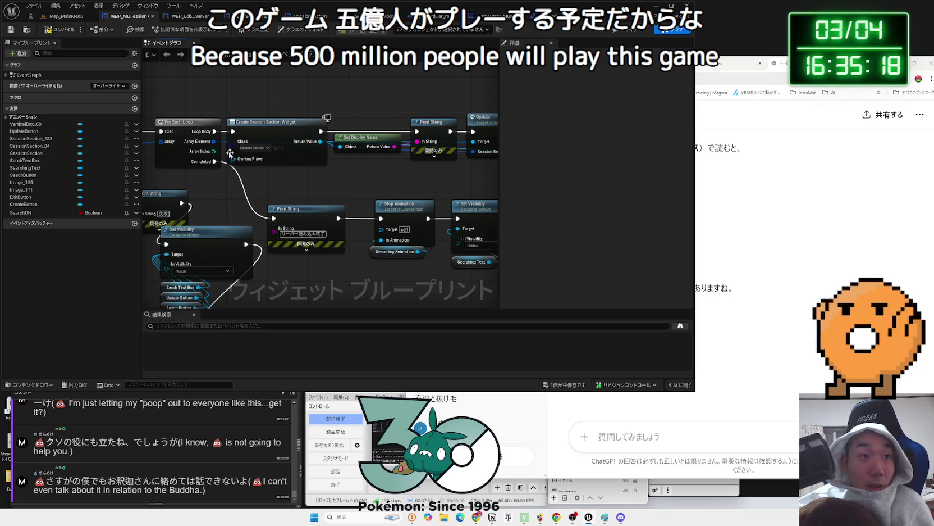
pyautogui.moveTo(214, 141); pyautogui.dragTo(295, 185)
pyautogui.write('id')
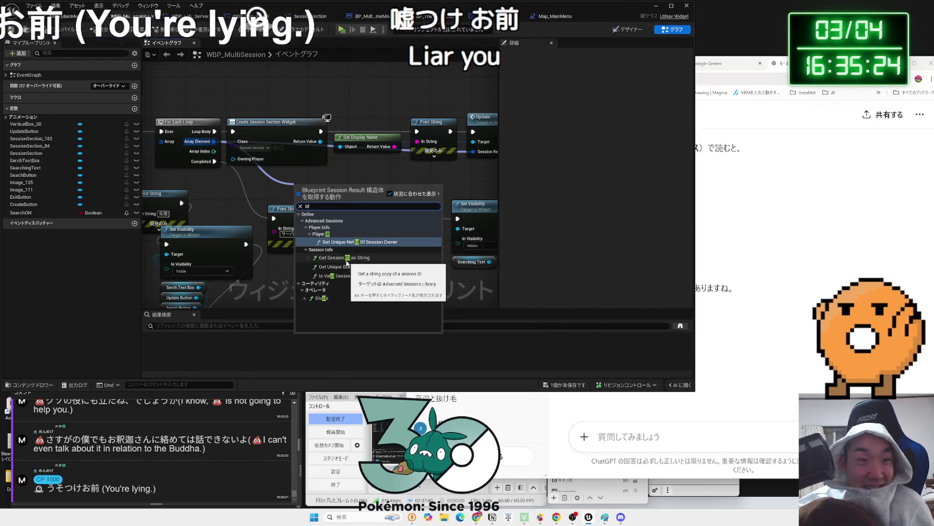
pyautogui.click(347, 260)
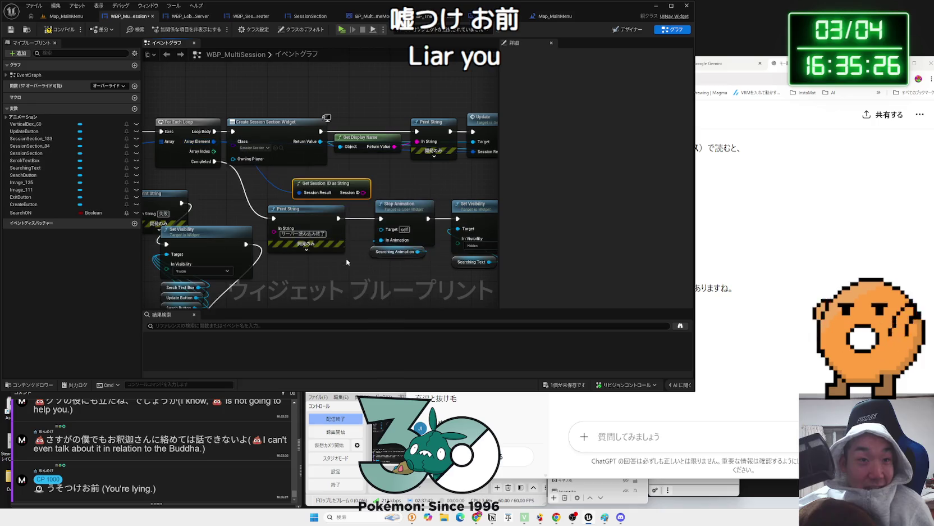
# Step: Replace Get Display Name by wiring the session ID string into Print String's In String
pyautogui.moveTo(358, 183); pyautogui.dragTo(265, 182)
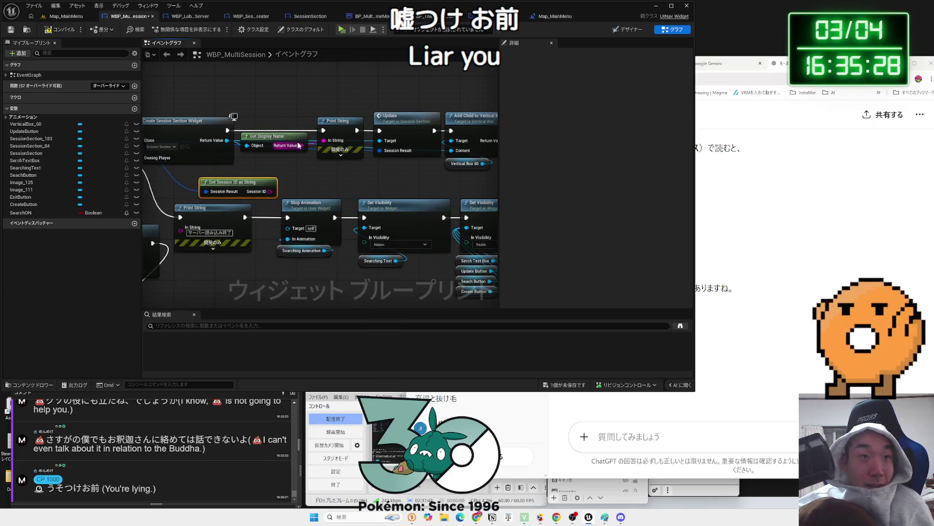
pyautogui.press('Delete')
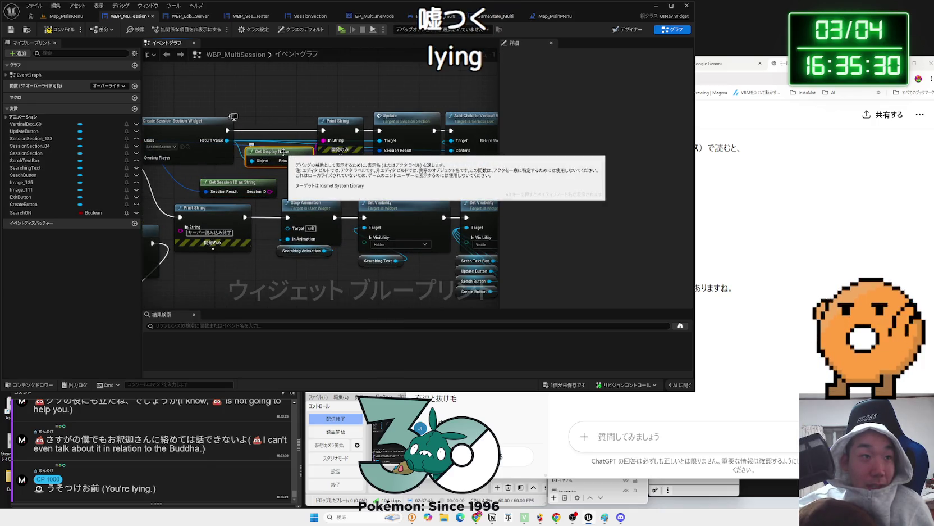
pyautogui.moveTo(270, 191)
pyautogui.mouseDown()
pyautogui.moveTo(324, 141)
pyautogui.moveTo(321, 131)
pyautogui.mouseUp()
pyautogui.click(66, 16)
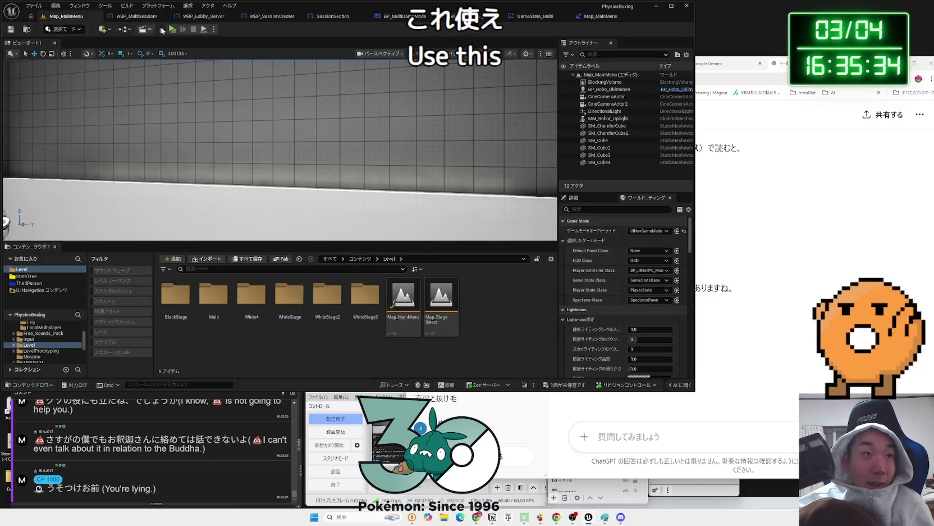
# Step: Run a quick multiplayer play test with a session search, then stop the preview
pyautogui.click(178, 32)
pyautogui.click(494, 208)
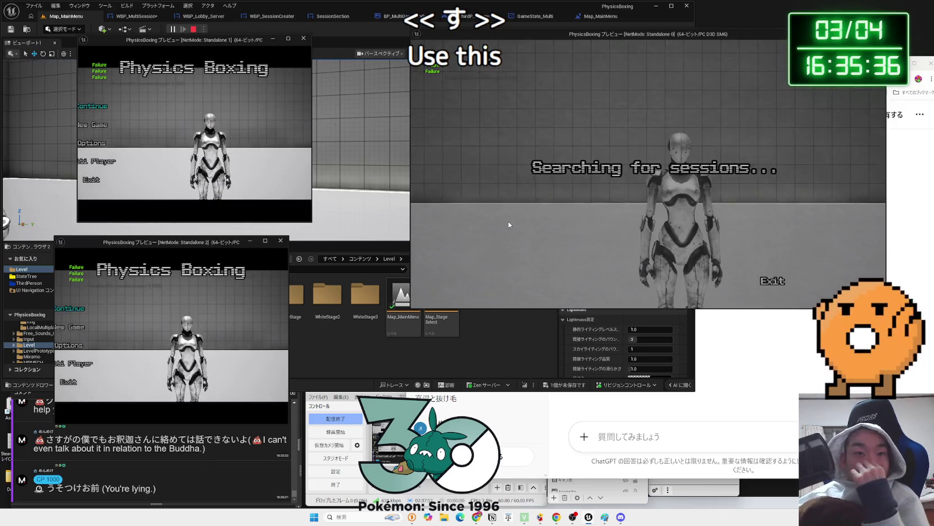
pyautogui.moveTo(289, 278); pyautogui.dragTo(359, 282)
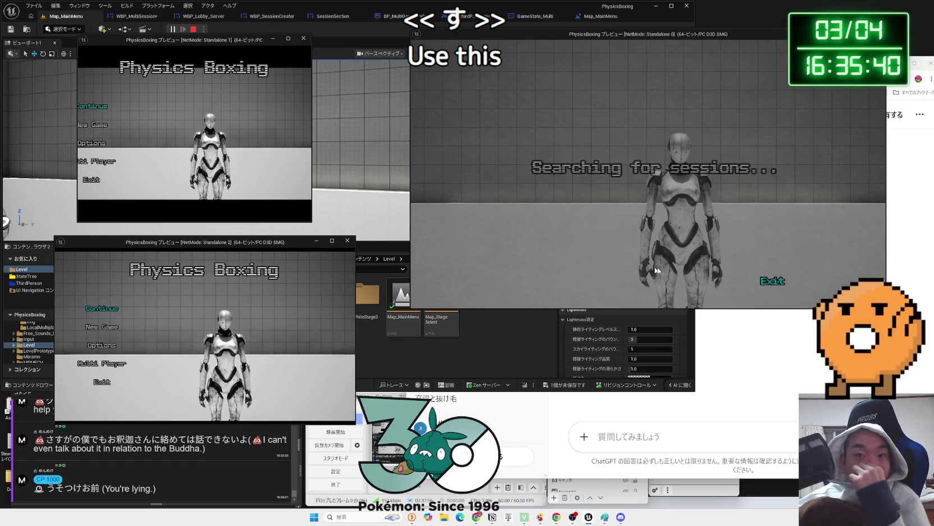
pyautogui.click(781, 283)
pyautogui.press('Escape')
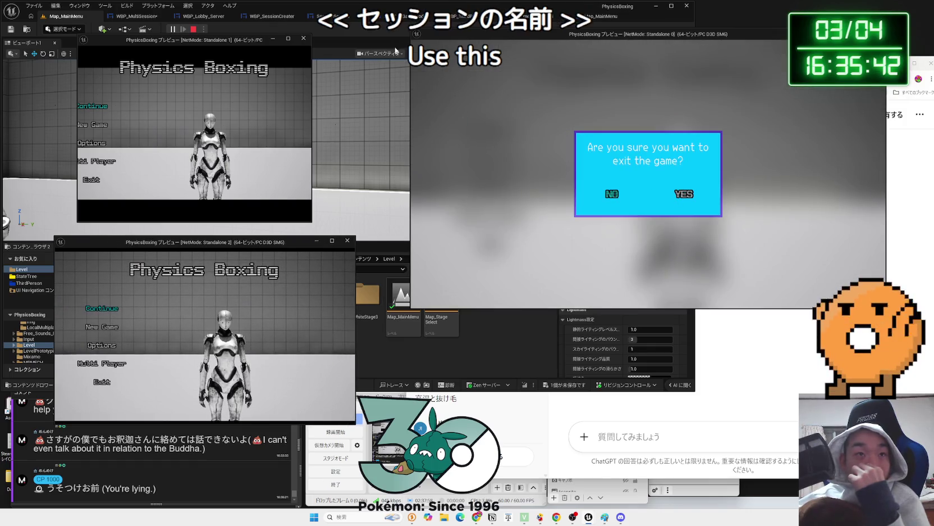
pyautogui.press('Escape')
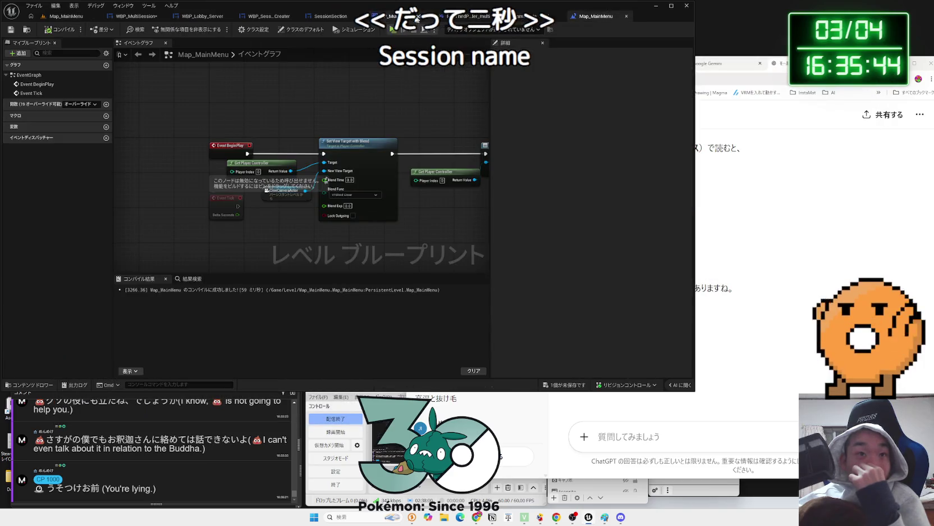
# Step: Set the session-ID Print String's Duration to 10 seconds in WBP_MultiSession
pyautogui.click(420, 18)
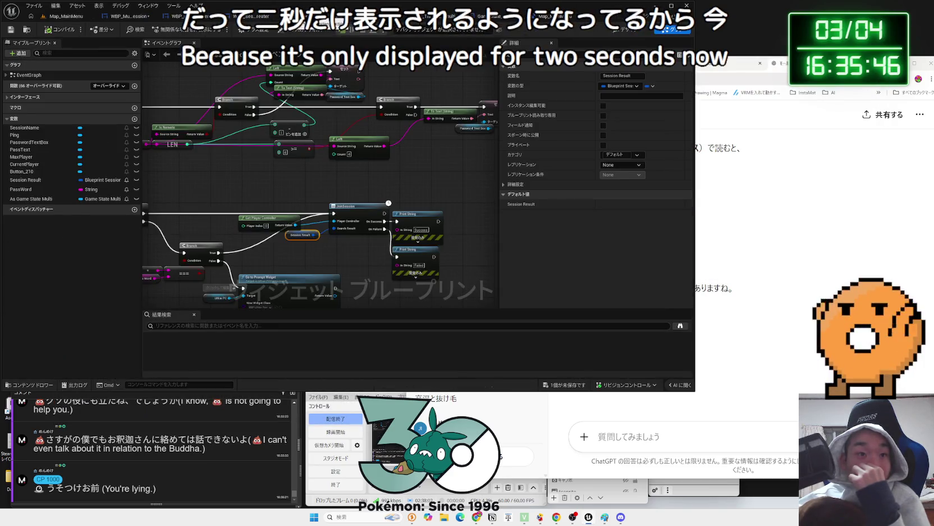
pyautogui.click(115, 17)
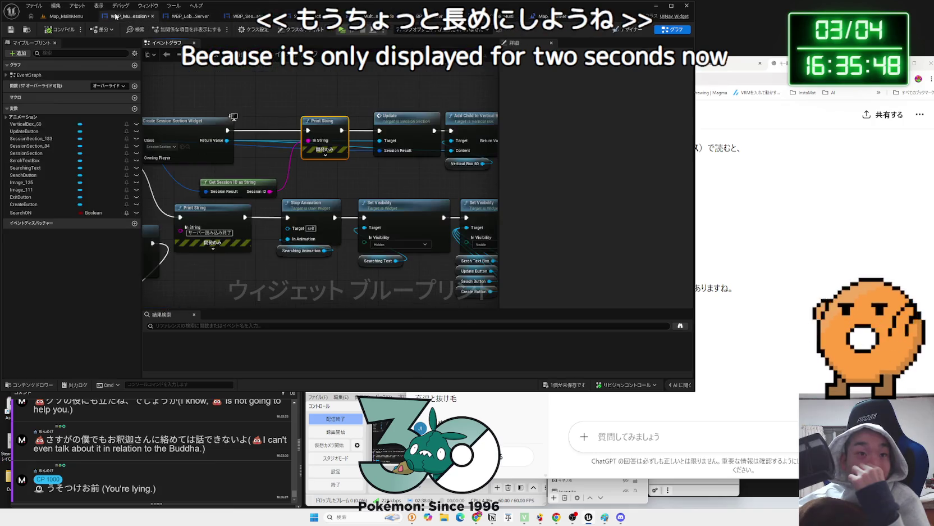
pyautogui.scroll(1, 318, 172)
pyautogui.click(325, 149)
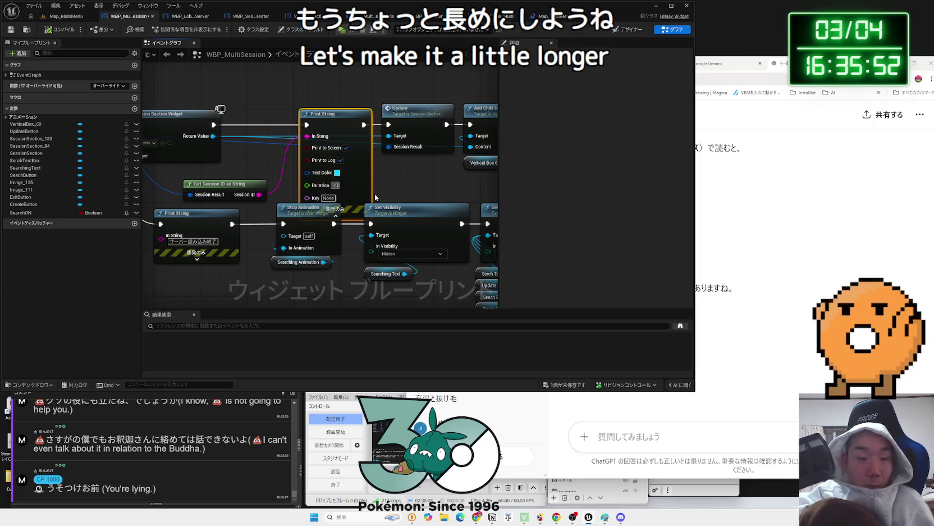
pyautogui.click(335, 215)
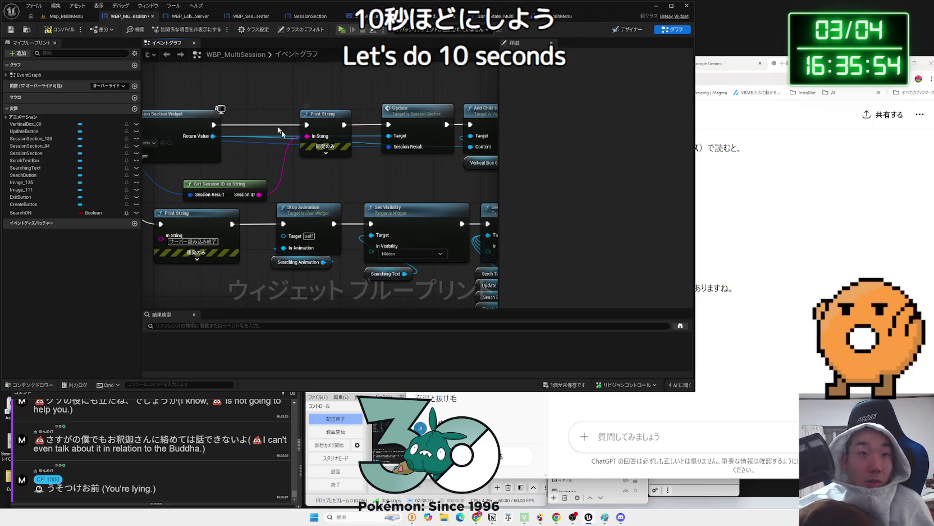
pyautogui.click(61, 17)
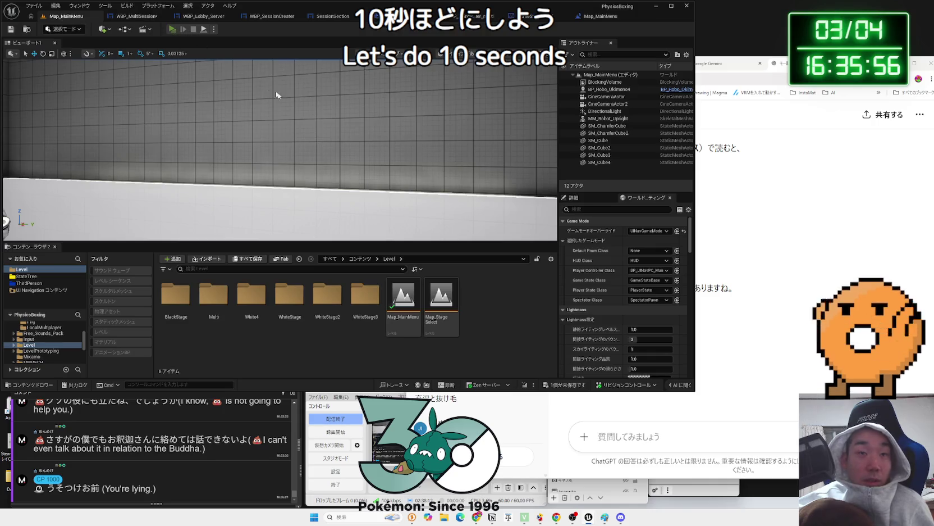
# Step: Launch the multiplayer preview, widen both client windows, and host a new session lobby
pyautogui.hotkey('alt', 'p')
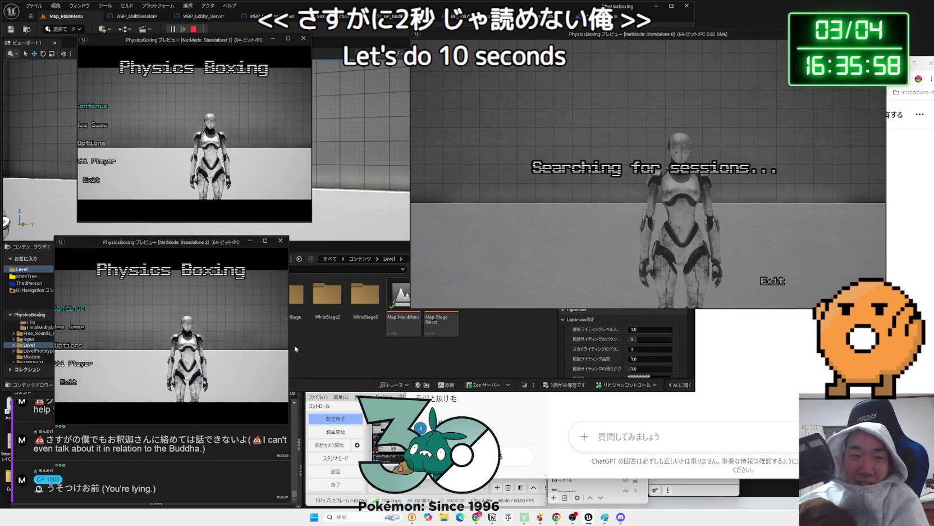
pyautogui.moveTo(289, 345); pyautogui.dragTo(354, 345)
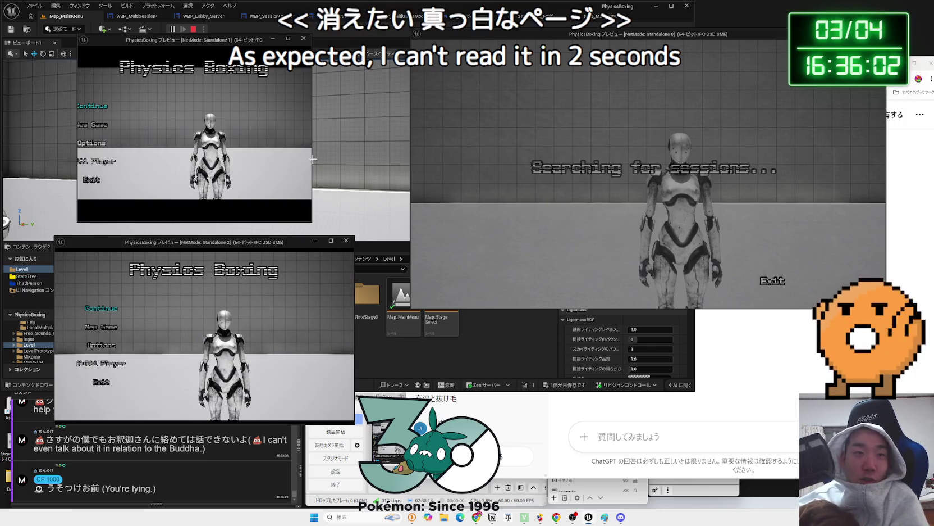
pyautogui.moveTo(312, 161)
pyautogui.mouseDown()
pyautogui.moveTo(375, 157)
pyautogui.moveTo(379, 165)
pyautogui.mouseUp()
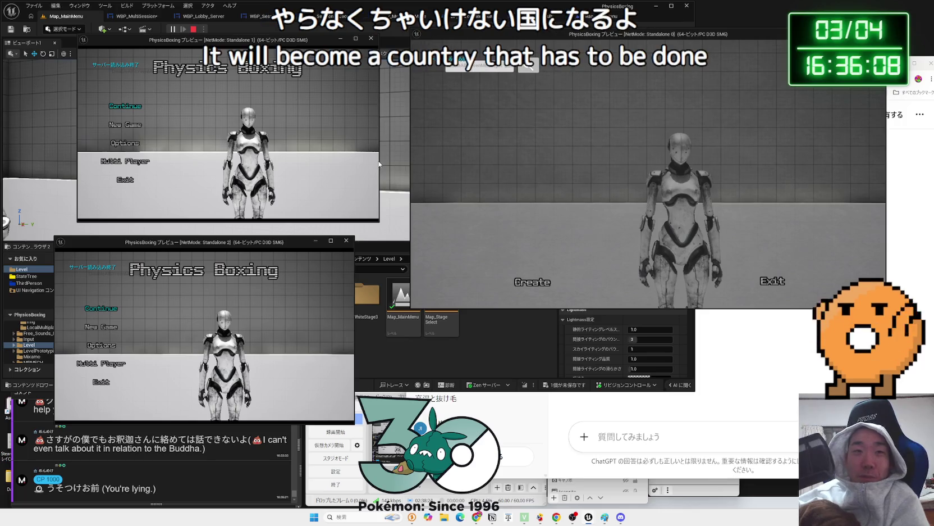
pyautogui.press('Return')
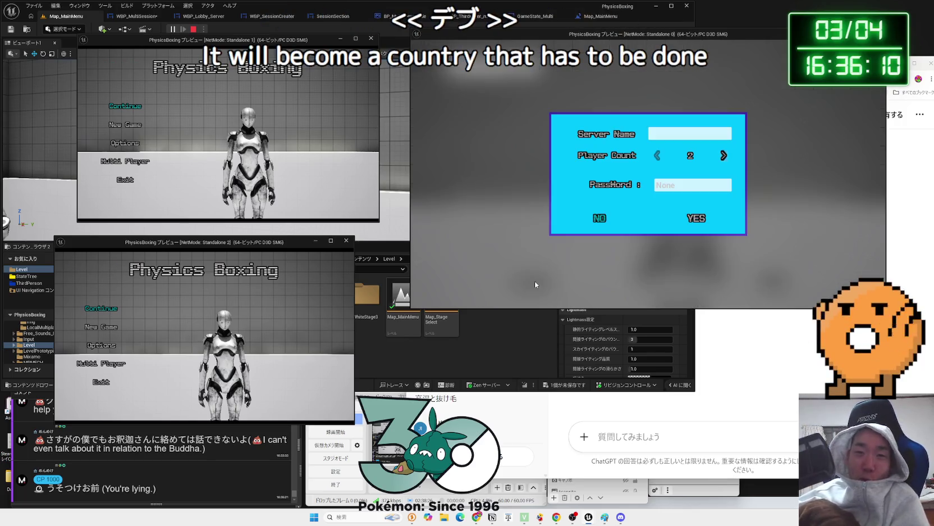
pyautogui.click(698, 220)
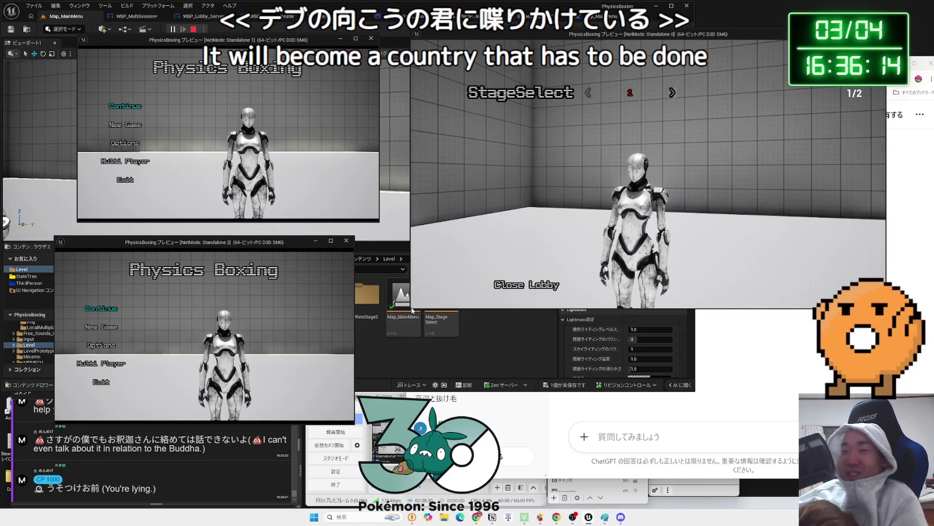
# Step: Search on both clients, join from Standalone 1, retry from Standalone 2, then close the host lobby
pyautogui.hotkey('alt', 'Tab')
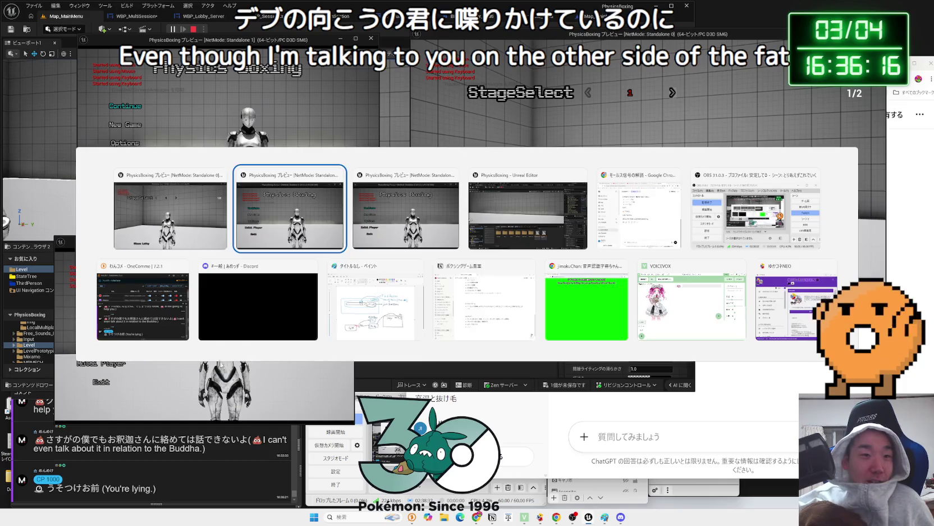
pyautogui.click(101, 363)
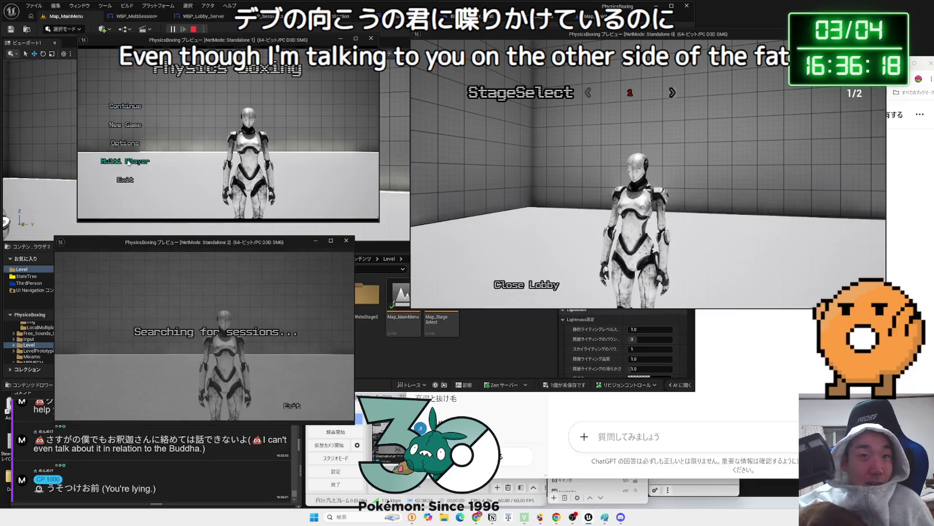
pyautogui.click(130, 163)
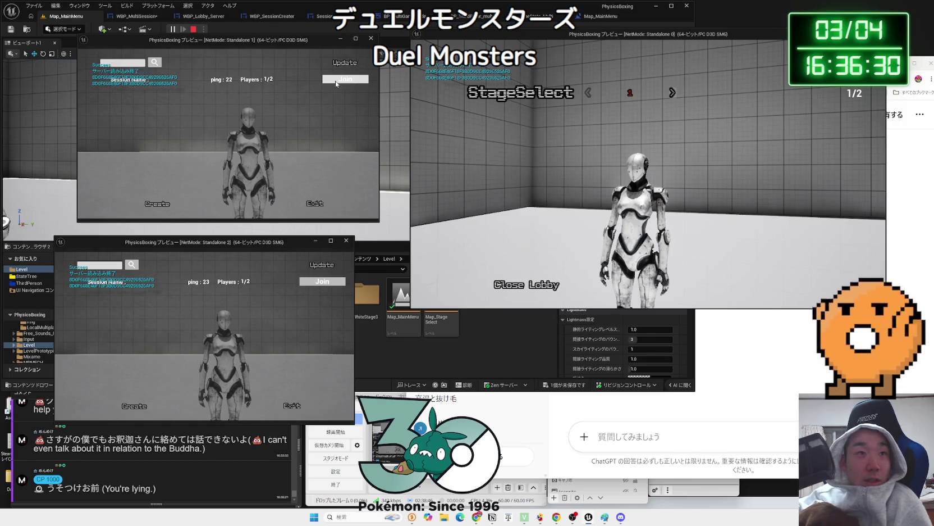
pyautogui.click(336, 82)
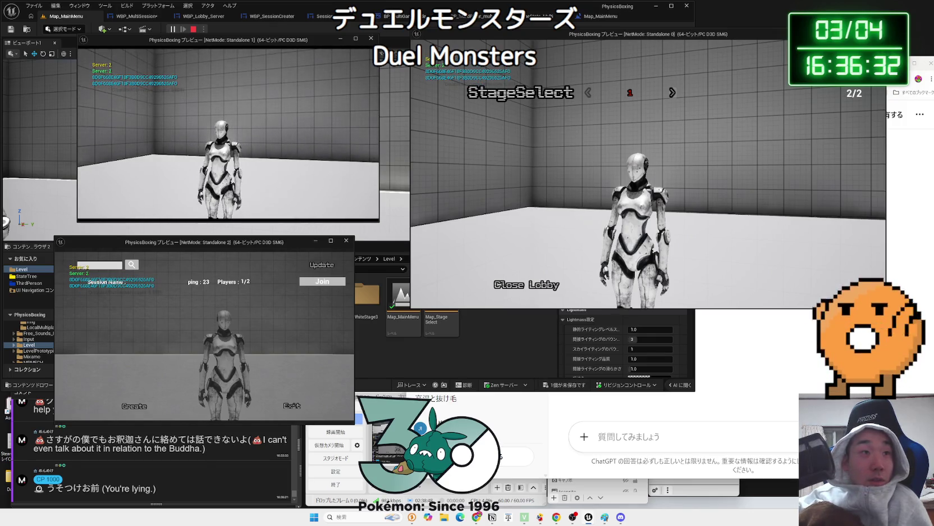
pyautogui.hotkey('alt', 'Tab')
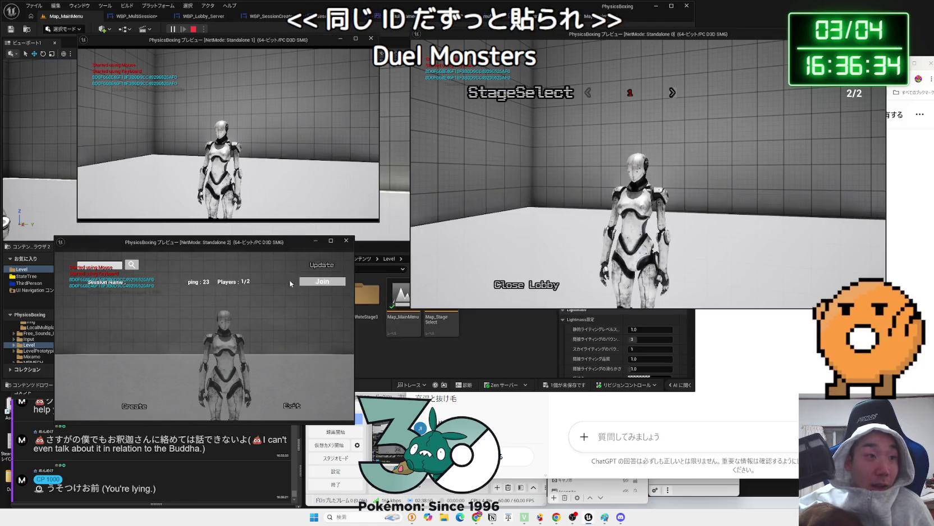
pyautogui.click(323, 283)
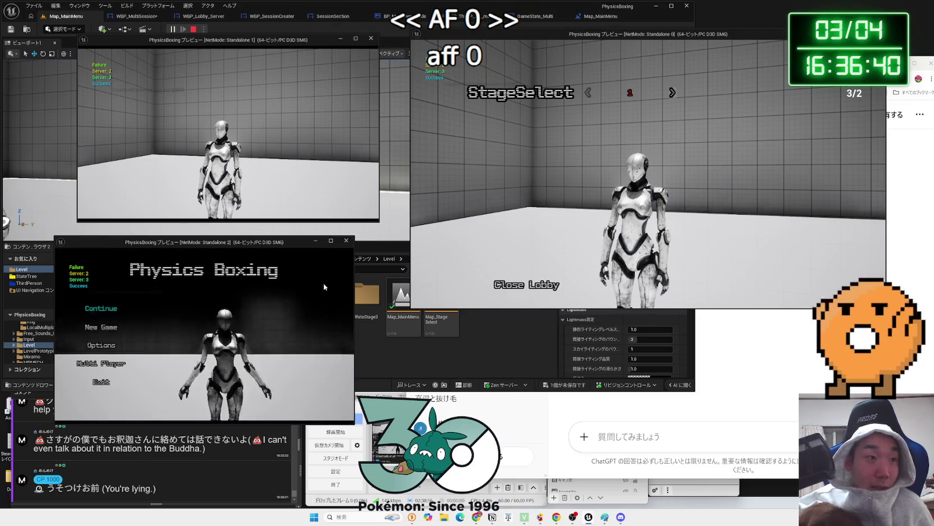
pyautogui.click(124, 363)
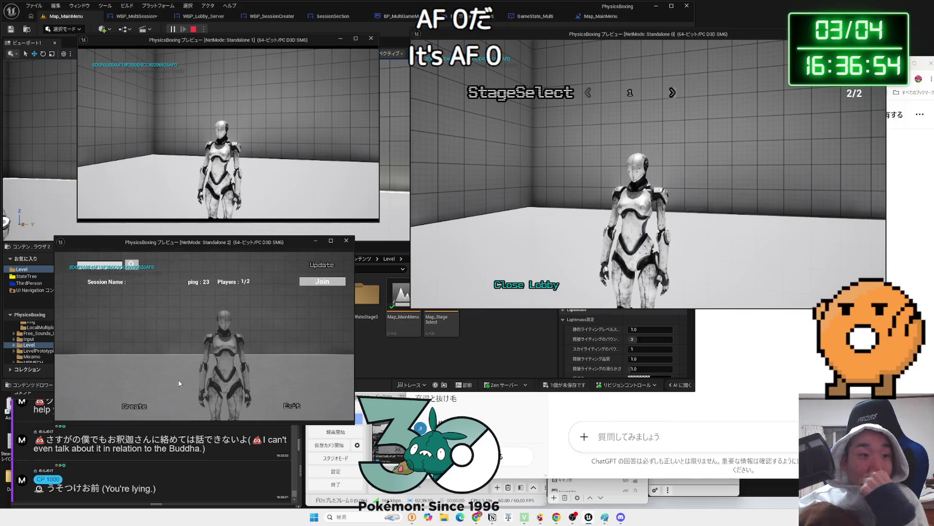
pyautogui.click(534, 286)
# Step: Search on the host, retry joining the stale session, and search again from both clients
pyautogui.click(477, 217)
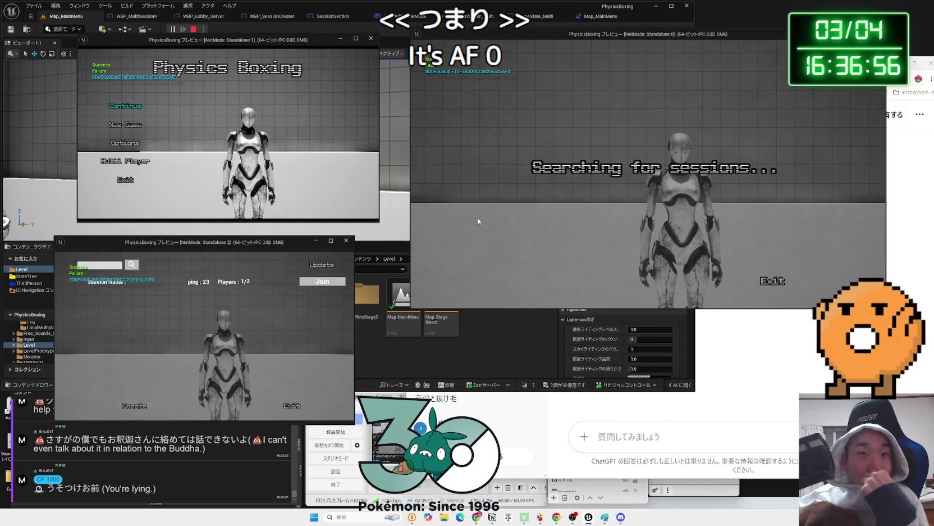
pyautogui.click(310, 282)
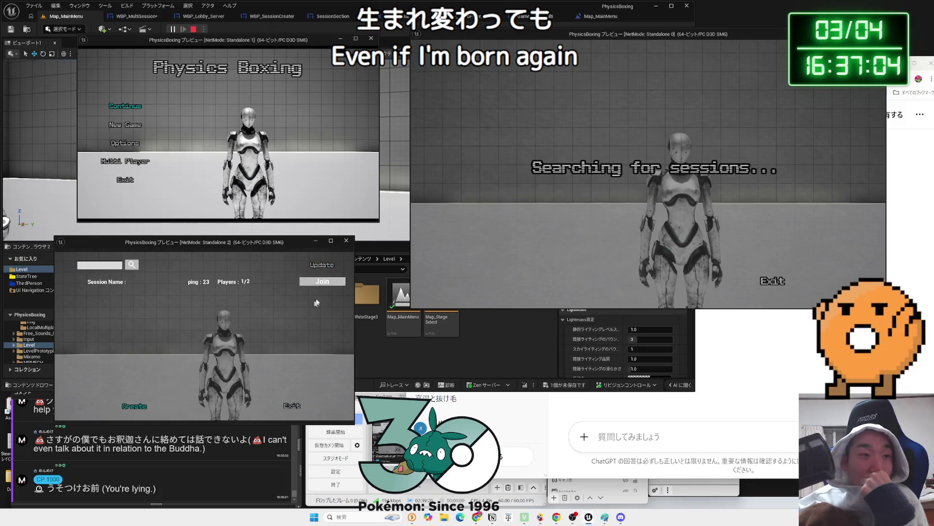
pyautogui.click(292, 406)
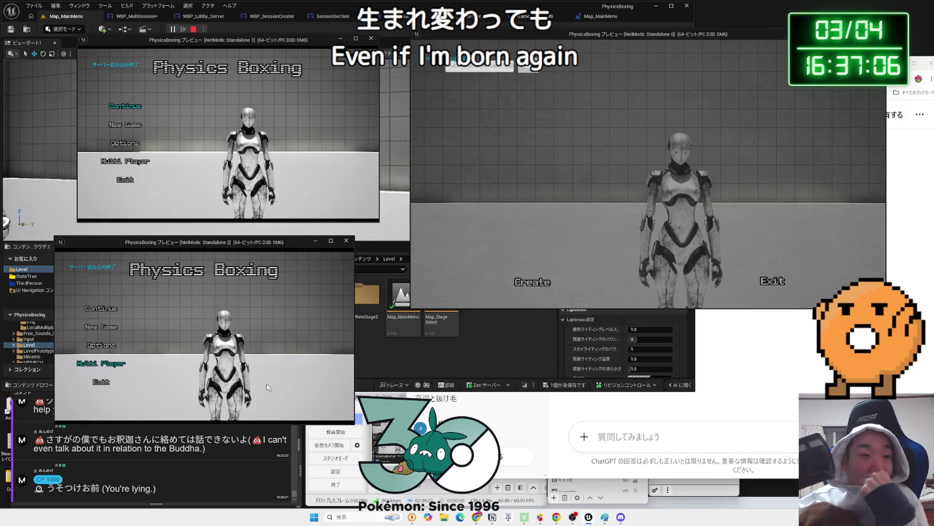
pyautogui.click(103, 365)
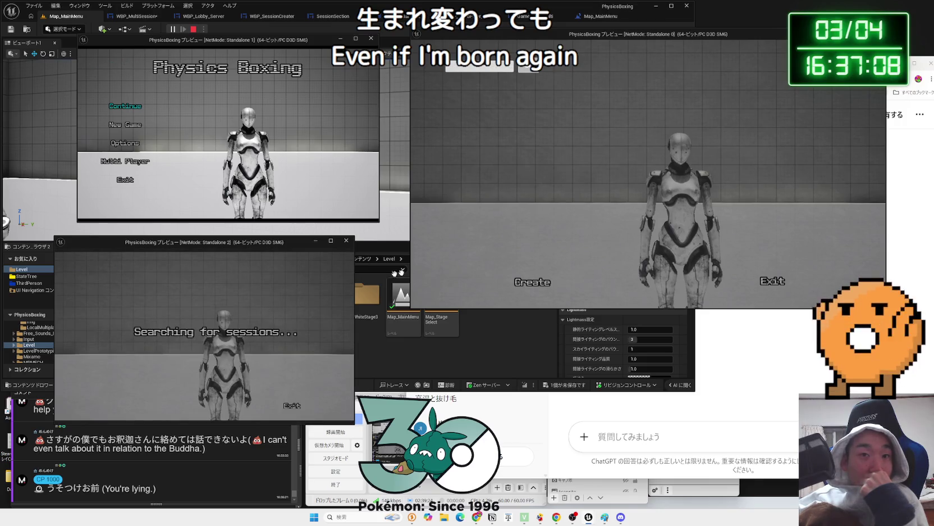
pyautogui.click(125, 161)
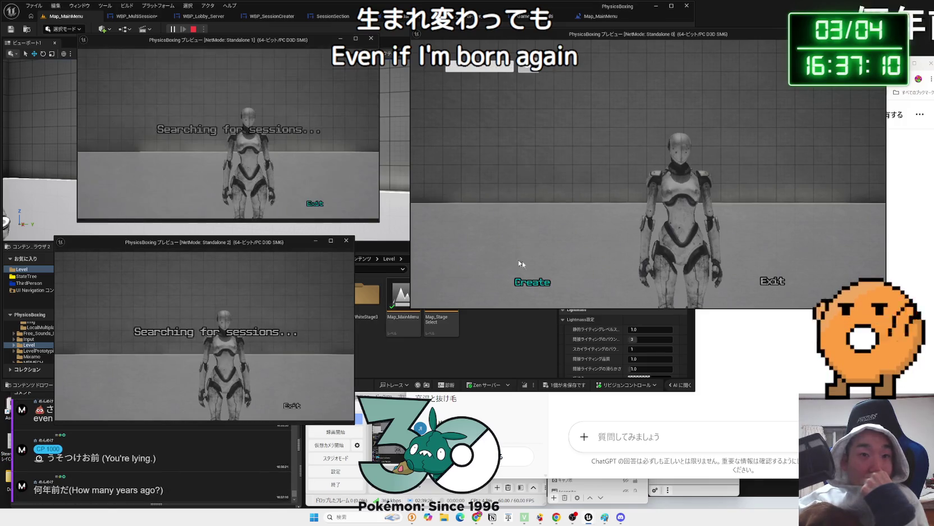
# Step: Create a new hosted lobby, then bring the browser to the front
pyautogui.click(532, 282)
pyautogui.click(696, 218)
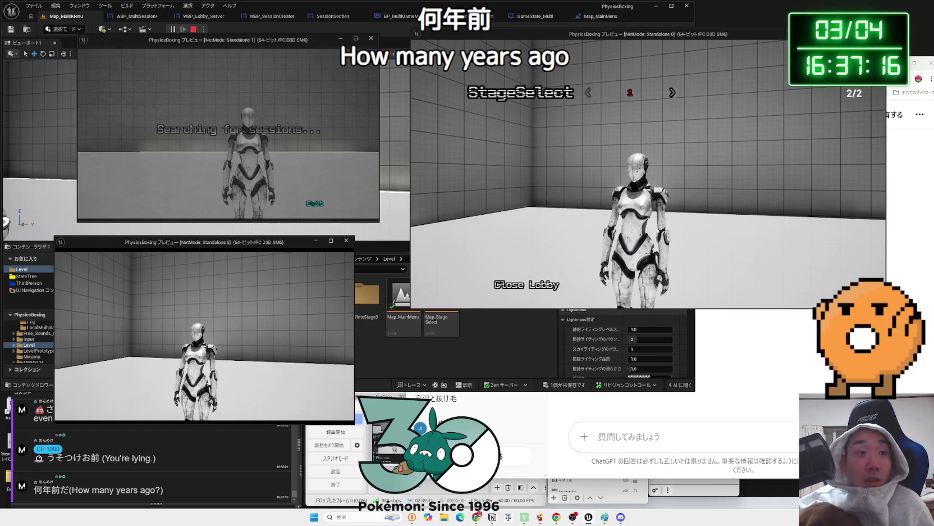
pyautogui.hotkey('alt', 'Tab')
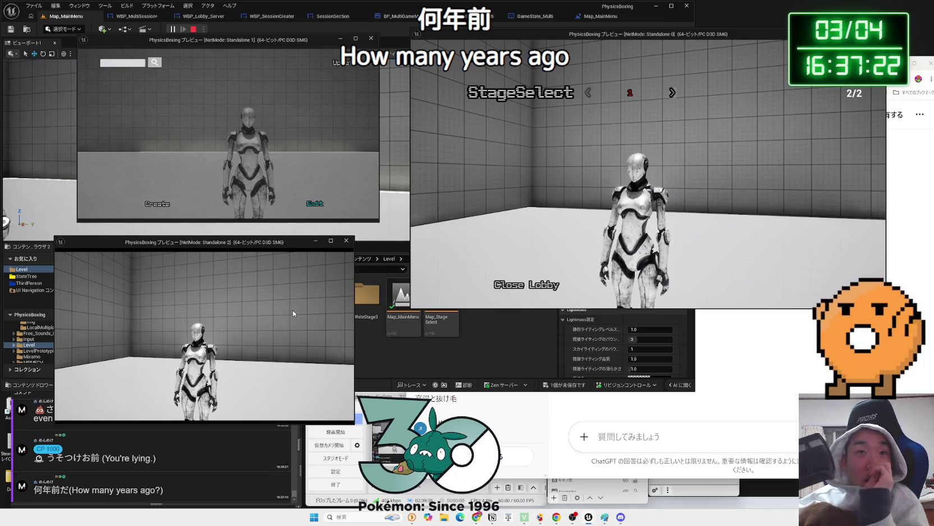
pyautogui.hotkey('alt', 'Tab')
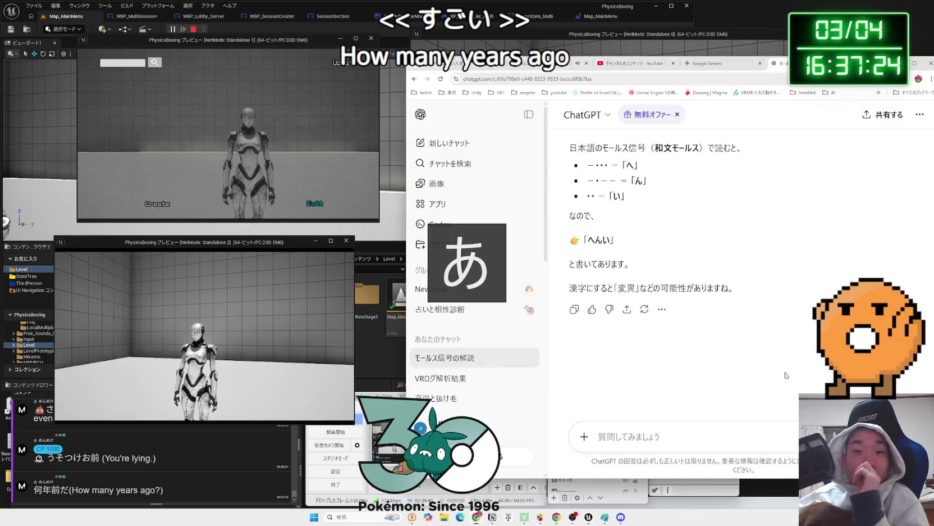
# Step: Draft 「ちょっと！すごいこと発見したよ！、」 in the Gemini chat, then return to the host preview
pyautogui.hotkey('ctrl', 'shift', 'Tab')
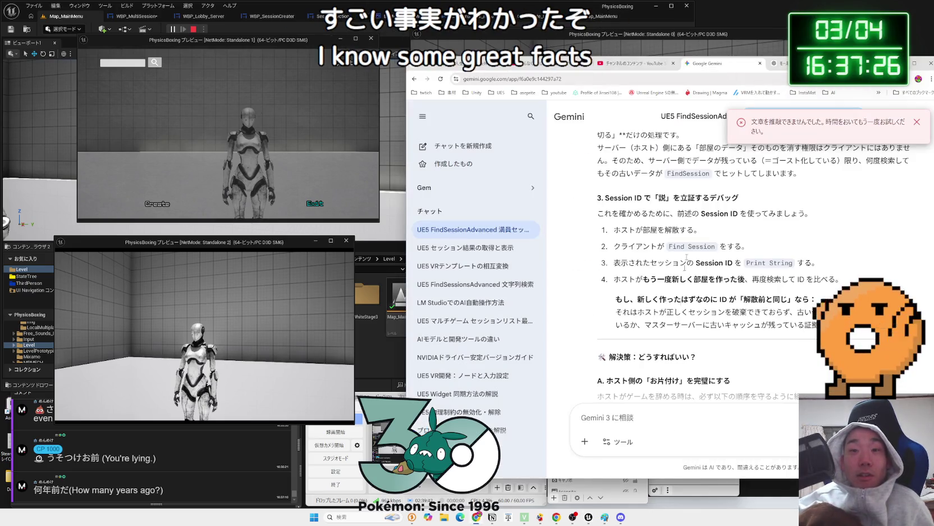
pyautogui.write('t')
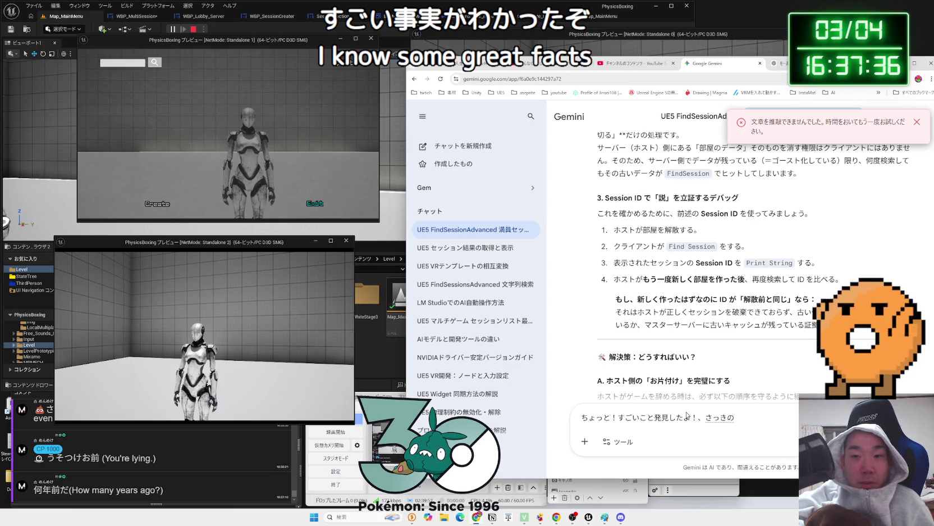
pyautogui.press('BackSpace')
pyautogui.press('BackSpace')
pyautogui.press('BackSpace')
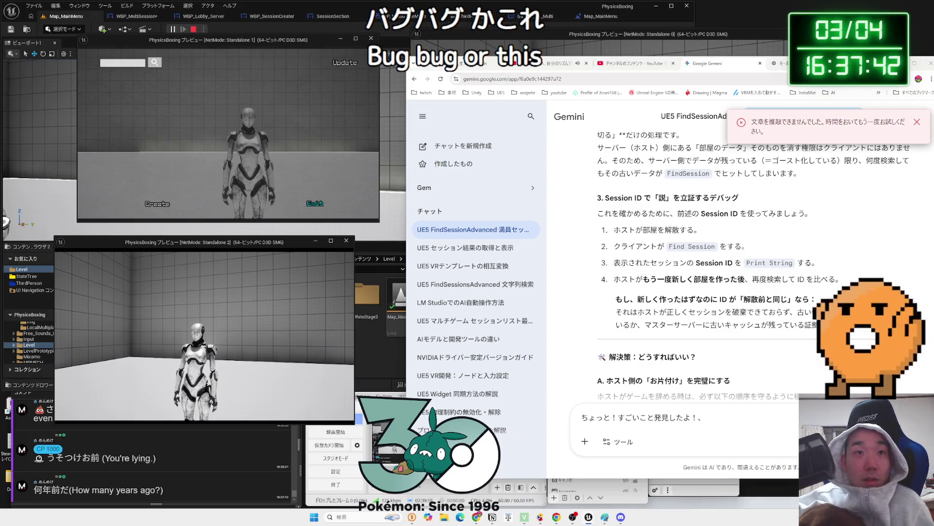
pyautogui.hotkey('alt', 'Tab')
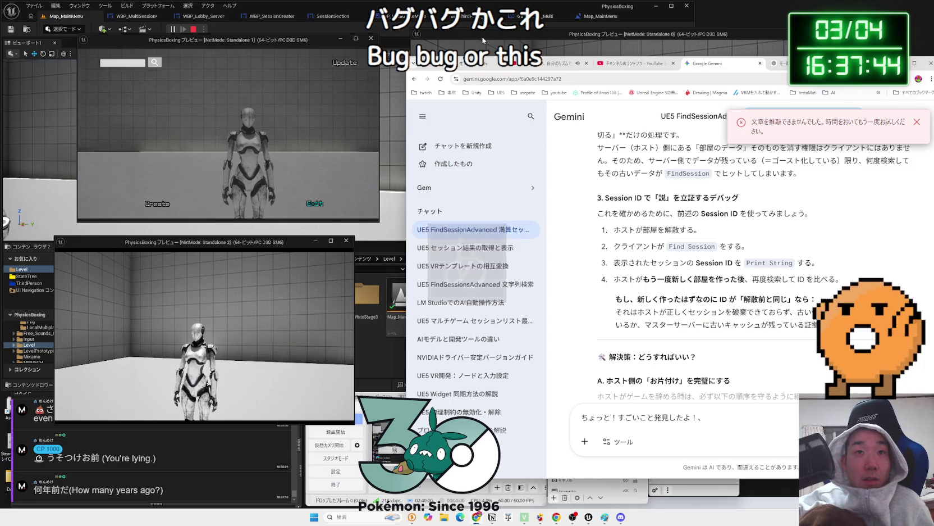
pyautogui.click(449, 35)
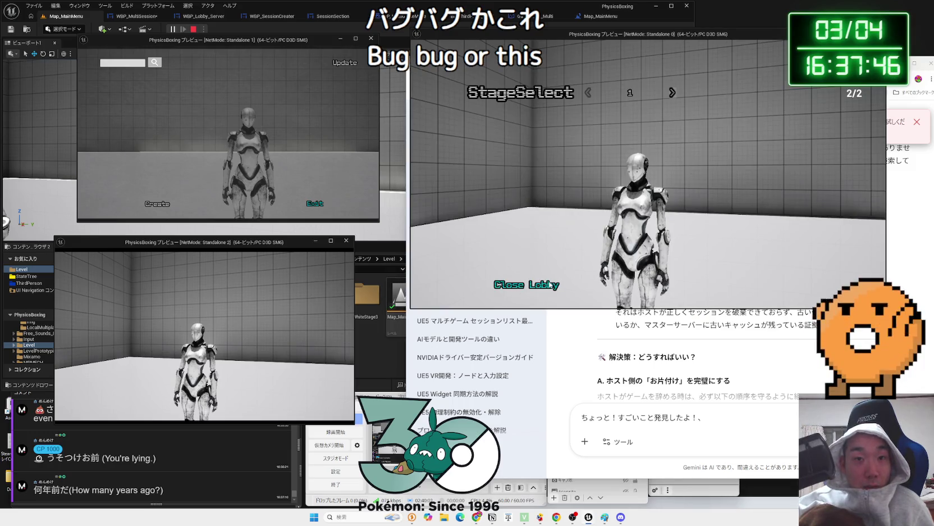
# Step: Close the host's lobby and start session searches on the host and second client
pyautogui.click(552, 285)
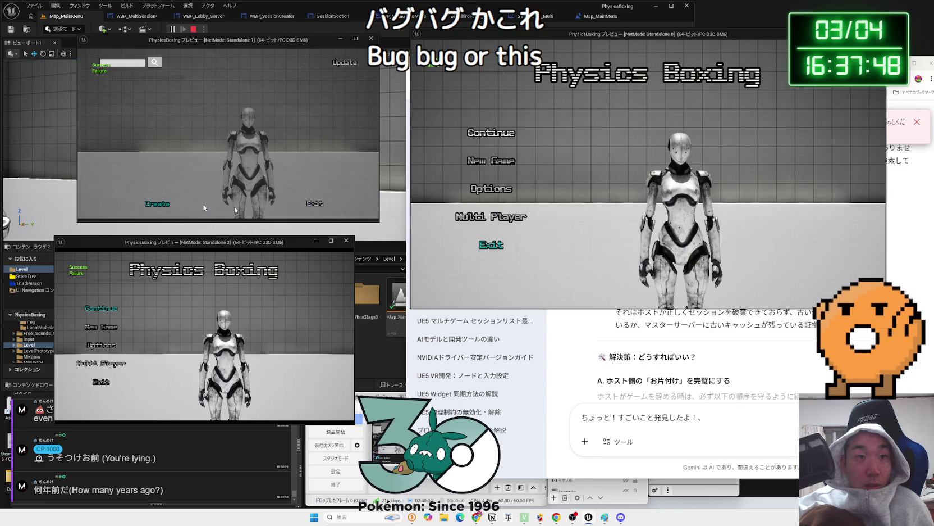
pyautogui.click(483, 217)
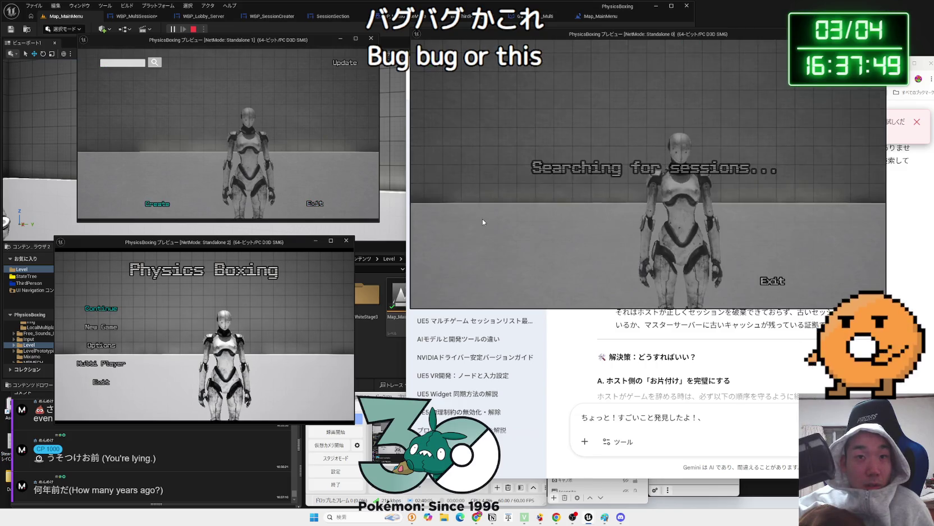
pyautogui.click(109, 366)
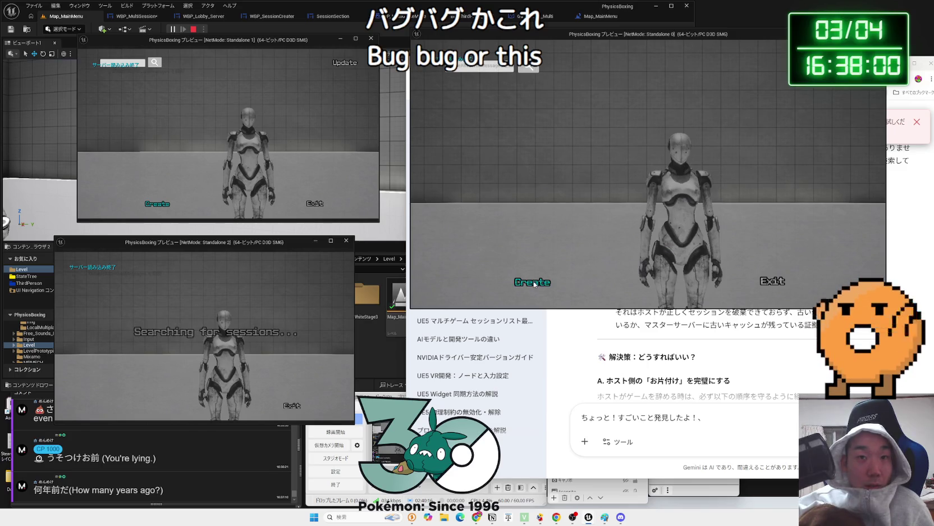
# Step: Create a new session on the host and refresh both clients' session lists
pyautogui.click(534, 283)
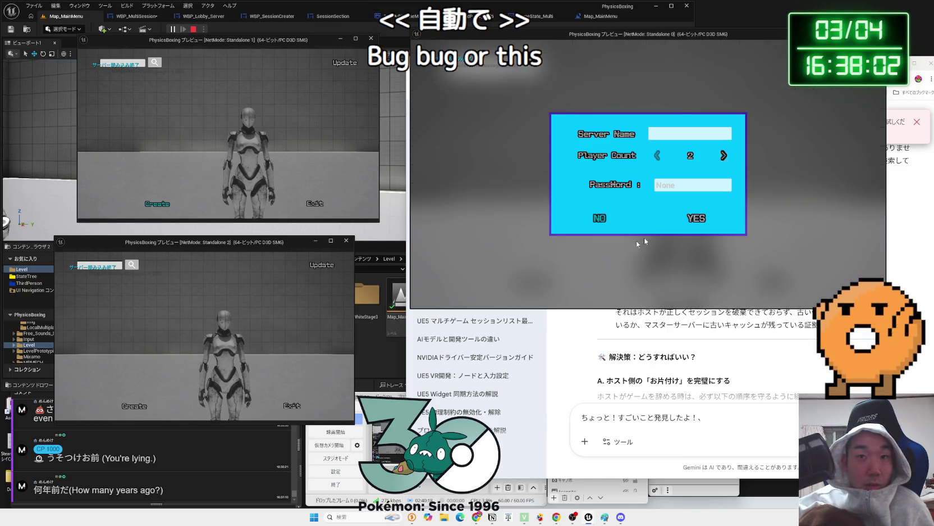
pyautogui.click(696, 218)
pyautogui.hotkey('alt', 'Tab')
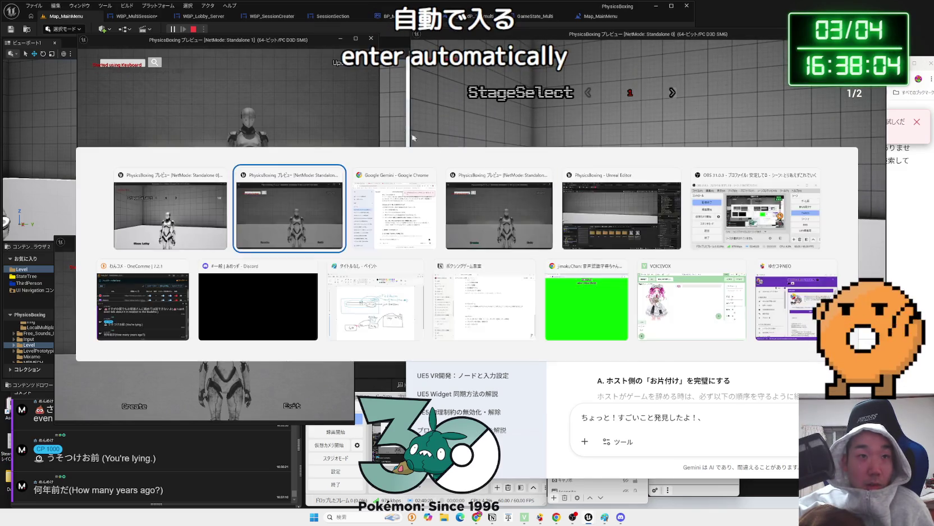
pyautogui.click(347, 67)
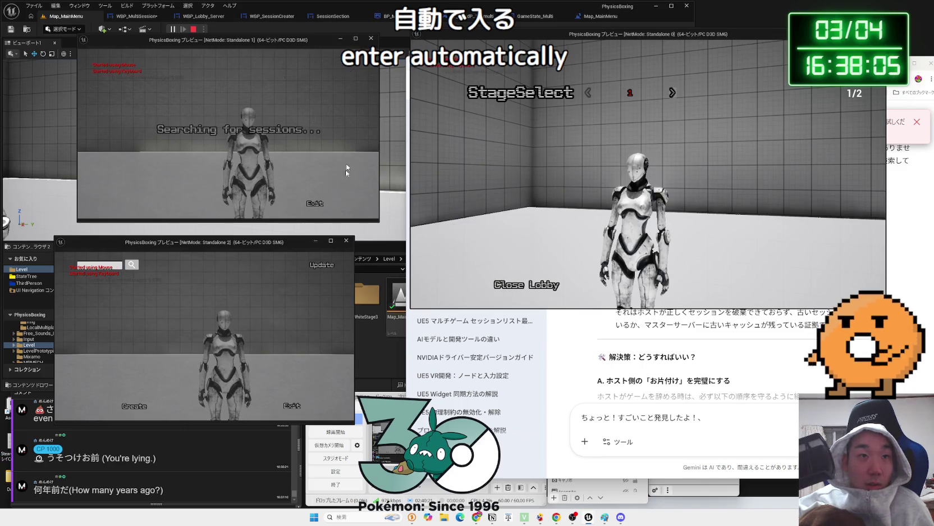
pyautogui.click(319, 265)
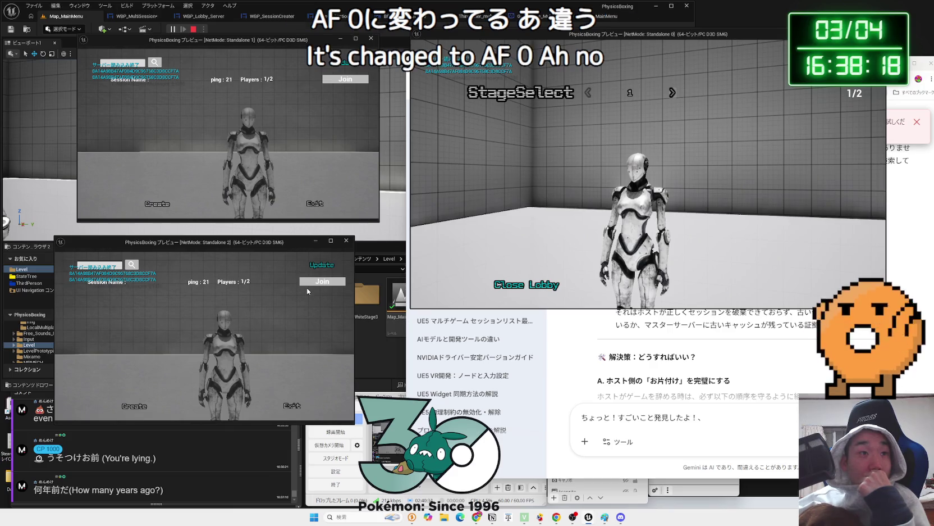
# Step: Join the session from the first client and try joining it from the second client
pyautogui.click(341, 79)
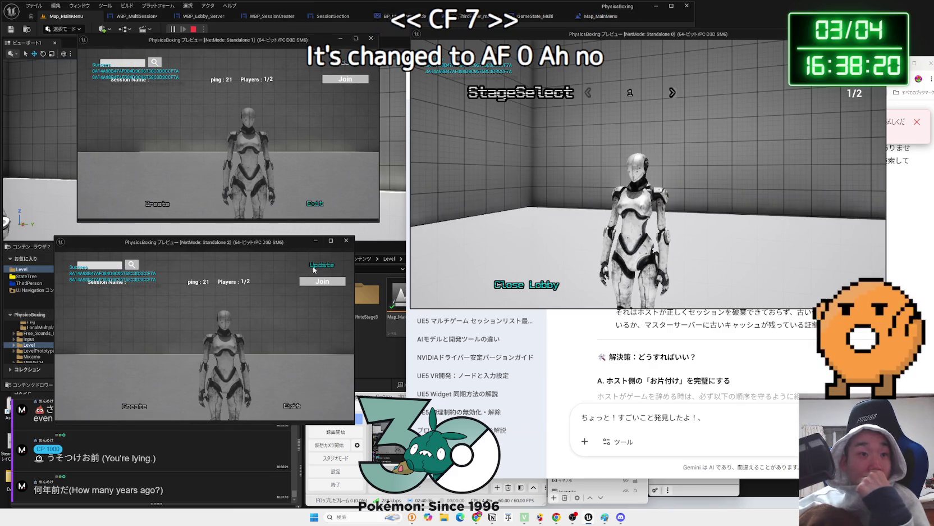
pyautogui.hotkey('alt', 'Tab')
pyautogui.click(309, 283)
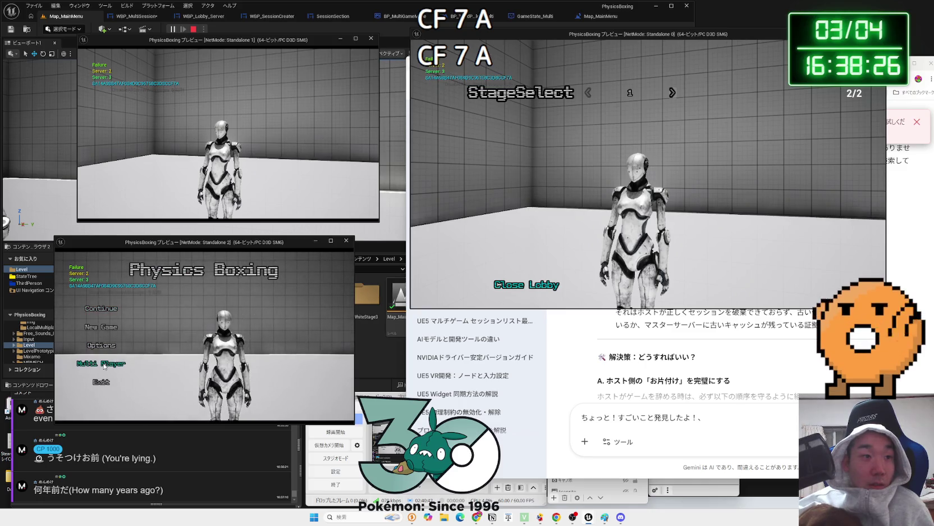
pyautogui.click(103, 366)
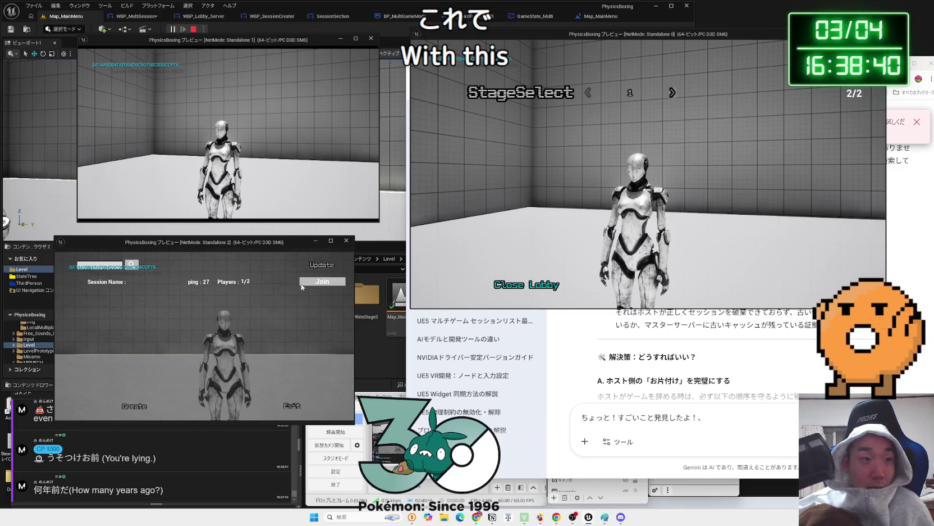
pyautogui.click(319, 285)
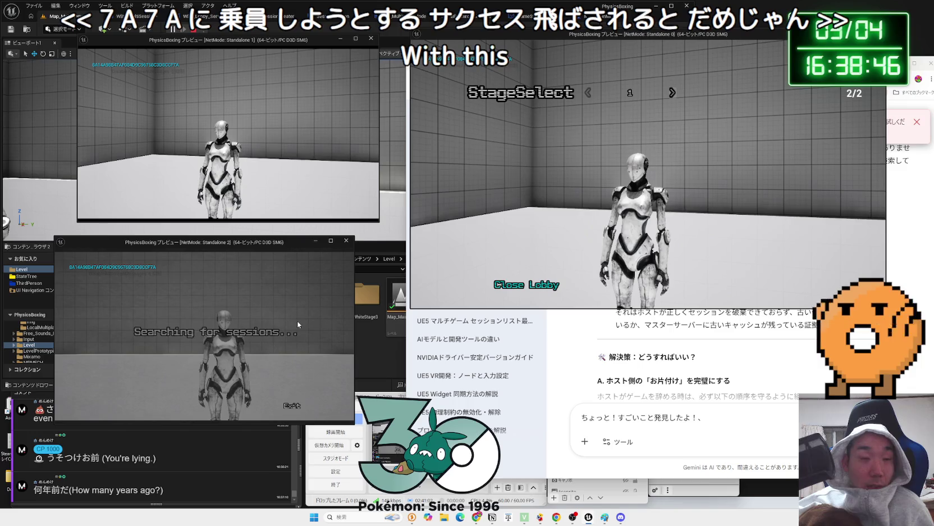
# Step: Close the host's lobby and start session searches on the host and first client
pyautogui.hotkey('alt', 'Tab')
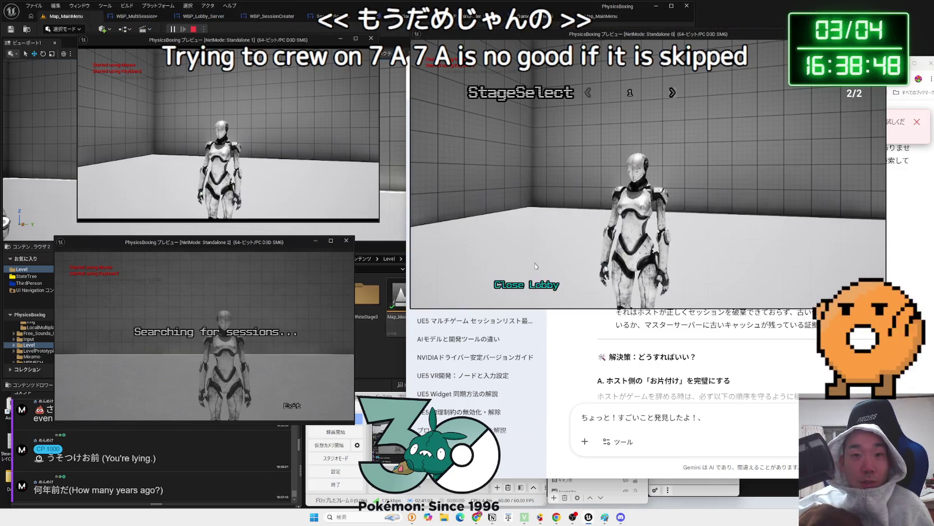
pyautogui.click(533, 285)
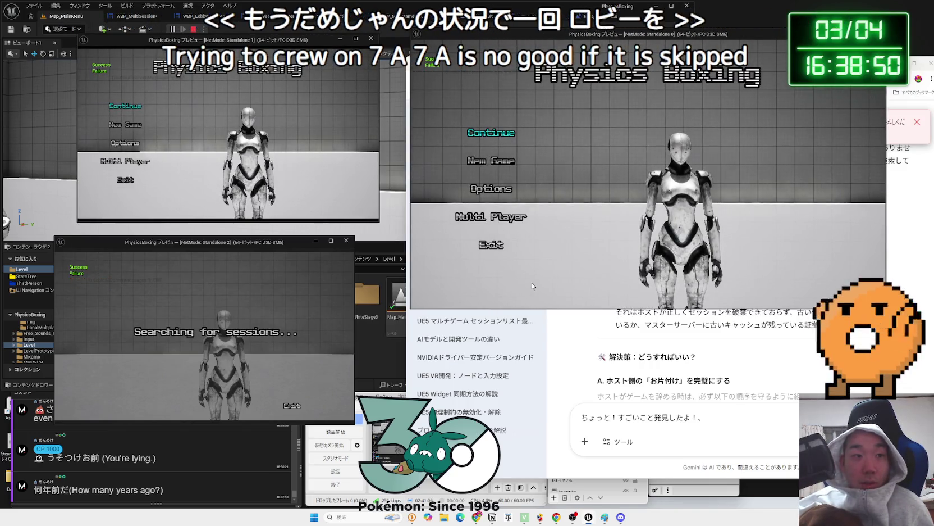
pyautogui.click(502, 218)
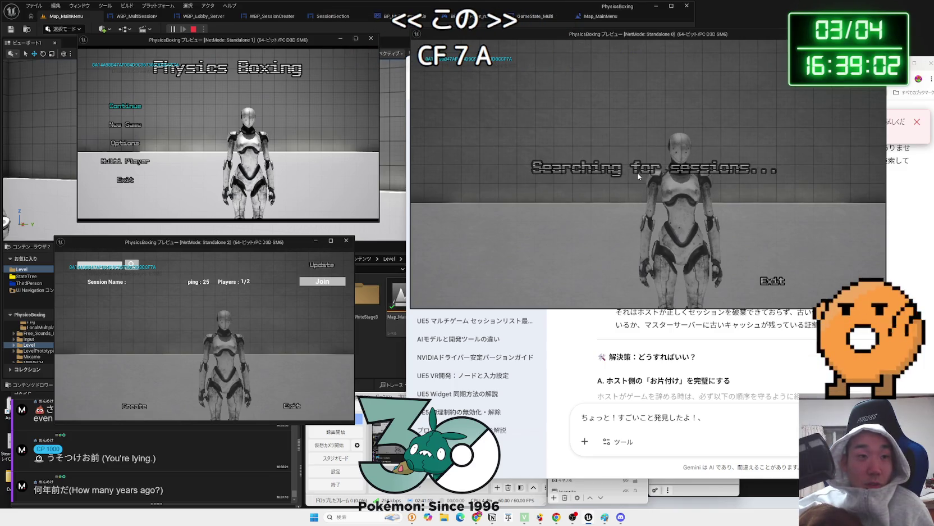
pyautogui.click(125, 161)
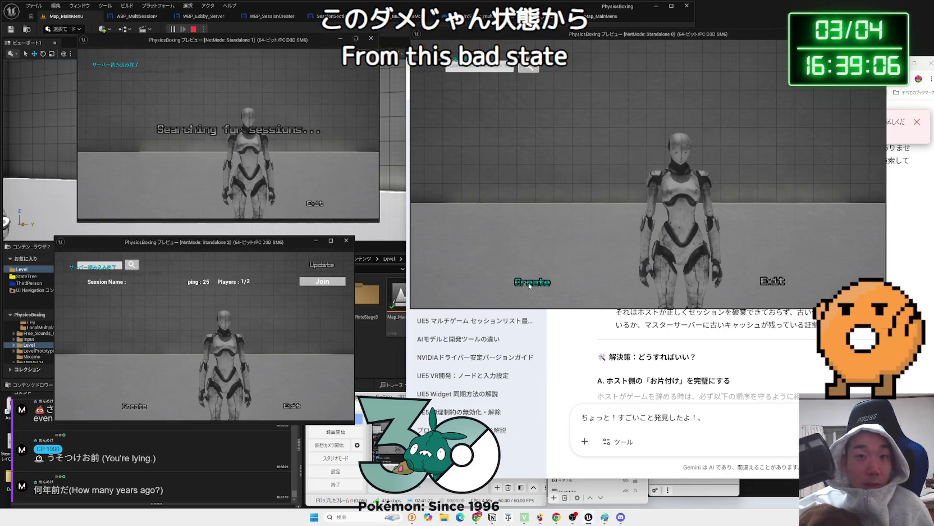
# Step: Create a fresh session on the host and step through the lobby's stage selection
pyautogui.click(532, 285)
pyautogui.click(569, 272)
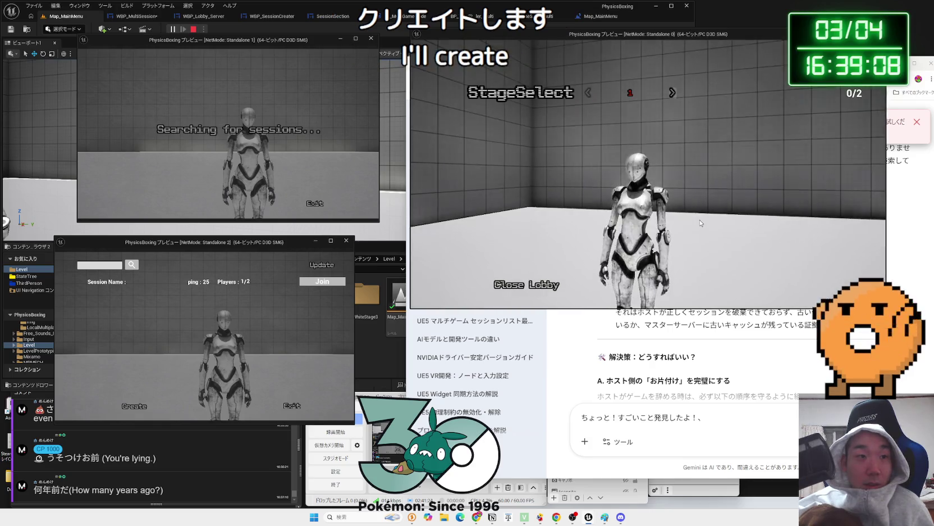
pyautogui.click(673, 92)
pyautogui.click(589, 92)
# Step: Join the new session from the second client, then attempt the first client's failing join
pyautogui.hotkey('alt', 'Tab')
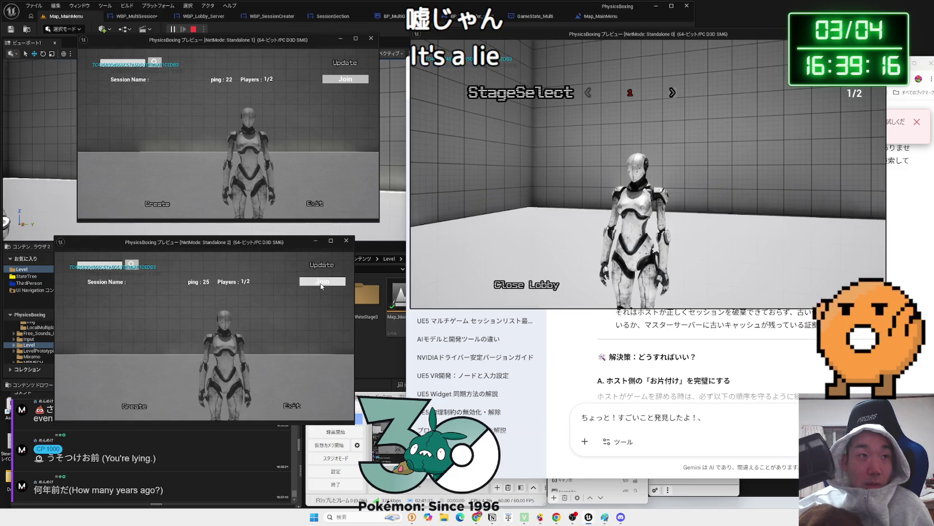
pyautogui.click(322, 282)
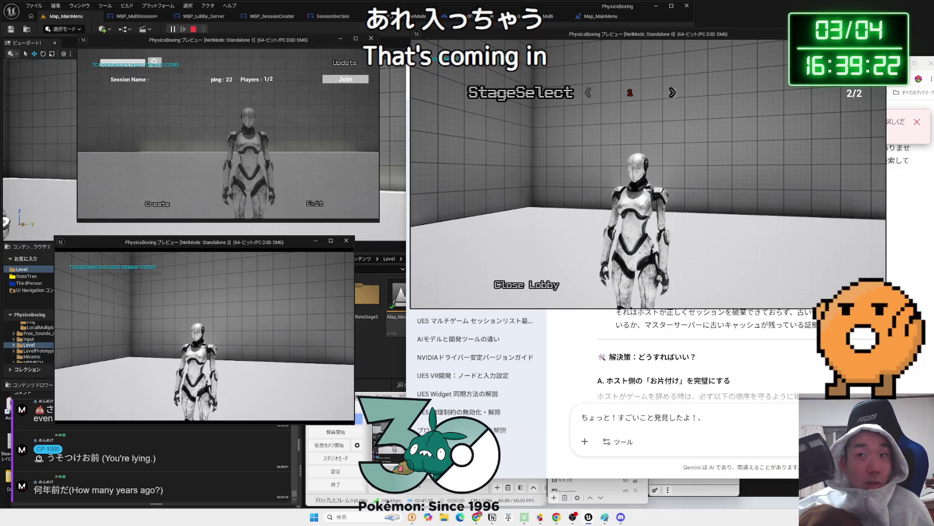
pyautogui.hotkey('alt', 'Tab')
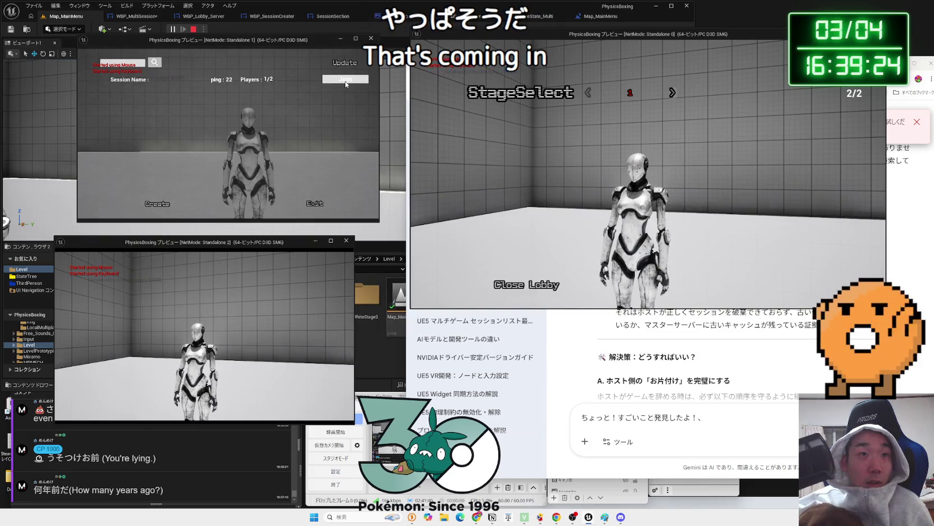
pyautogui.click(346, 80)
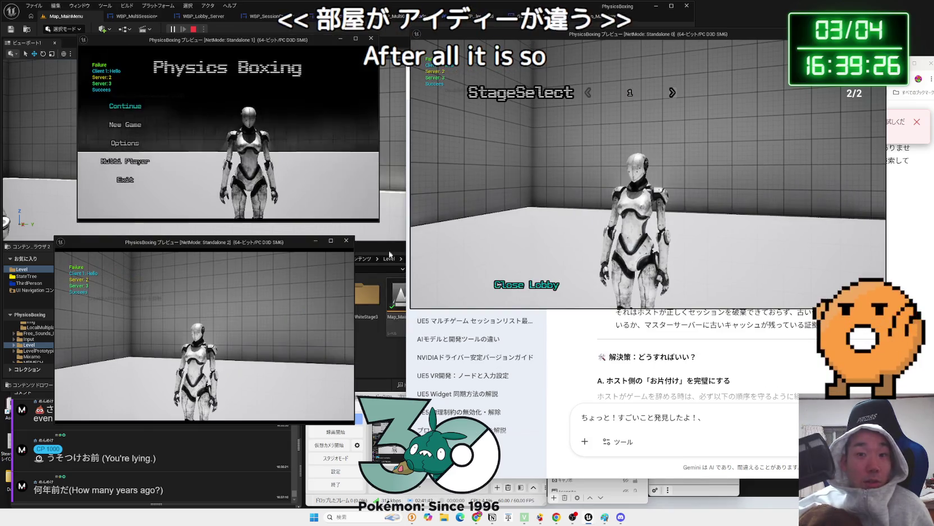
pyautogui.hotkey('alt', 'Tab')
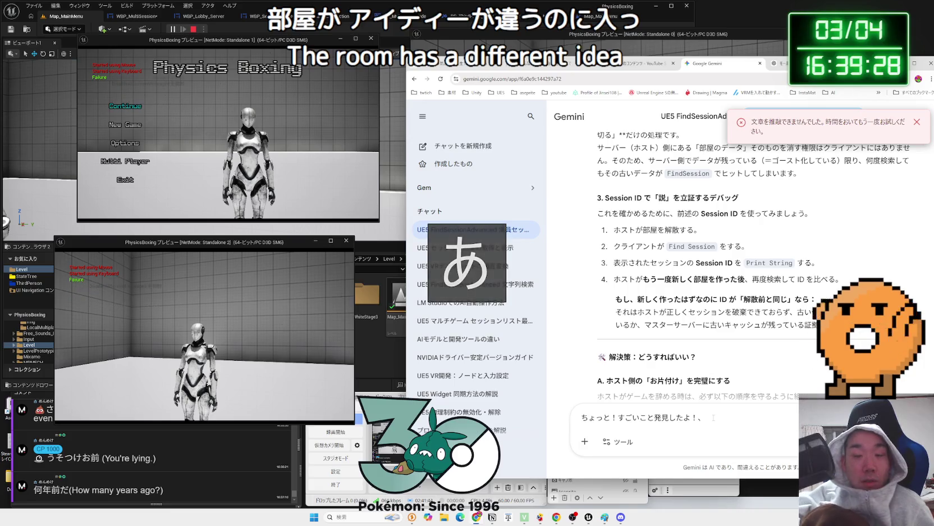
# Step: Send Gemini a Japanese report that the client joined a new lobby despite a different session ID
pyautogui.write('ぱ')
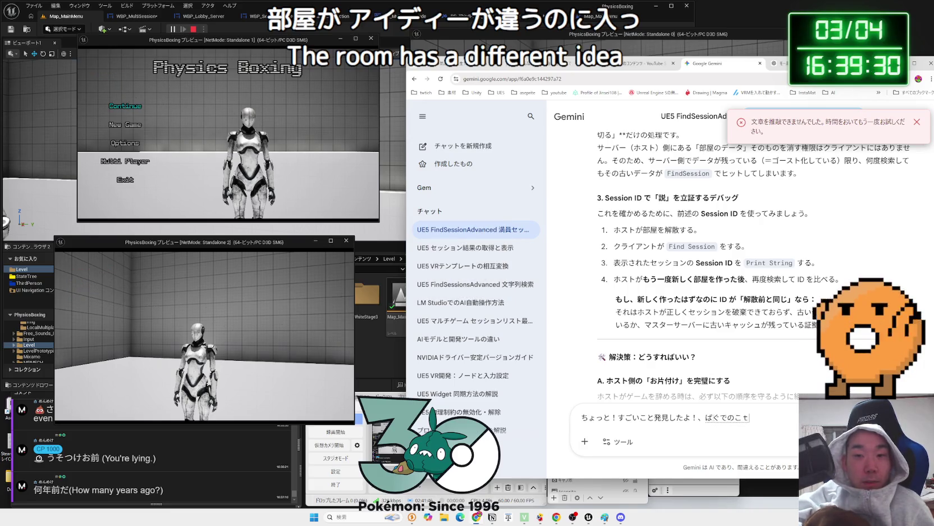
pyautogui.write('teru')
pyautogui.press('space')
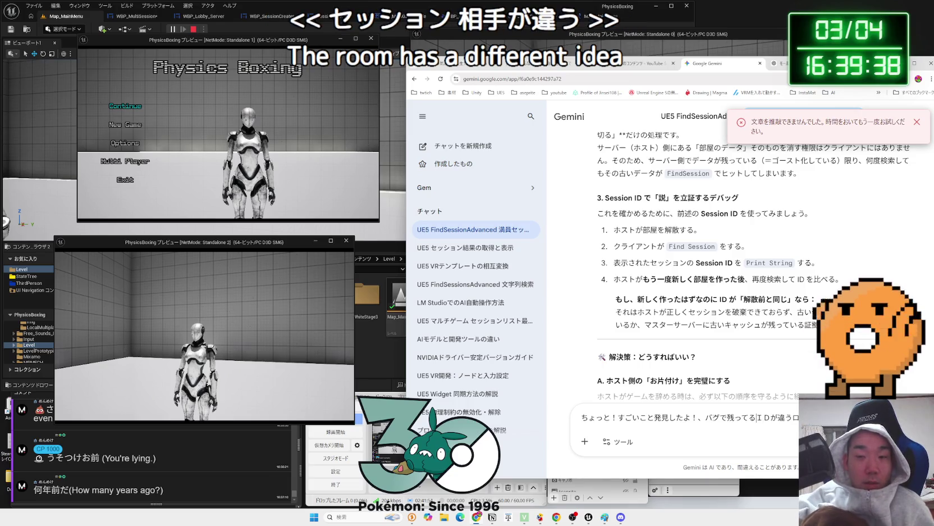
pyautogui.write('Se')
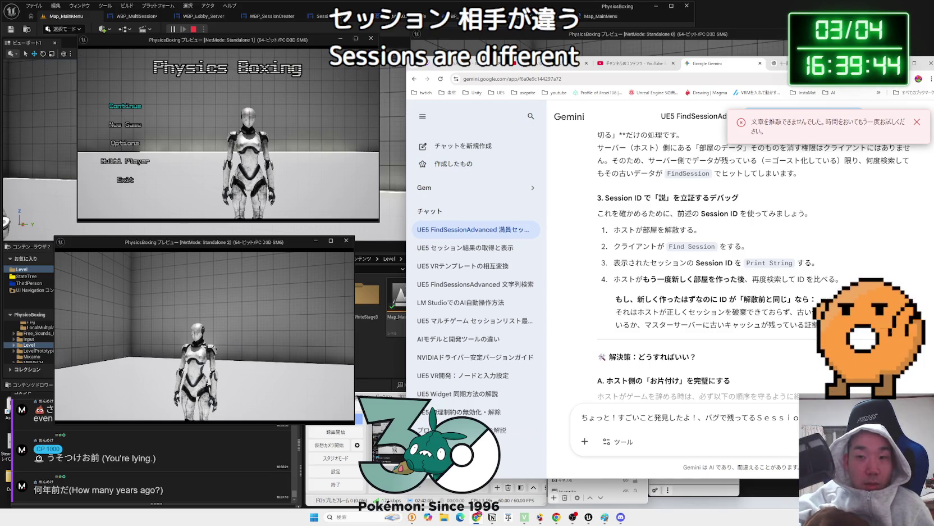
pyautogui.write('nsur')
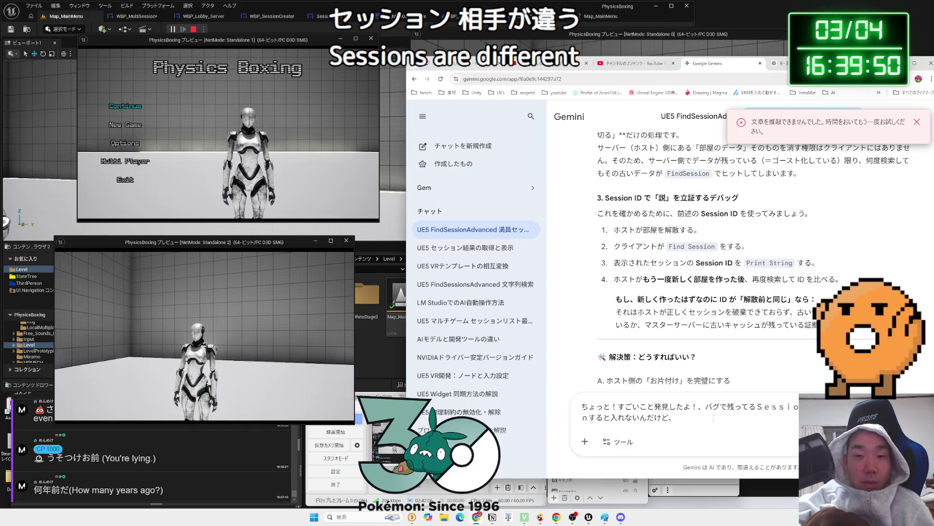
pyautogui.write('mata')
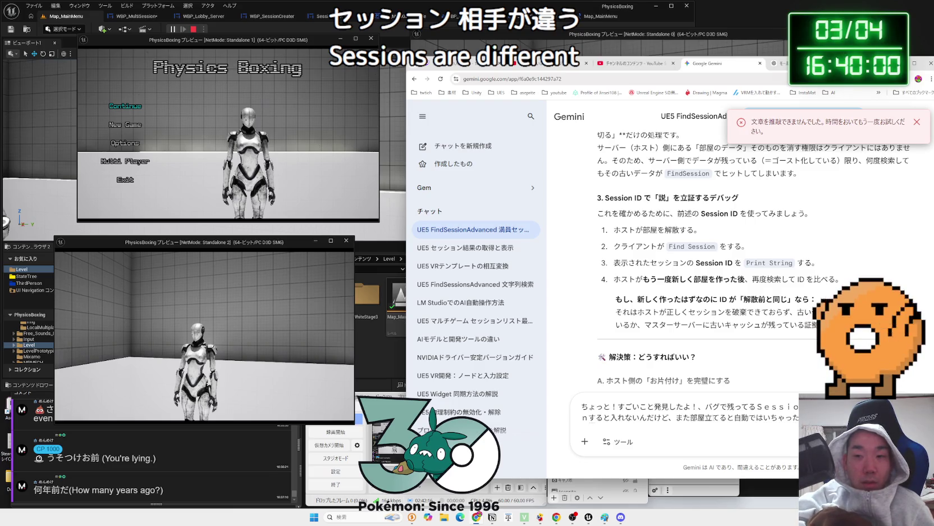
pyautogui.press('Return')
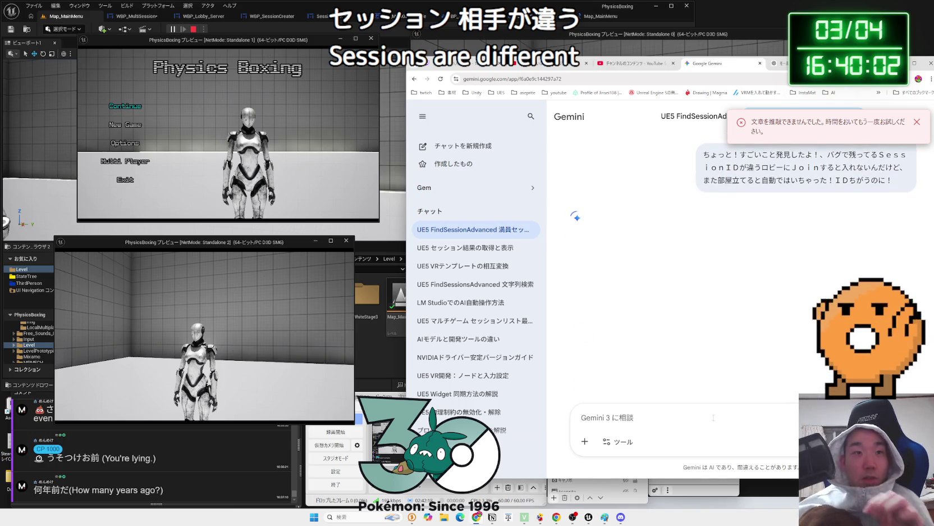
# Step: Start a session search on the first client and shift the host's game window up and left
pyautogui.click(692, 36)
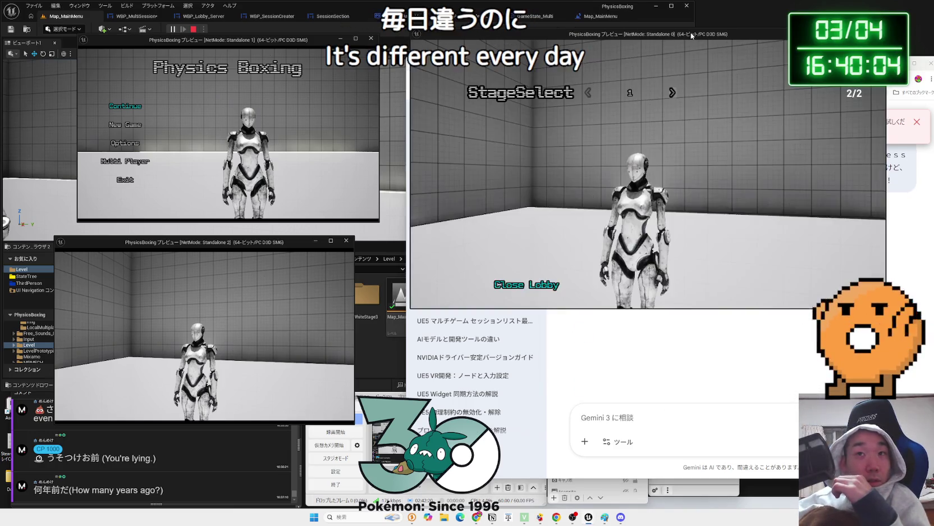
pyautogui.click(138, 164)
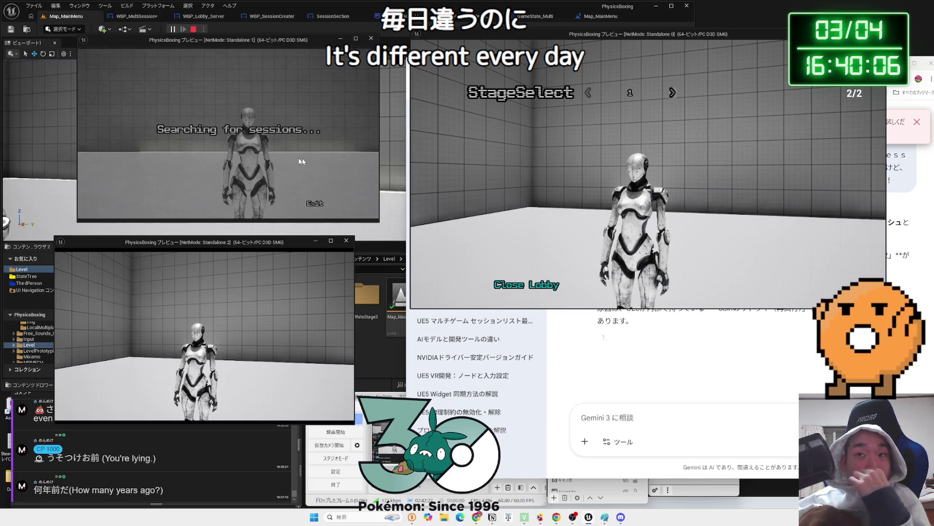
pyautogui.moveTo(781, 36); pyautogui.dragTo(747, 33)
# Step: Read Gemini's reply blaming a leftover pending Join request and suggesting cleanup nodes
pyautogui.click(668, 296)
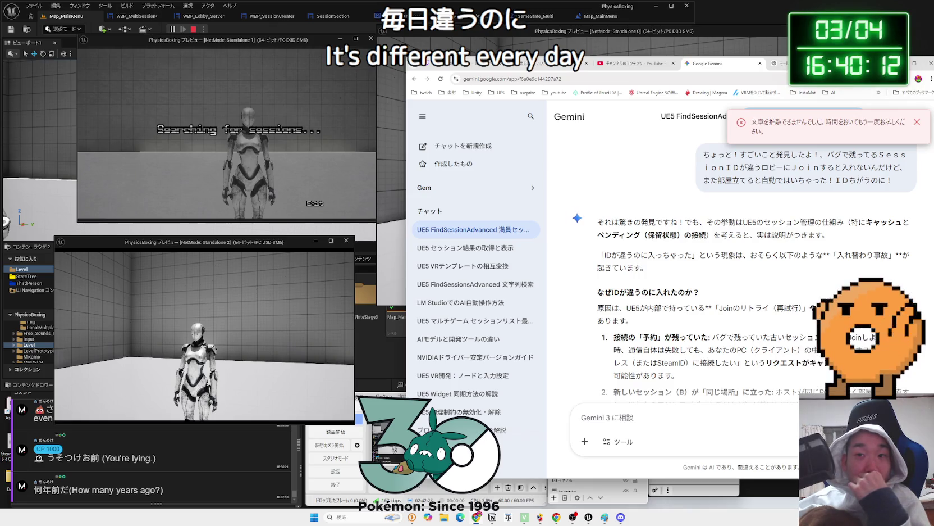
pyautogui.scroll(-1, 699, 250)
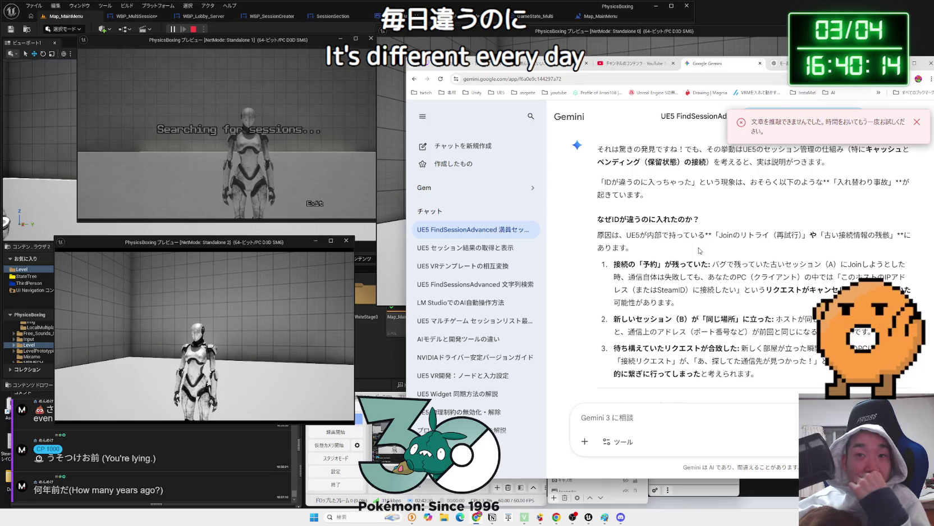
pyautogui.scroll(-1, 699, 250)
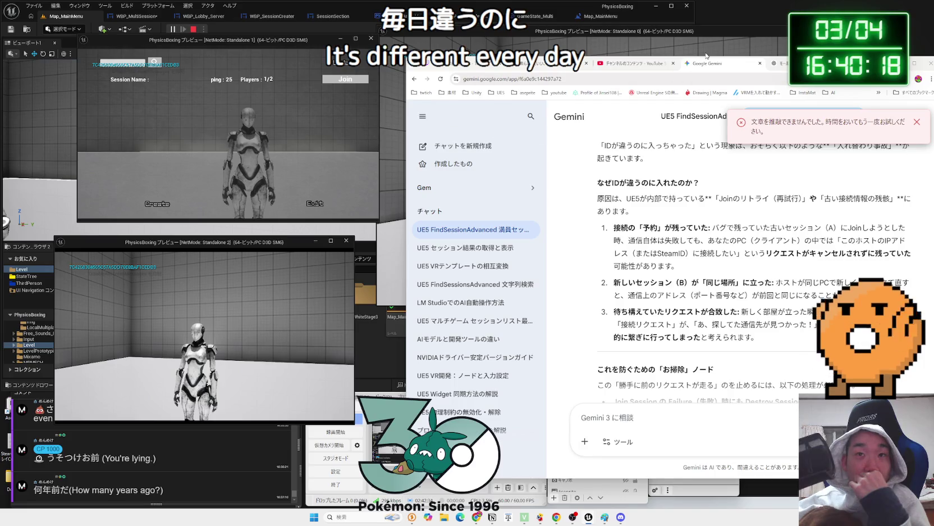
# Step: Shift the host window right, then re-search and join the listed session from the first client
pyautogui.click(699, 32)
pyautogui.moveTo(699, 32); pyautogui.dragTo(722, 31)
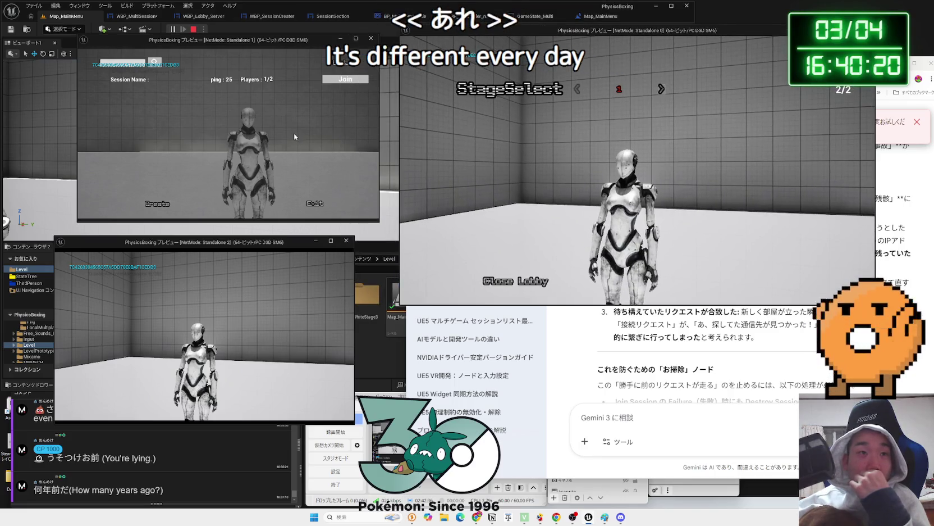
pyautogui.click(353, 65)
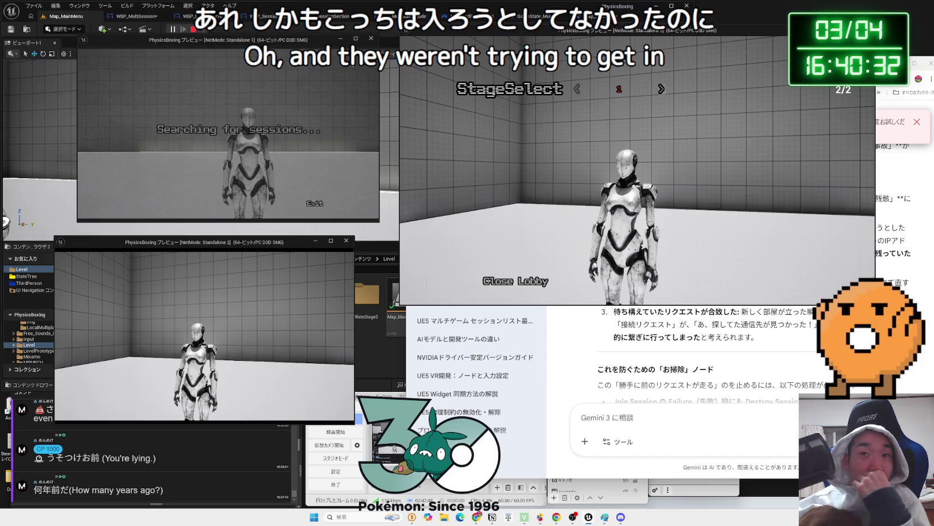
pyautogui.click(335, 82)
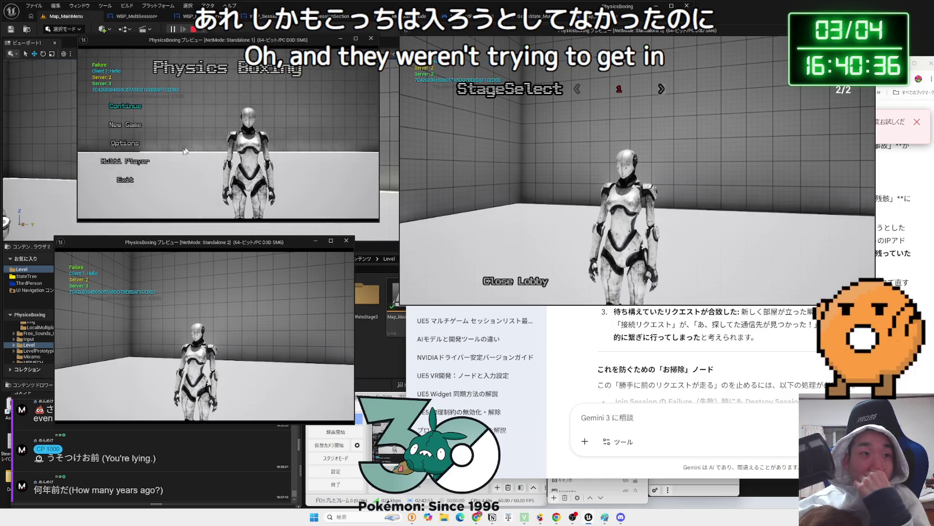
# Step: Close the host's lobby and restart session searches on the host and both clients
pyautogui.click(120, 162)
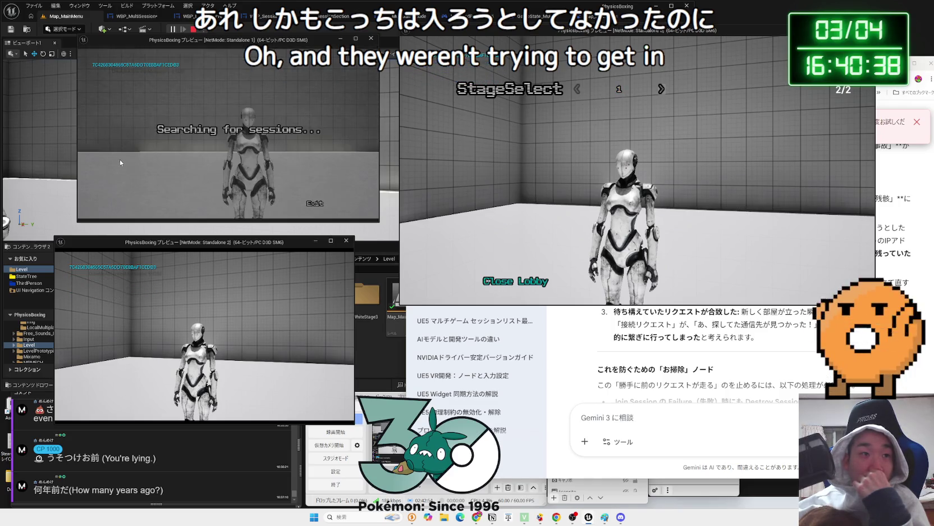
pyautogui.click(512, 280)
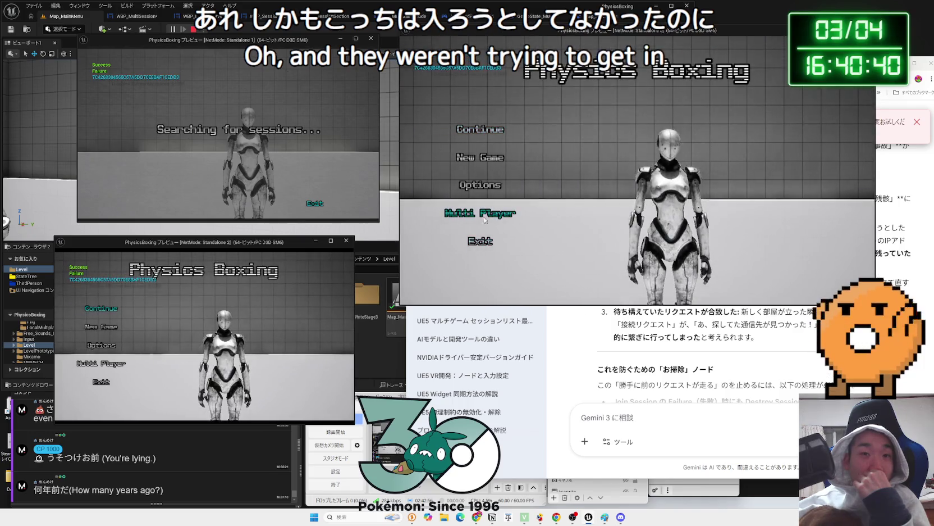
pyautogui.click(479, 150)
pyautogui.click(101, 364)
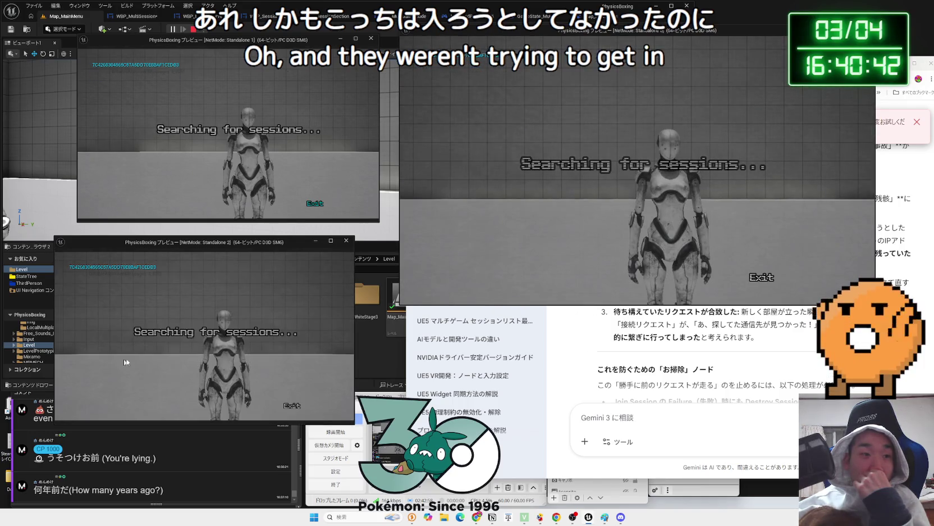
pyautogui.click(714, 349)
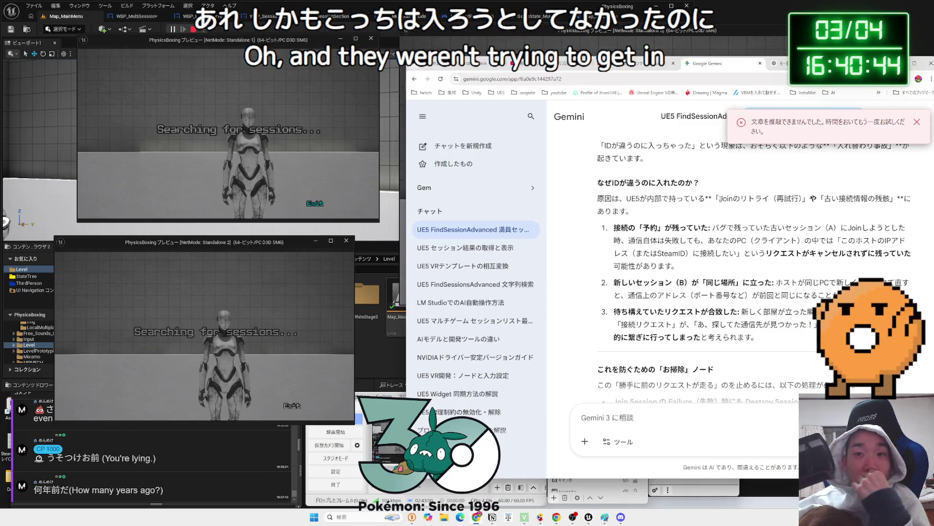
# Step: Read Gemini's sentence about the uncancelled join request
pyautogui.scroll(-1, 736, 225)
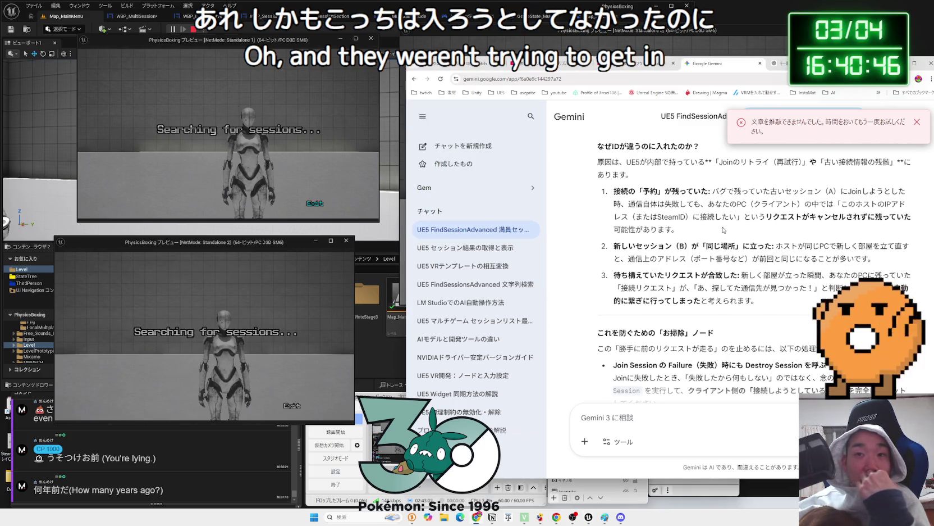
pyautogui.moveTo(736, 220); pyautogui.dragTo(736, 231)
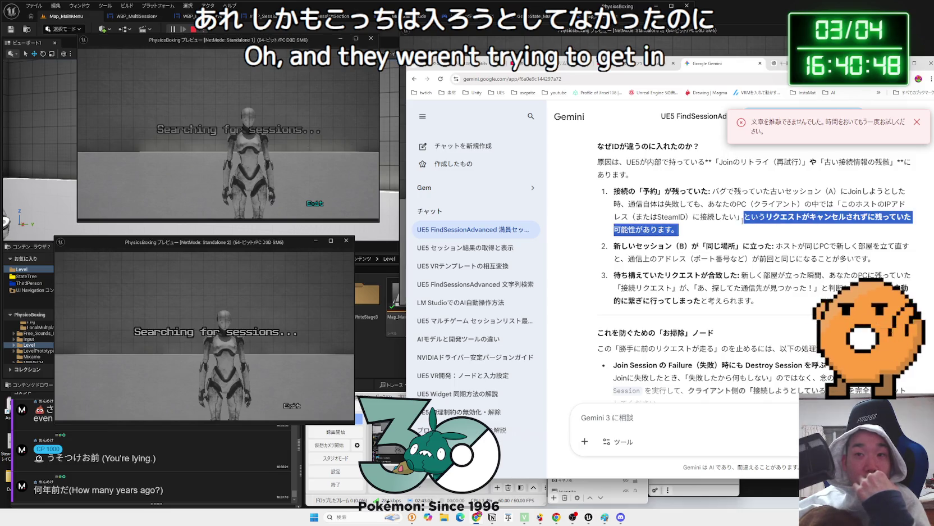
pyautogui.click(733, 217)
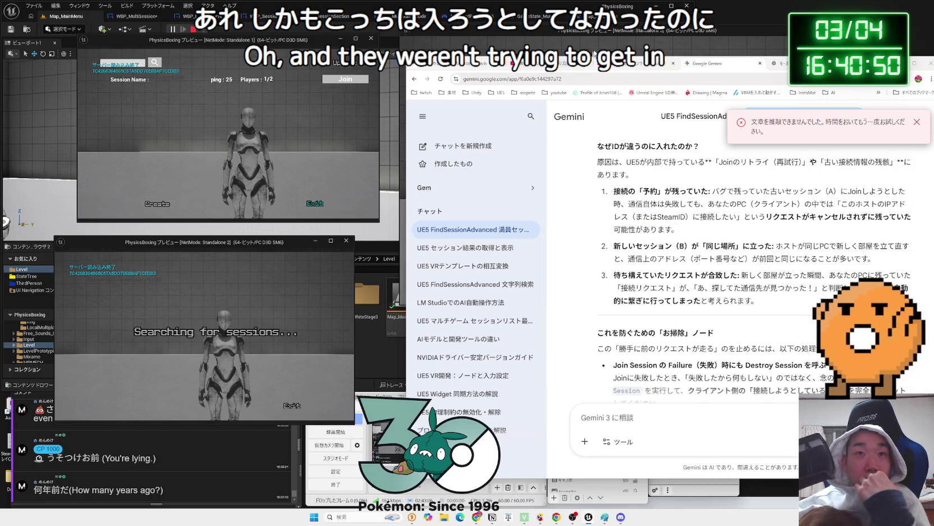
# Step: Join the found session from the first client and create a new session in the second client
pyautogui.click(342, 81)
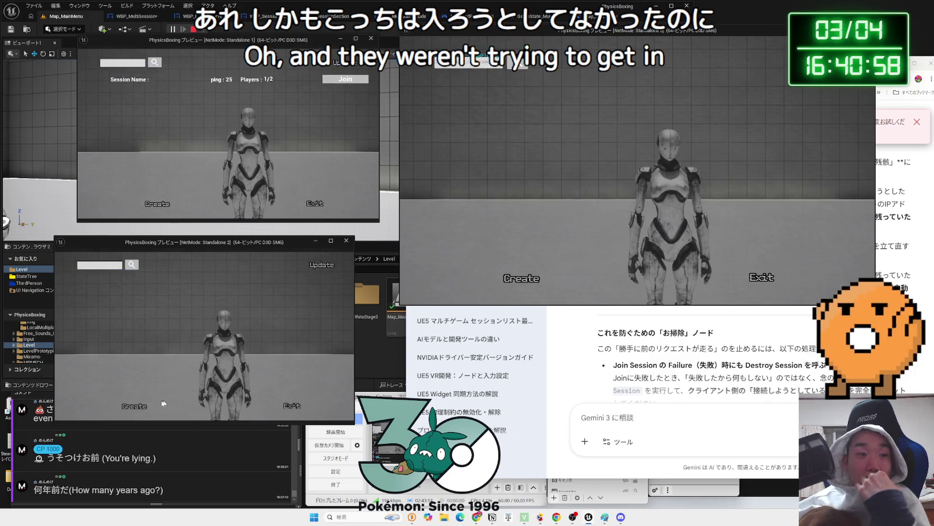
pyautogui.click(133, 407)
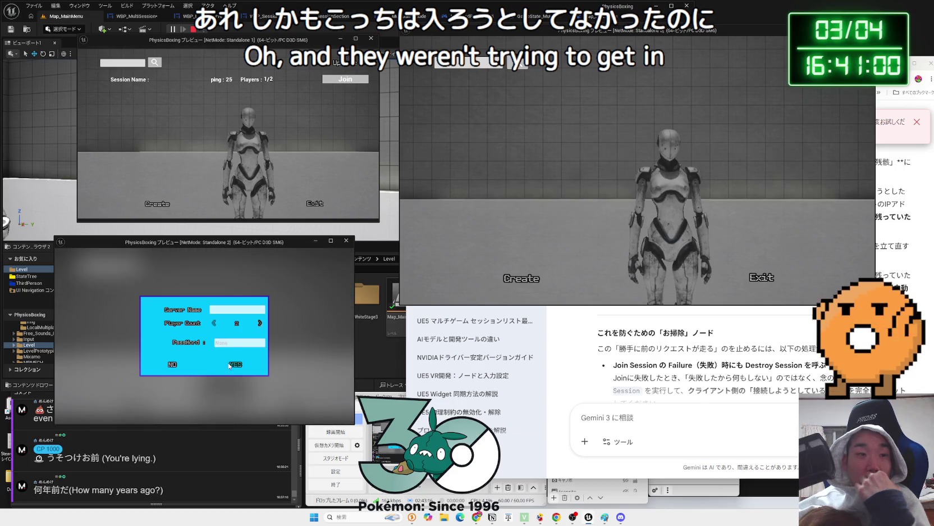
pyautogui.click(230, 364)
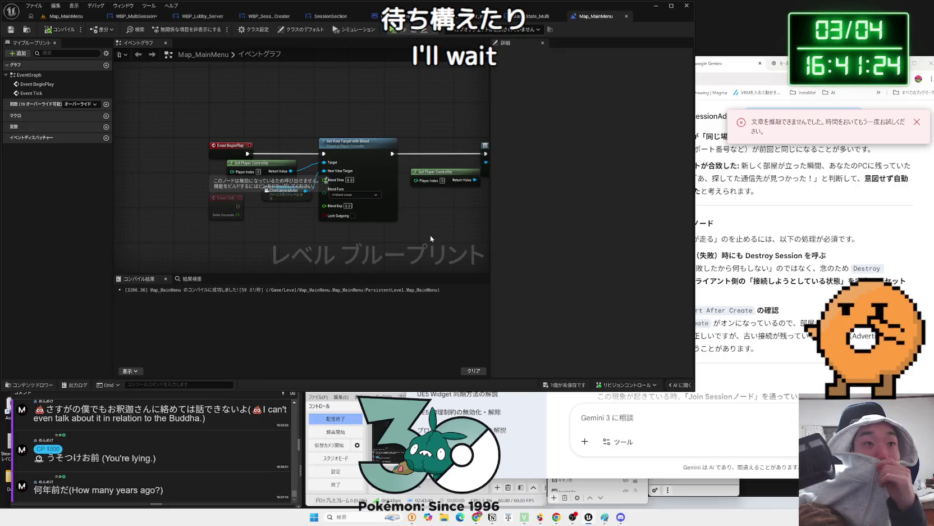
# Step: Look through WBP_SessionCreater and WBP_Lobby_Server, then open SessionSection's JoinSession graph
pyautogui.click(329, 16)
pyautogui.click(245, 19)
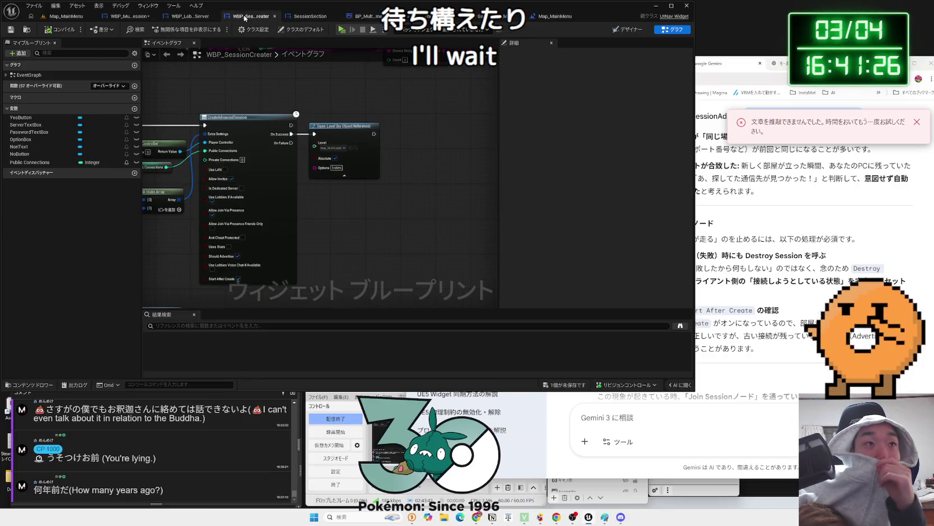
pyautogui.click(193, 16)
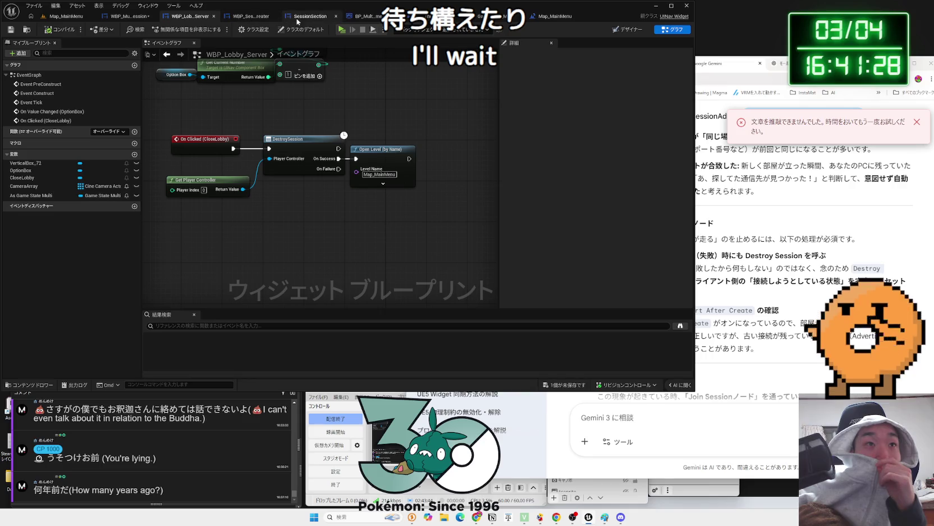
pyautogui.click(297, 19)
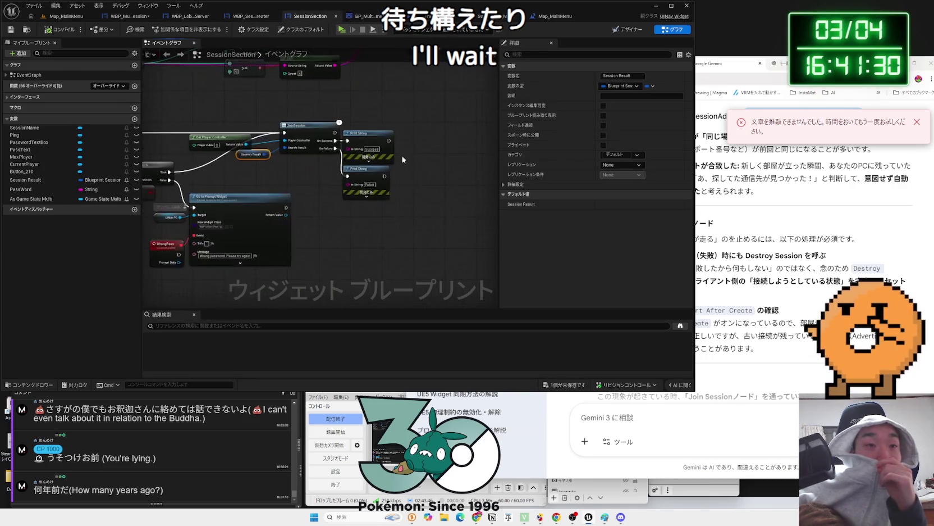
pyautogui.scroll(2, 404, 174)
# Step: Add a DestroySession node after the Failed print string in SessionSection
pyautogui.moveTo(374, 175); pyautogui.dragTo(410, 192)
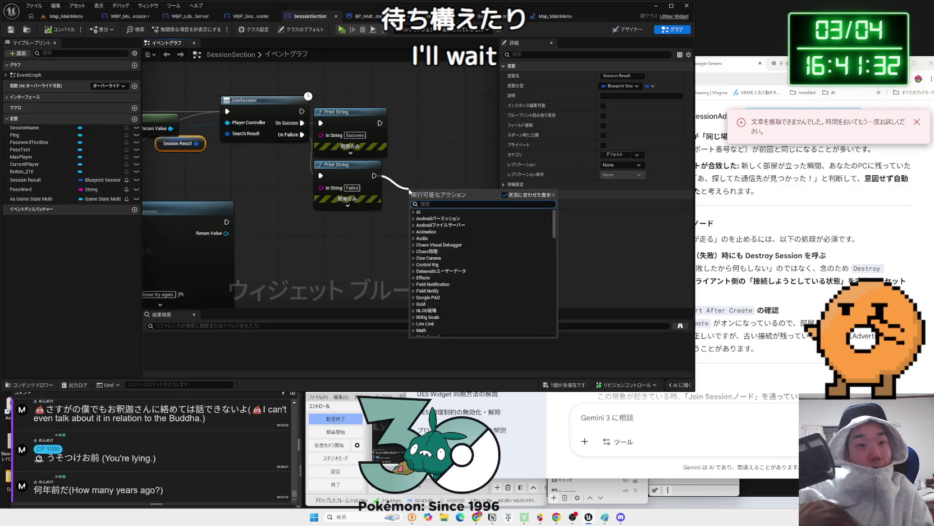
pyautogui.write('destory sessi')
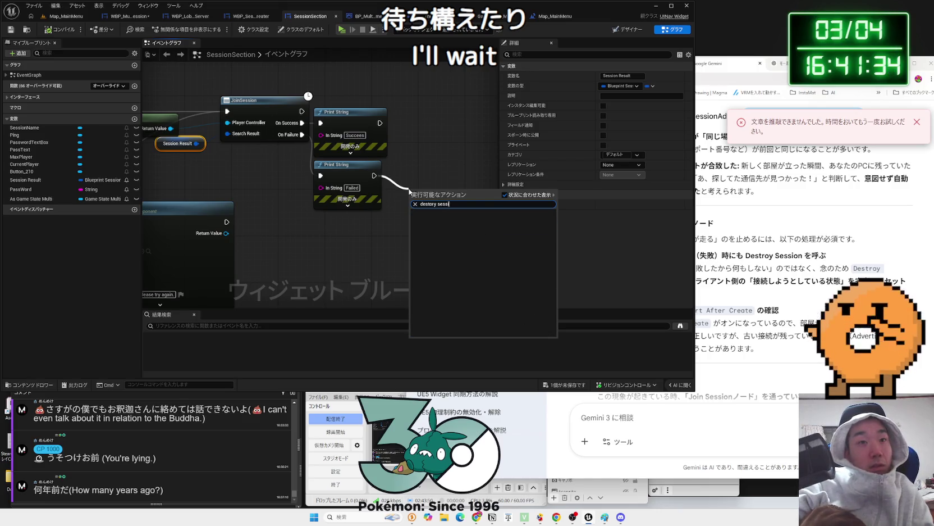
pyautogui.press('BackSpace')
pyautogui.press('BackSpace')
pyautogui.press('BackSpace')
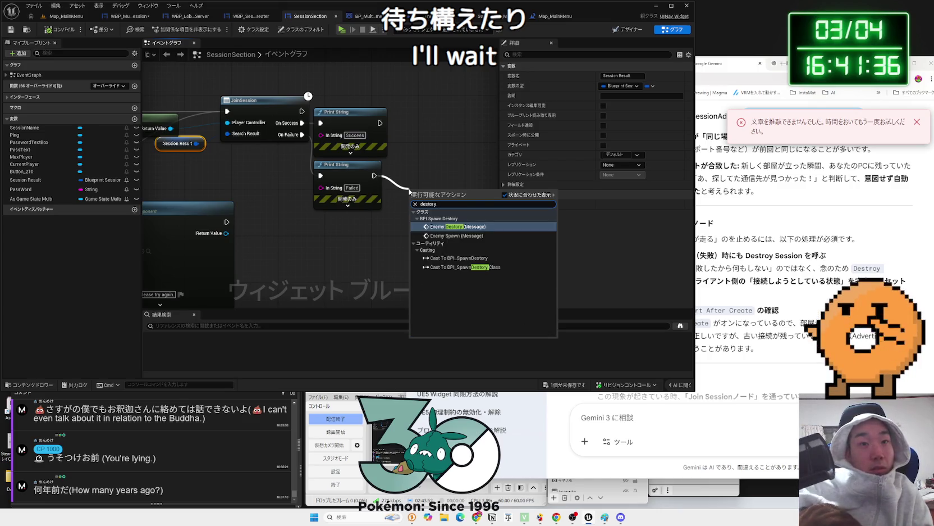
pyautogui.click(398, 219)
pyautogui.moveTo(376, 178); pyautogui.dragTo(444, 183)
pyautogui.write('session')
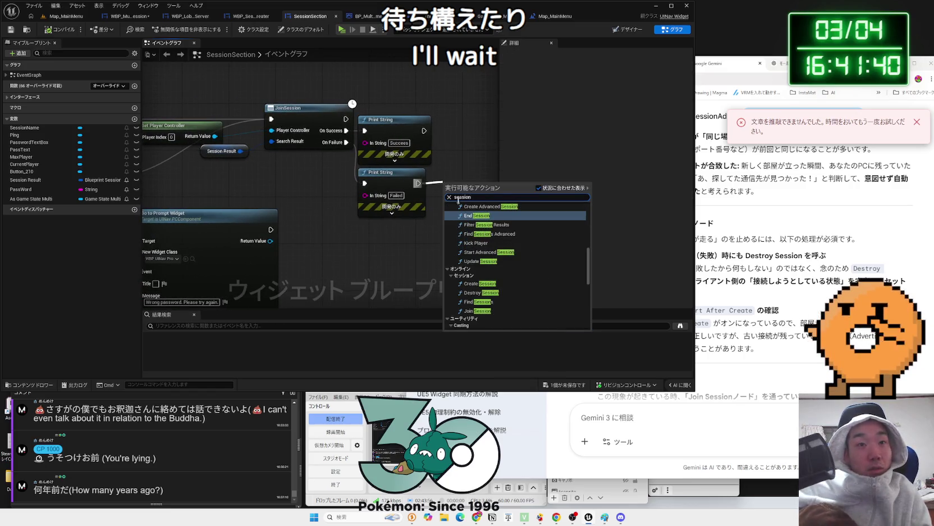
pyautogui.click(495, 294)
# Step: Feed Get Player Controller into DestroySession, run it from On Failure, and launch the three-window test
pyautogui.moveTo(334, 191)
pyautogui.mouseDown()
pyautogui.moveTo(315, 225)
pyautogui.moveTo(319, 241)
pyautogui.mouseUp()
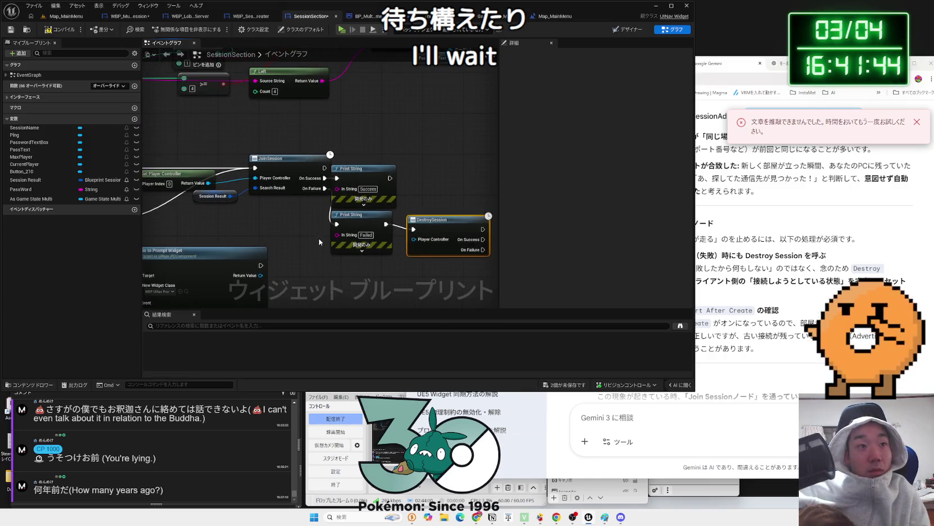
pyautogui.moveTo(208, 183)
pyautogui.mouseDown()
pyautogui.moveTo(393, 241)
pyautogui.moveTo(443, 221)
pyautogui.mouseUp()
pyautogui.click(411, 254)
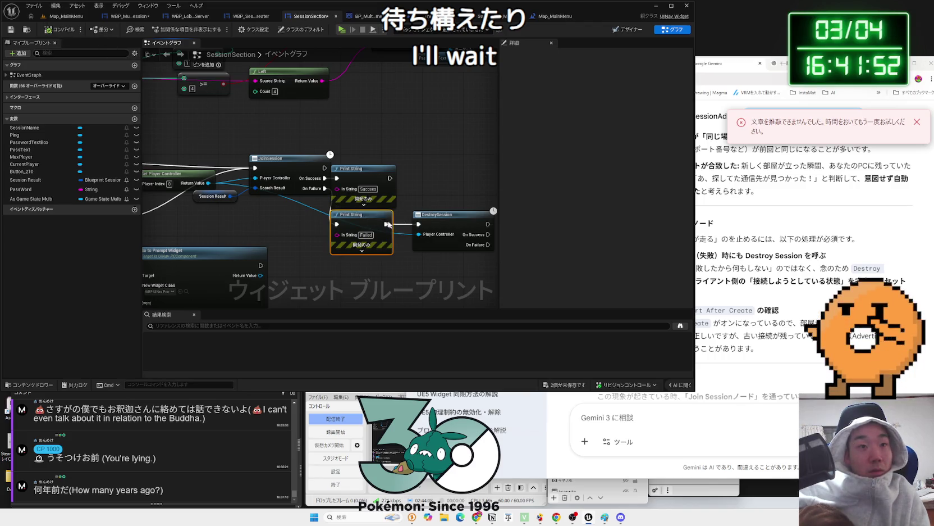
pyautogui.moveTo(351, 213)
pyautogui.mouseDown()
pyautogui.moveTo(351, 238)
pyautogui.moveTo(385, 250)
pyautogui.mouseUp()
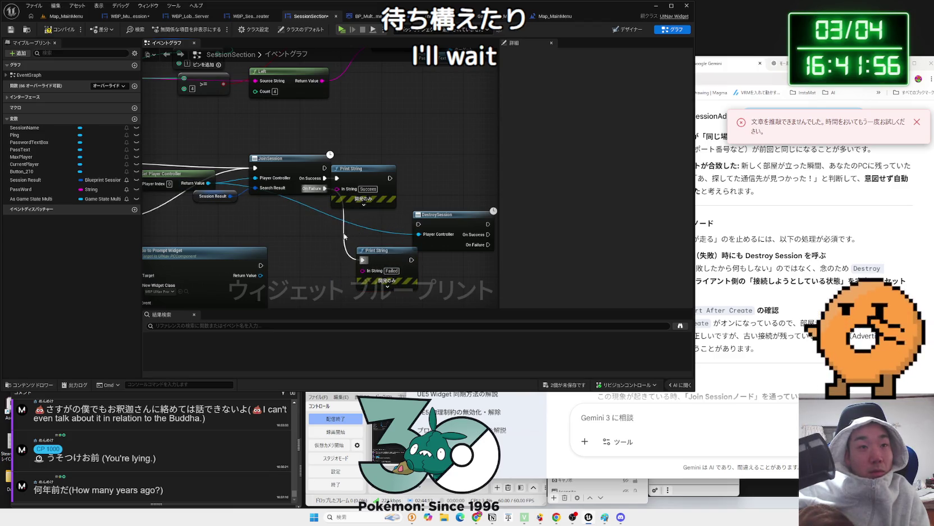
pyautogui.moveTo(427, 215)
pyautogui.mouseDown()
pyautogui.moveTo(345, 215)
pyautogui.moveTo(354, 228)
pyautogui.moveTo(329, 188)
pyautogui.moveTo(338, 224)
pyautogui.moveTo(324, 188)
pyautogui.mouseUp()
pyautogui.moveTo(382, 264)
pyautogui.mouseDown()
pyautogui.moveTo(444, 253)
pyautogui.moveTo(443, 223)
pyautogui.moveTo(419, 225)
pyautogui.moveTo(424, 219)
pyautogui.mouseUp()
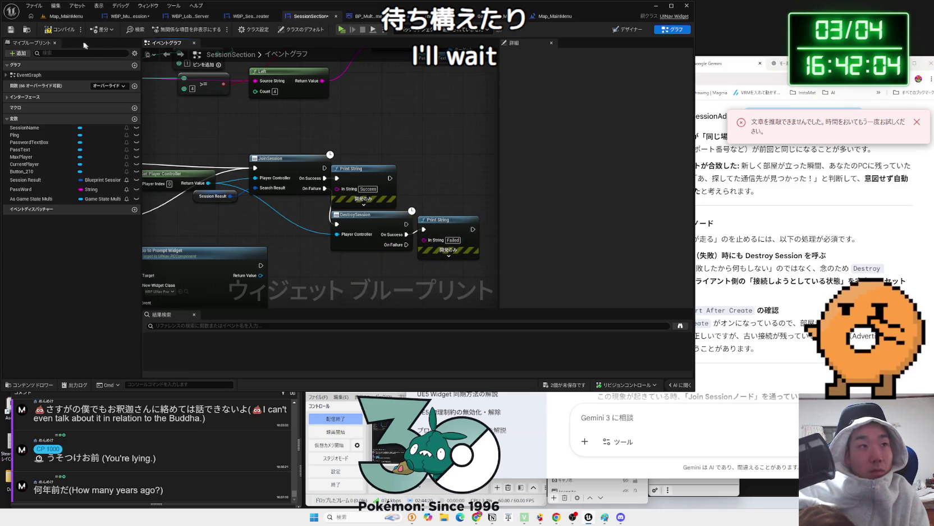
pyautogui.click(63, 18)
pyautogui.click(172, 29)
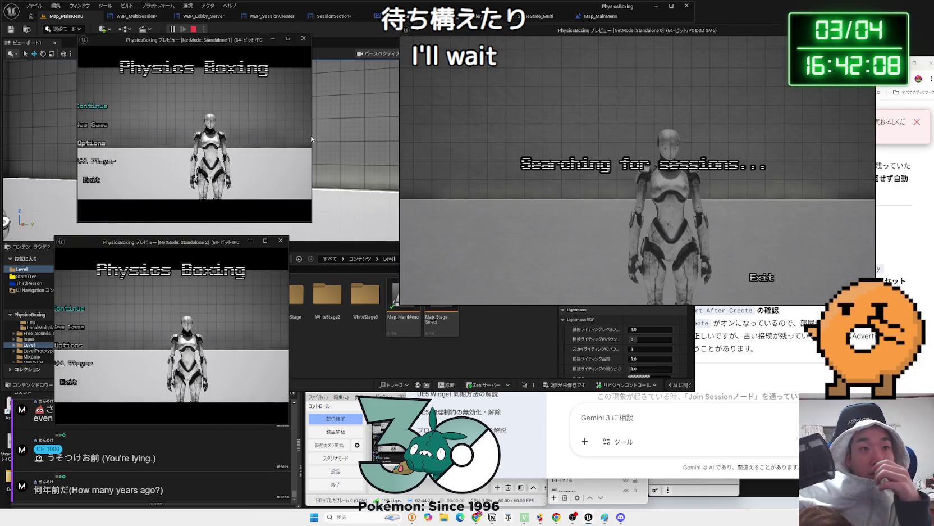
# Step: Widen both client windows, start session searches on them, and host a new session
pyautogui.moveTo(314, 138); pyautogui.dragTo(384, 139)
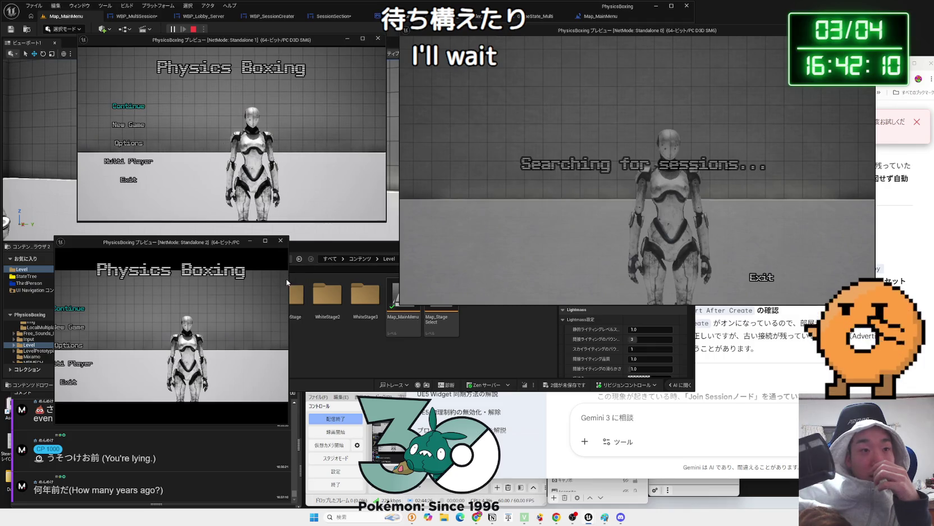
pyautogui.moveTo(288, 281); pyautogui.dragTo(371, 278)
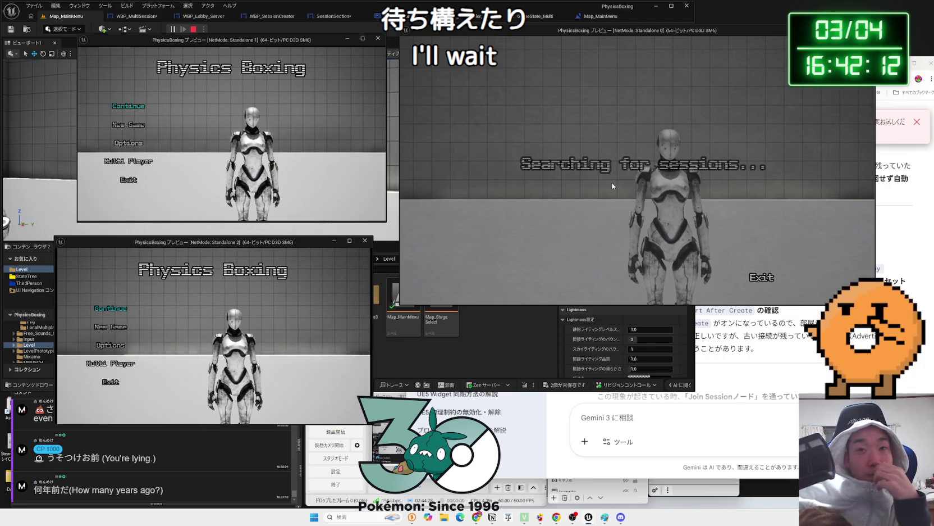
pyautogui.click(110, 364)
pyautogui.click(129, 161)
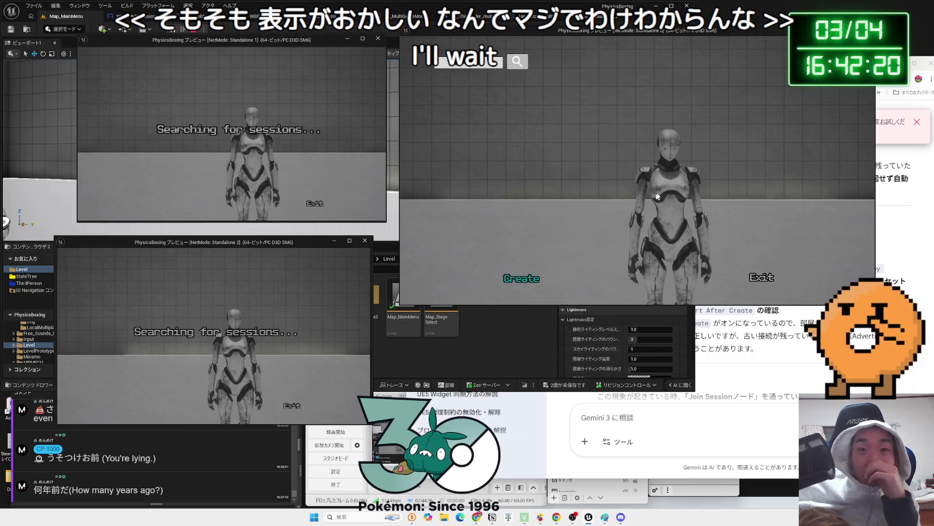
pyautogui.click(547, 268)
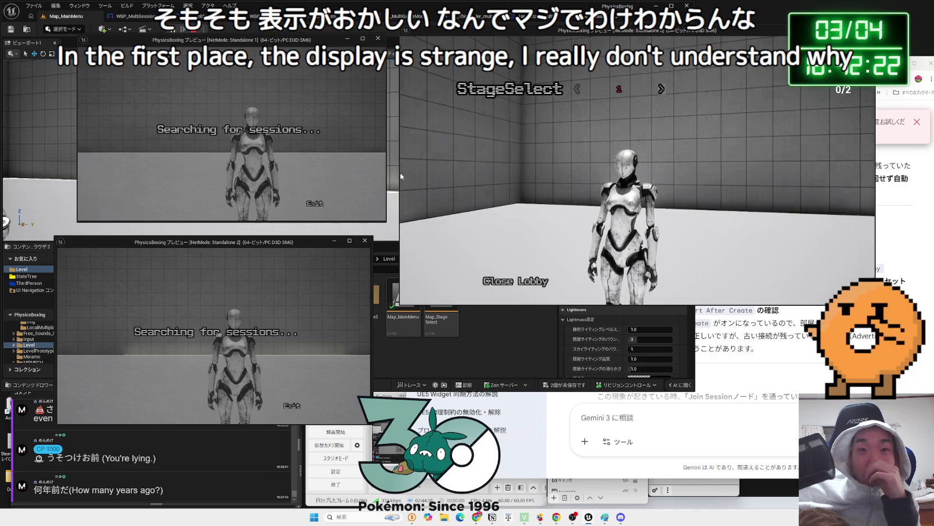
# Step: Join the host's session from the first client, then from the second client, which returns to searching
pyautogui.hotkey('alt', 'Tab')
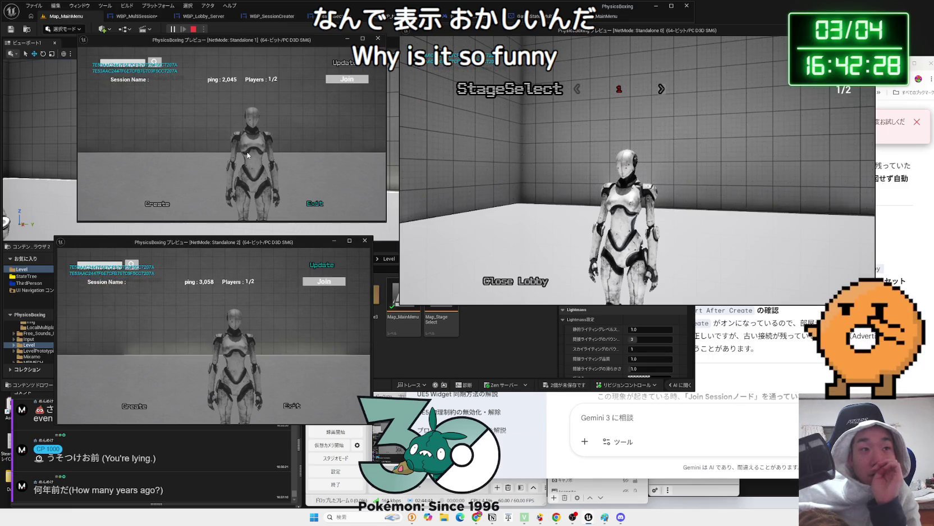
pyautogui.click(340, 81)
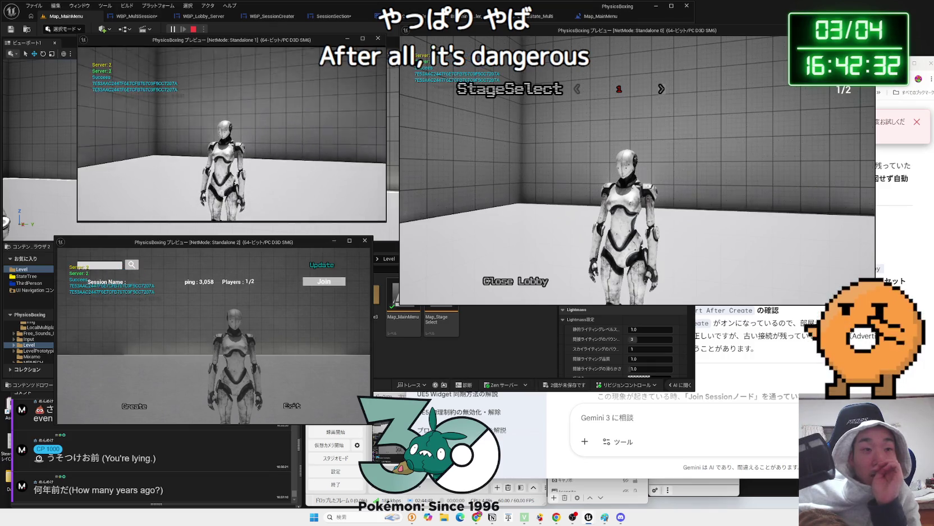
pyautogui.hotkey('alt', 'Tab')
pyautogui.click(325, 283)
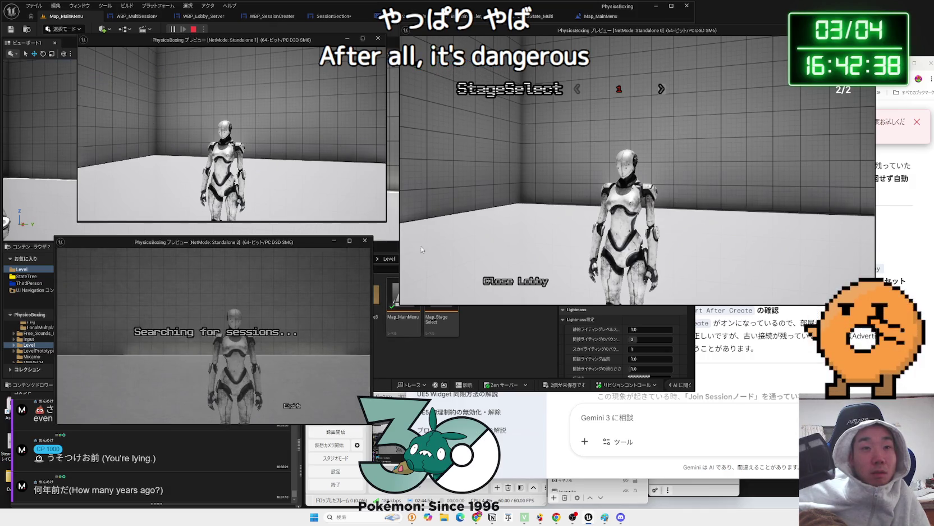
pyautogui.moveTo(305, 245); pyautogui.dragTo(321, 242)
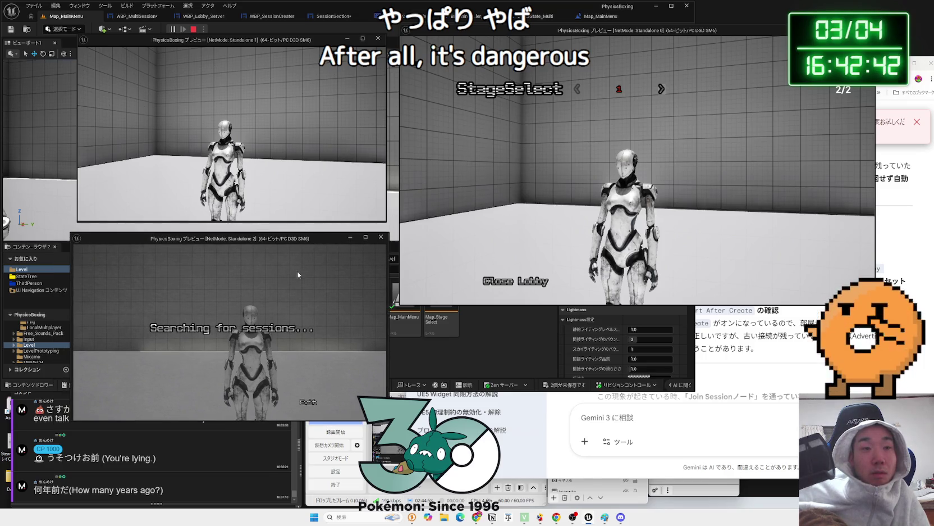
pyautogui.hotkey('alt', 'Tab')
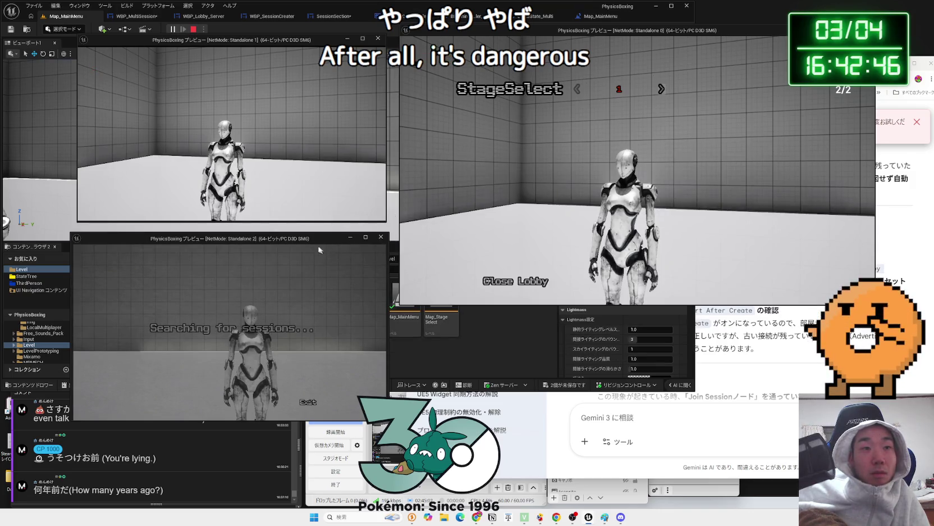
pyautogui.moveTo(348, 237); pyautogui.dragTo(357, 229)
pyautogui.click(342, 272)
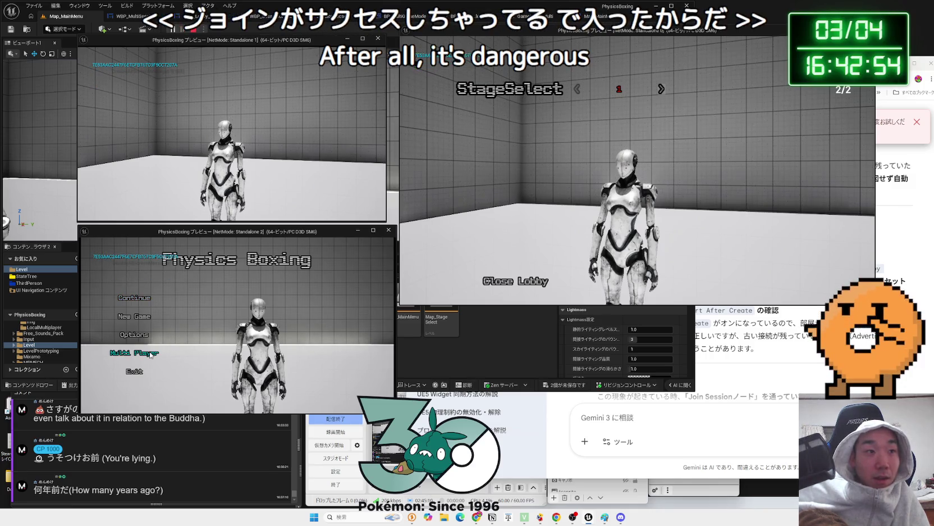
pyautogui.click(150, 354)
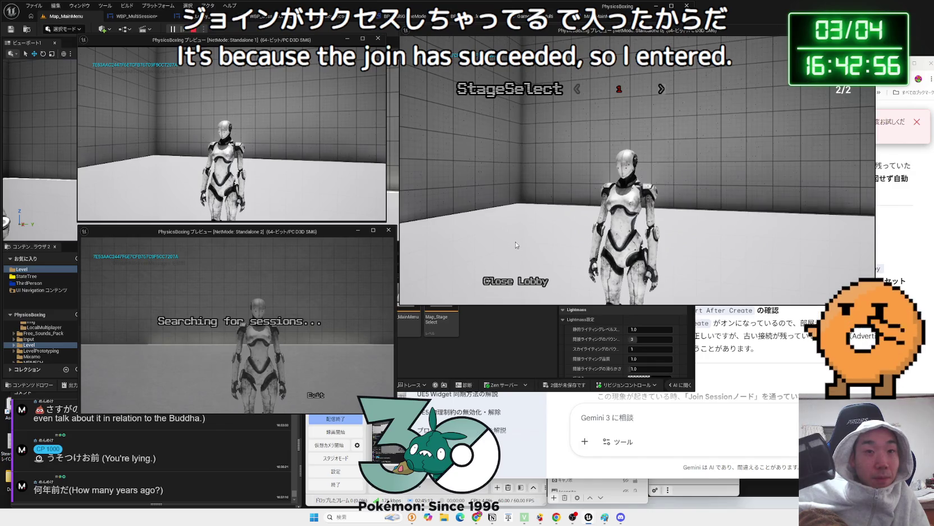
# Step: Close the host's lobby, search sessions, and try joining the leftover listed session twice
pyautogui.click(513, 281)
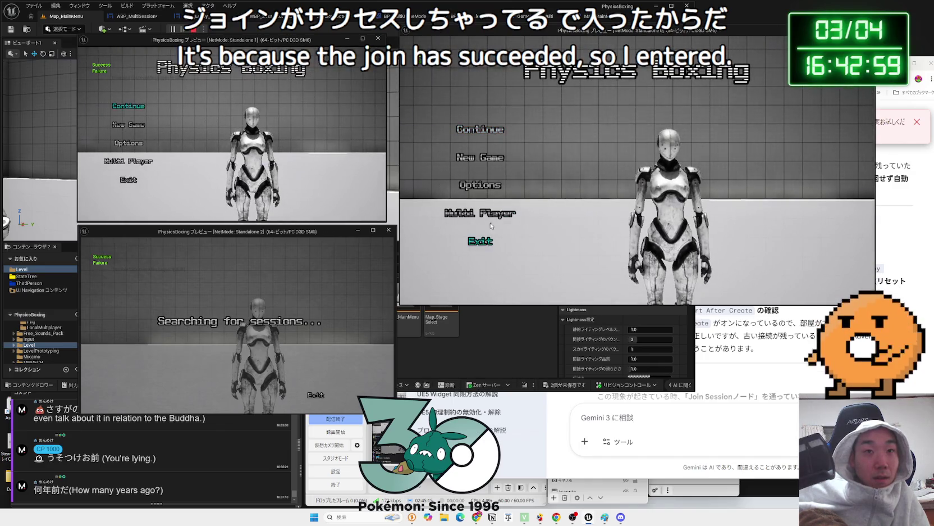
pyautogui.click(487, 213)
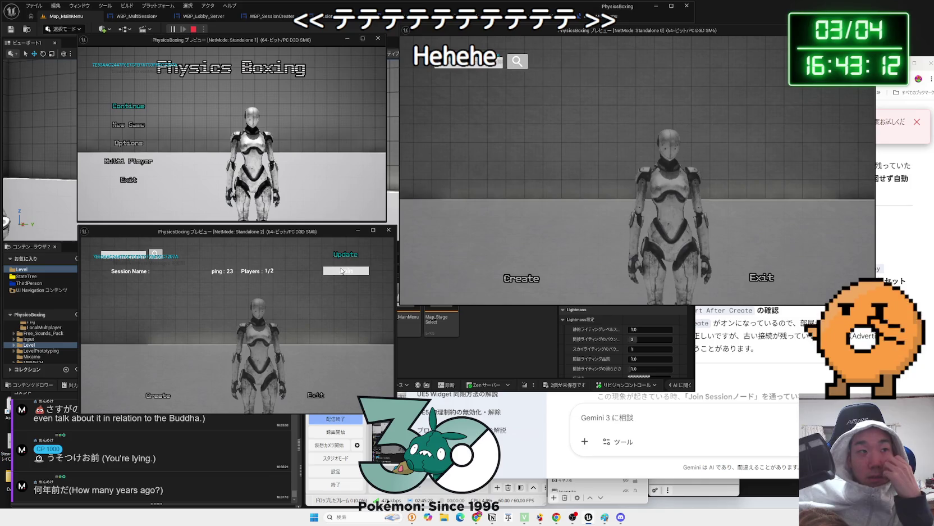
pyautogui.click(342, 272)
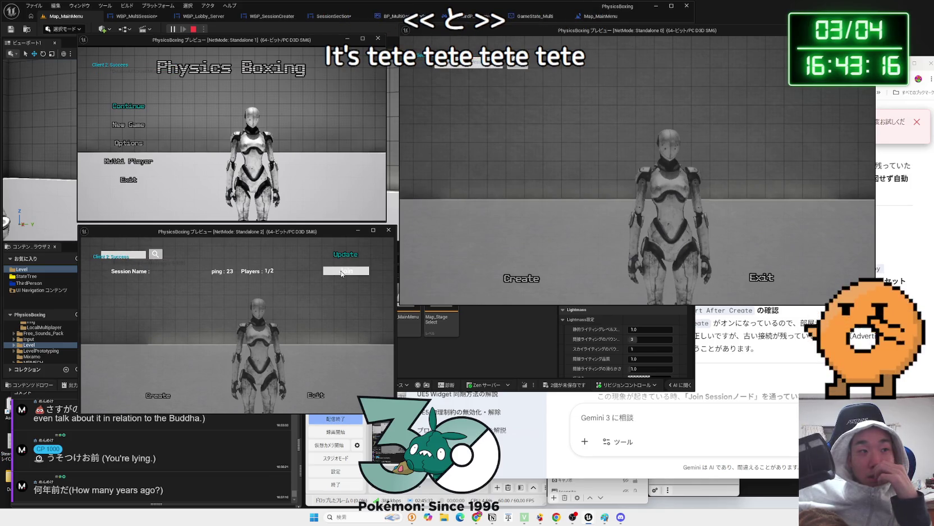
pyautogui.click(342, 272)
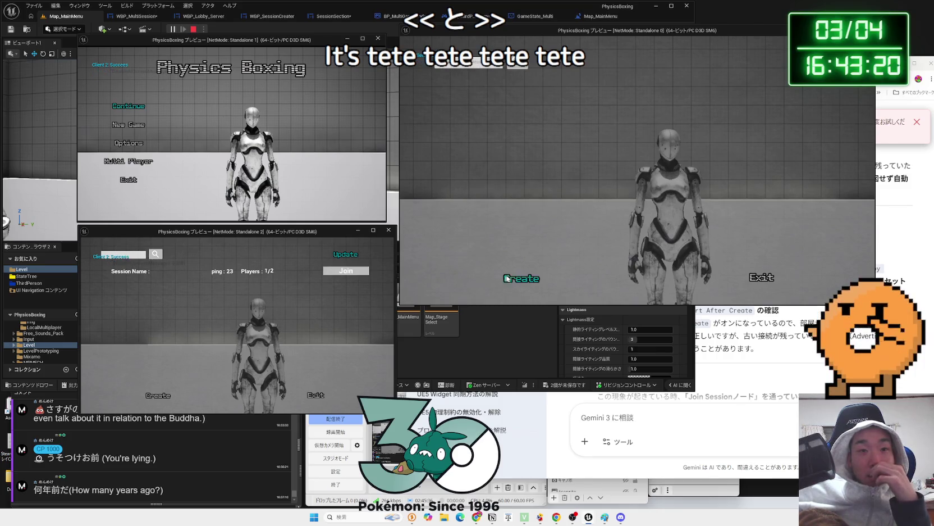
# Step: Create a new server on the host, then close its lobby and quit the play test
pyautogui.click(514, 284)
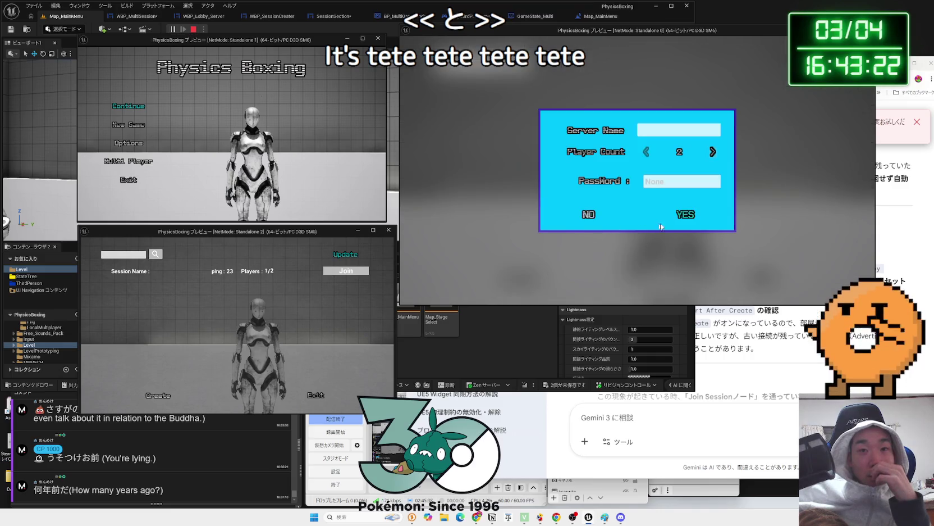
pyautogui.click(685, 215)
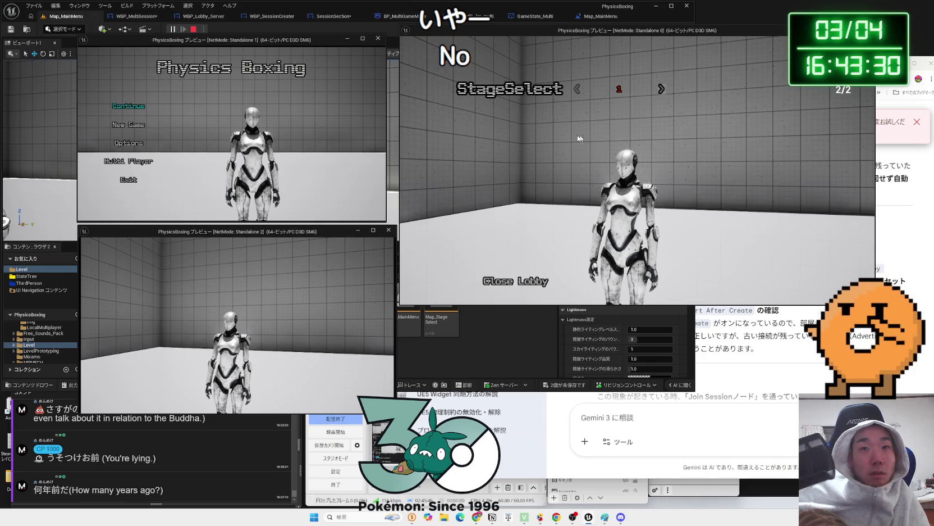
pyautogui.click(500, 278)
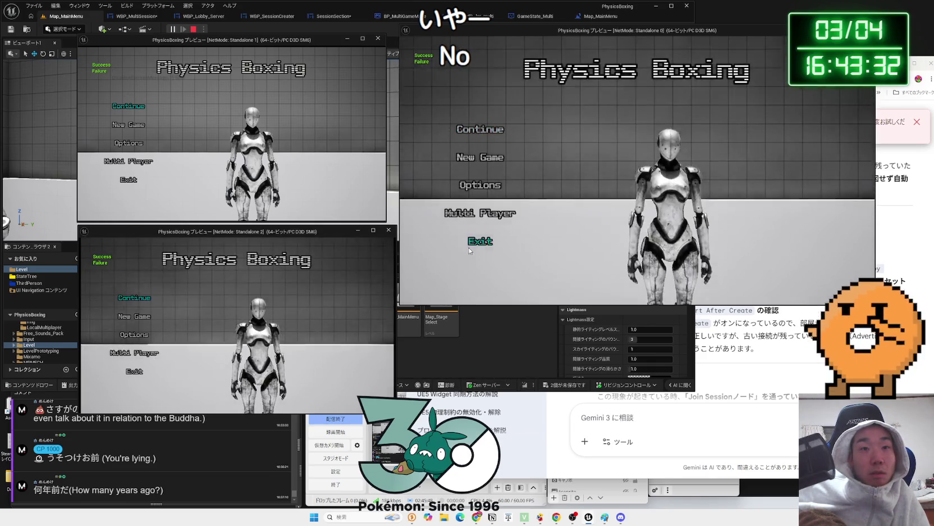
pyautogui.click(479, 235)
pyautogui.click(674, 192)
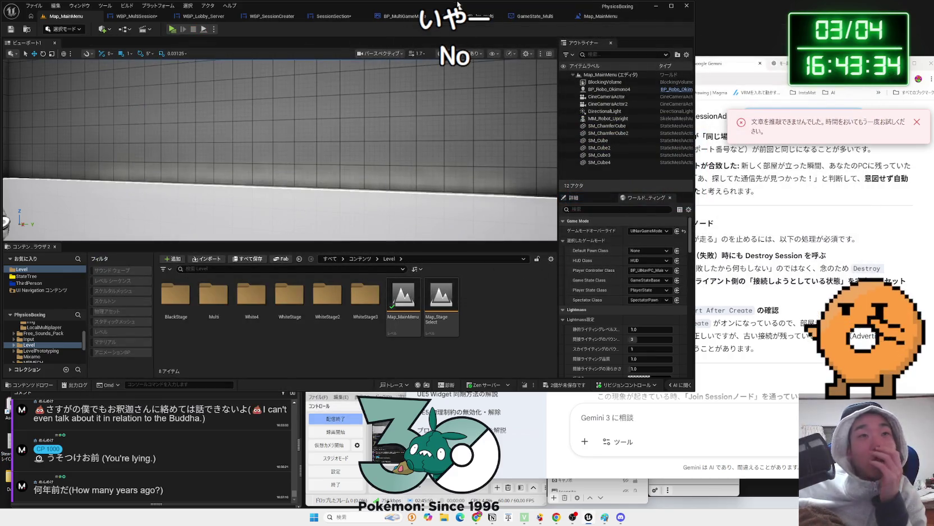
# Step: Return to SessionSection's JoinSession nodes and select DestroySession with the Failed Print String
pyautogui.click(743, 201)
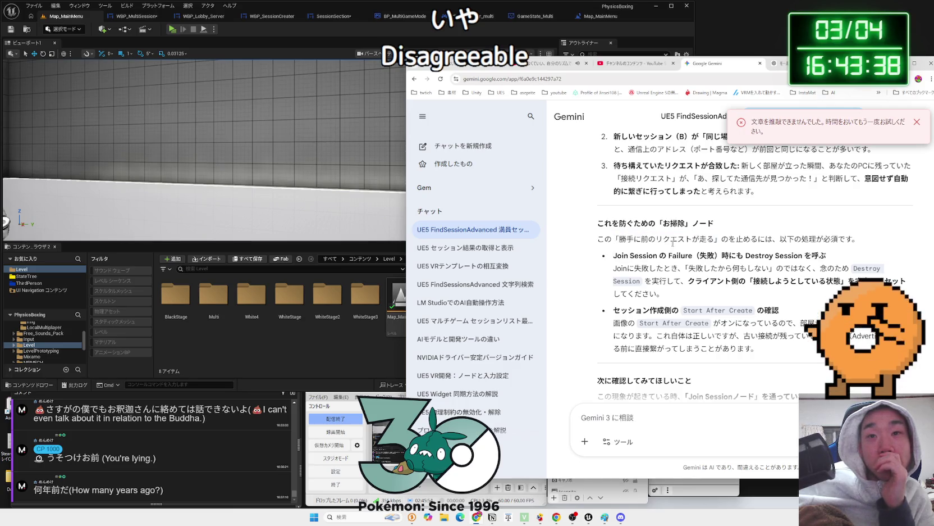
pyautogui.click(417, 4)
pyautogui.click(320, 15)
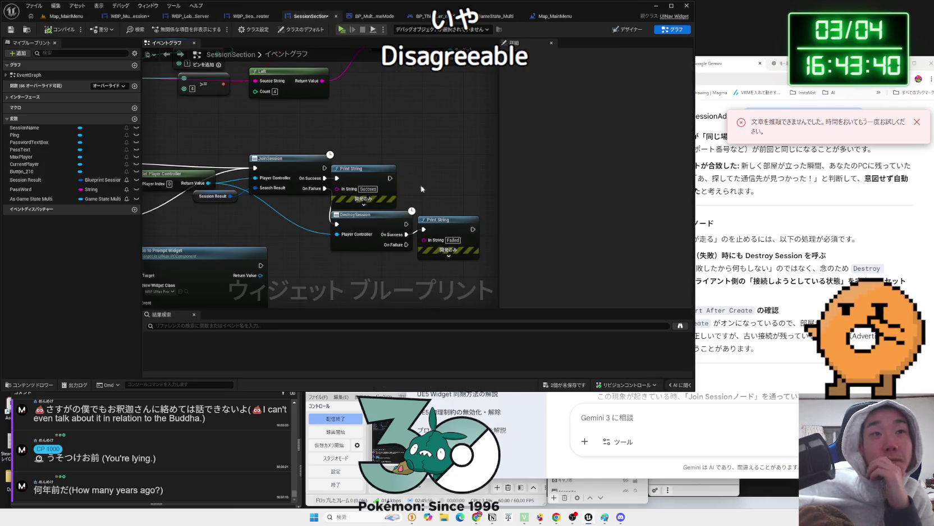
pyautogui.moveTo(421, 187); pyautogui.dragTo(447, 155)
pyautogui.moveTo(382, 140); pyautogui.dragTo(403, 137)
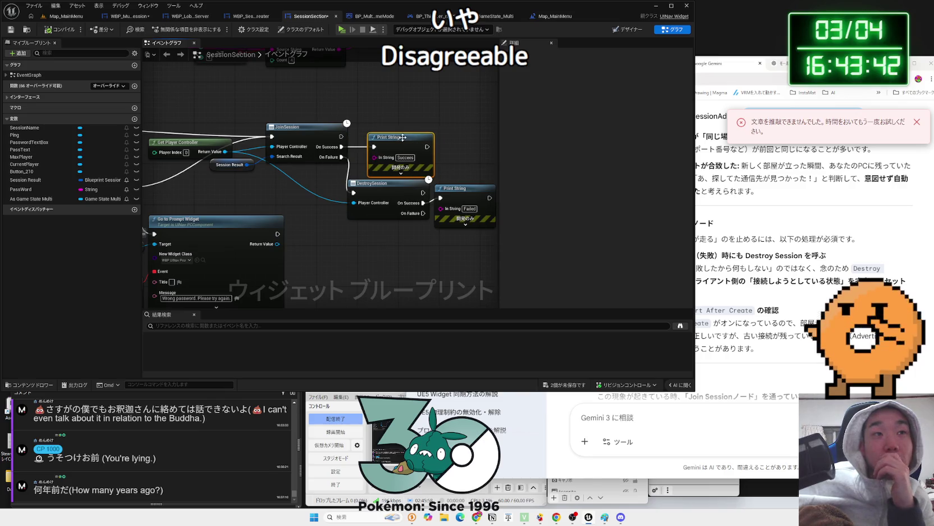
pyautogui.moveTo(445, 254)
pyautogui.mouseDown()
pyautogui.moveTo(427, 186)
pyautogui.moveTo(362, 188)
pyautogui.mouseUp()
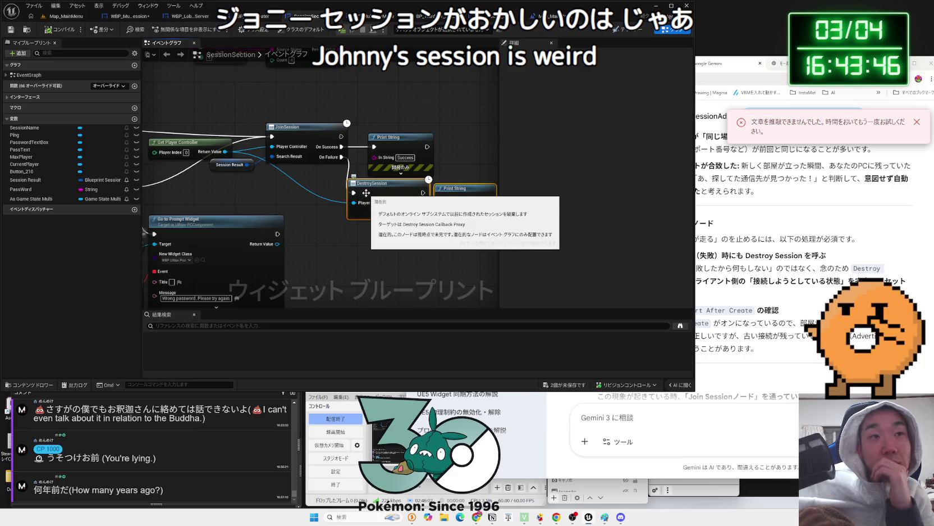
# Step: Delete DestroySession, put the Failed Print String in its place on On Failure, and save
pyautogui.moveTo(463, 196); pyautogui.dragTo(463, 200)
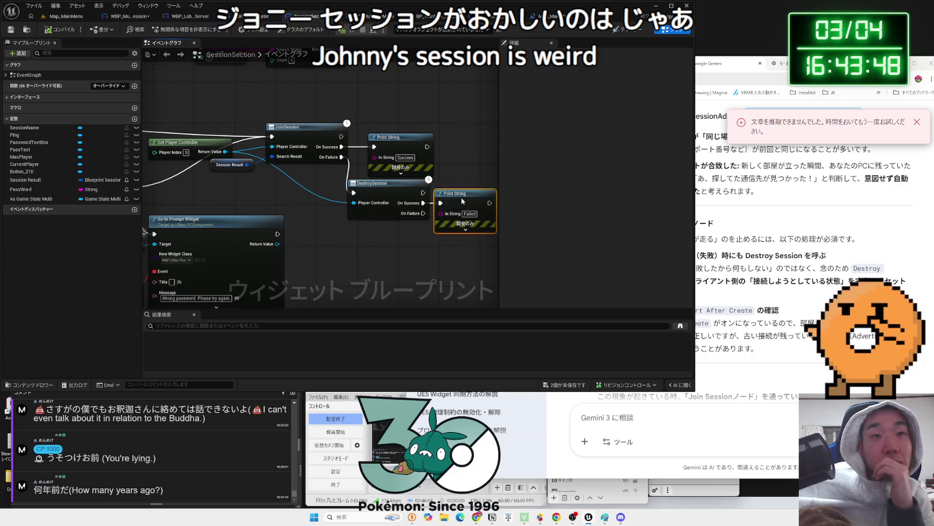
pyautogui.moveTo(488, 263)
pyautogui.mouseDown()
pyautogui.moveTo(392, 202)
pyautogui.moveTo(410, 188)
pyautogui.moveTo(388, 183)
pyautogui.mouseUp()
pyautogui.click(374, 197)
pyautogui.press('Delete')
pyautogui.moveTo(336, 157); pyautogui.dragTo(376, 192)
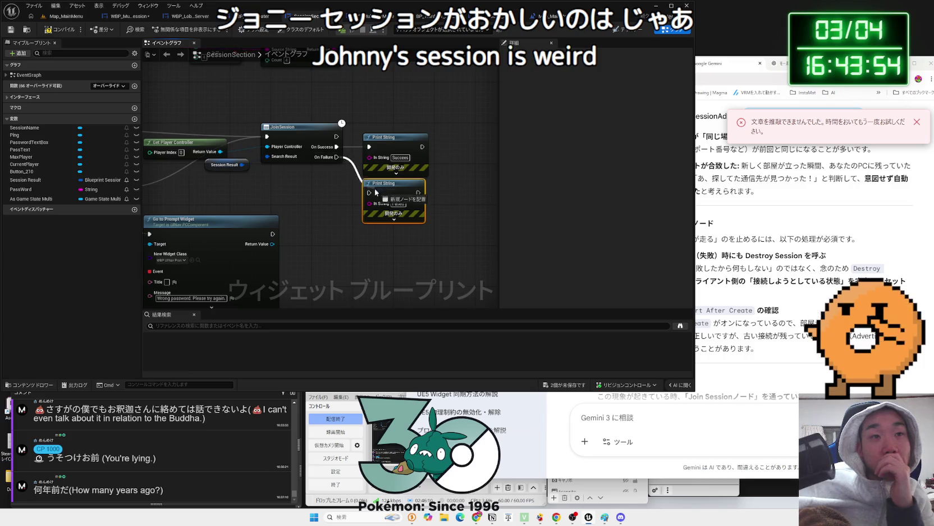
pyautogui.moveTo(278, 204); pyautogui.dragTo(390, 223)
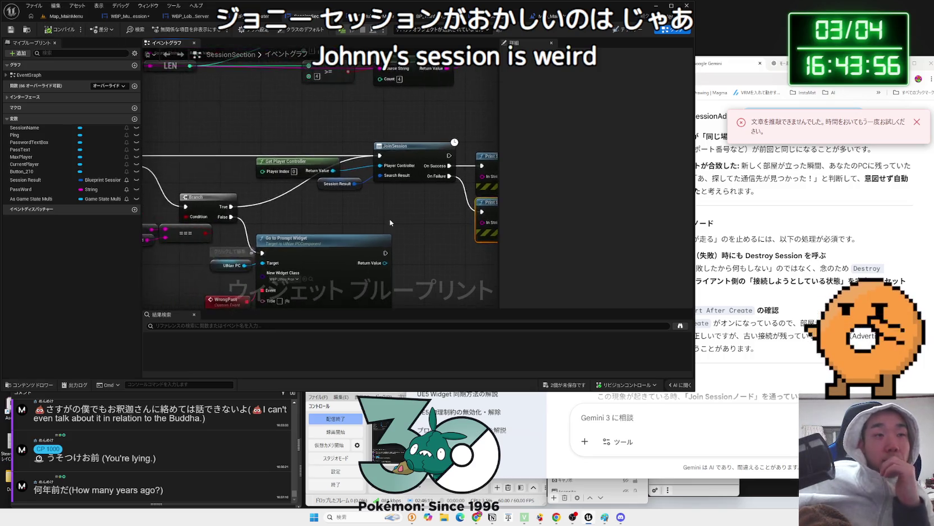
pyautogui.scroll(-1, 390, 223)
pyautogui.click(571, 386)
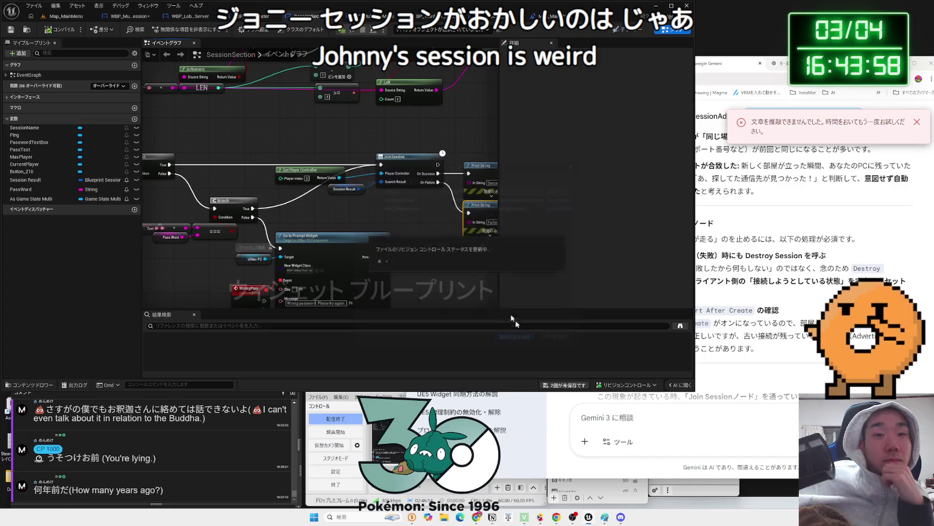
# Step: Tidy Get Player Controller and both Print String nodes around JoinSession, save, and check other session graphs
pyautogui.moveTo(334, 193)
pyautogui.mouseDown()
pyautogui.moveTo(466, 153)
pyautogui.moveTo(463, 142)
pyautogui.mouseUp()
pyautogui.moveTo(410, 173); pyautogui.dragTo(306, 192)
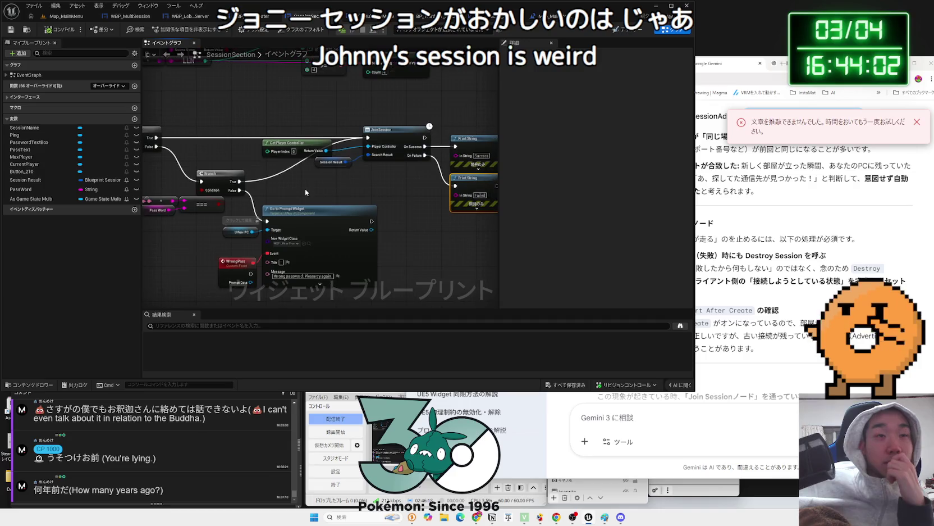
pyautogui.click(306, 132)
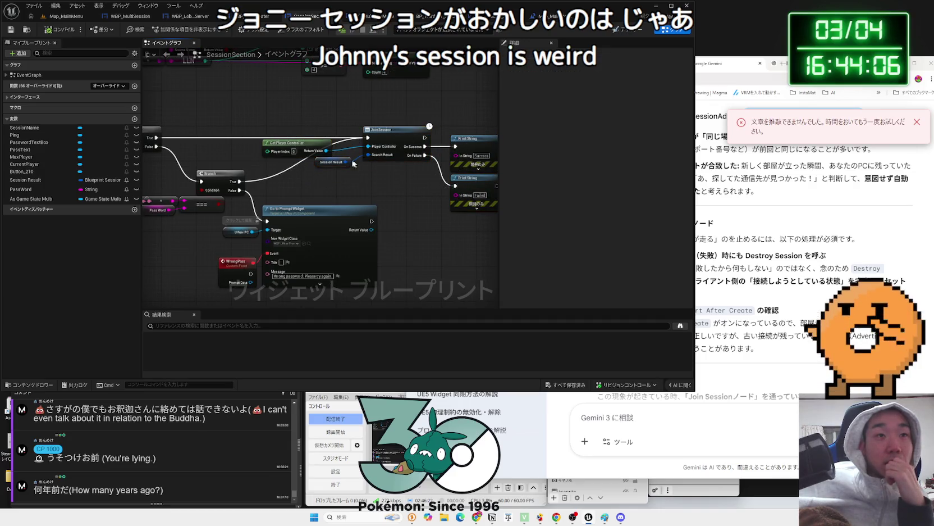
pyautogui.moveTo(305, 152); pyautogui.dragTo(326, 150)
pyautogui.click(332, 164)
pyautogui.moveTo(333, 142); pyautogui.dragTo(485, 194)
pyautogui.click(415, 179)
pyautogui.moveTo(415, 180); pyautogui.dragTo(363, 180)
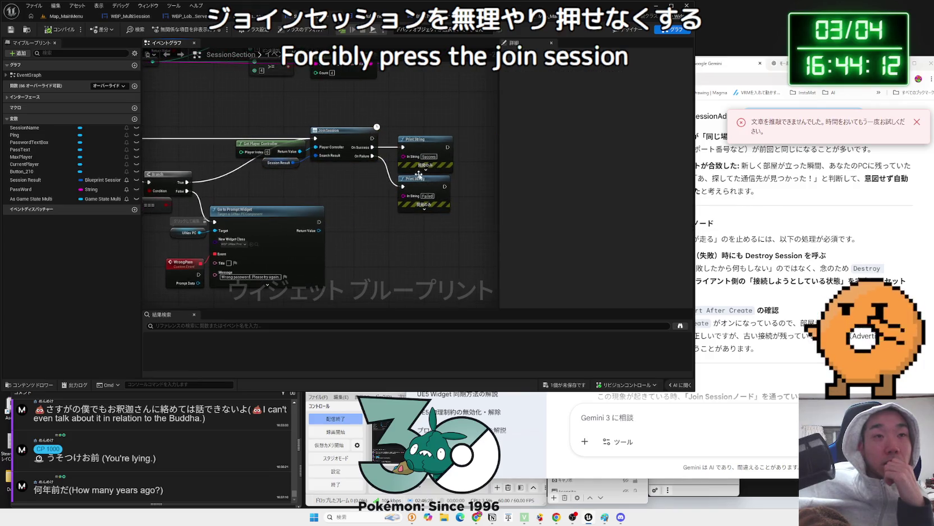
pyautogui.moveTo(429, 143); pyautogui.dragTo(417, 144)
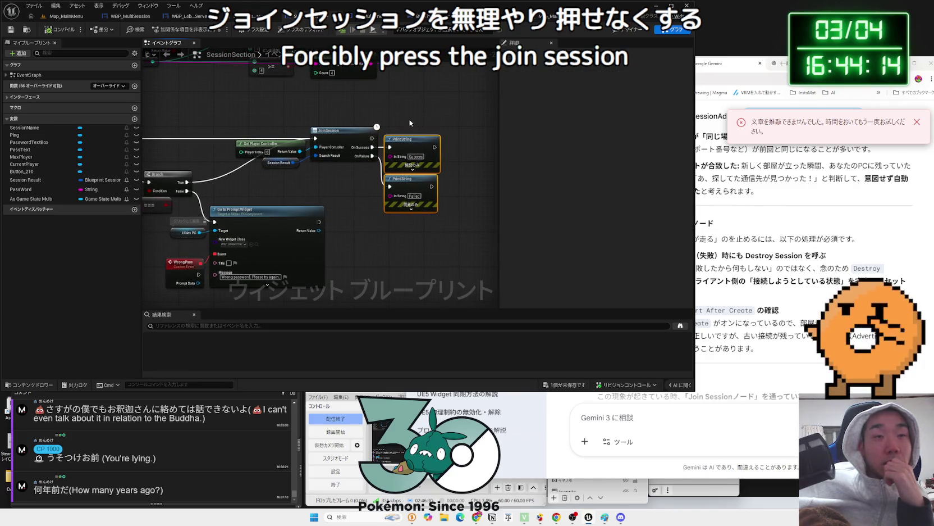
pyautogui.moveTo(466, 205)
pyautogui.mouseDown()
pyautogui.moveTo(382, 128)
pyautogui.moveTo(236, 112)
pyautogui.moveTo(266, 112)
pyautogui.mouseUp()
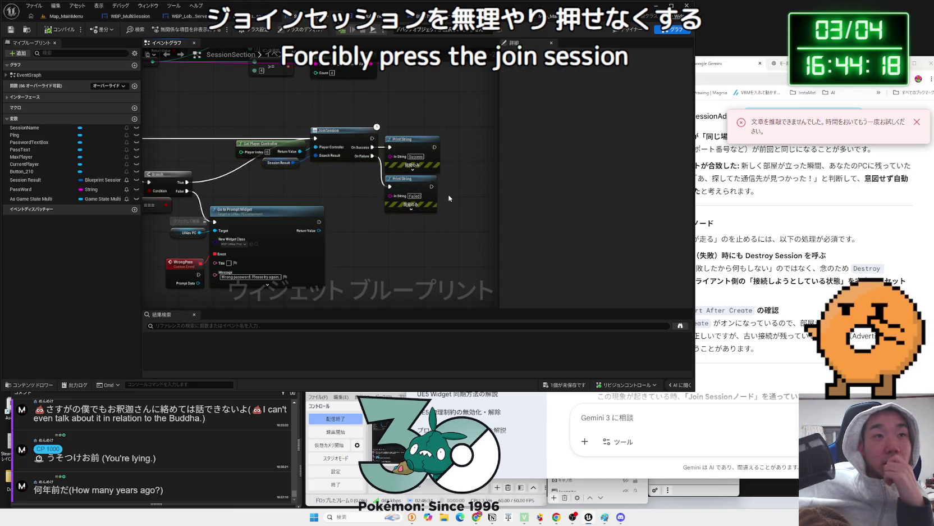
pyautogui.hotkey('ctrl', 's')
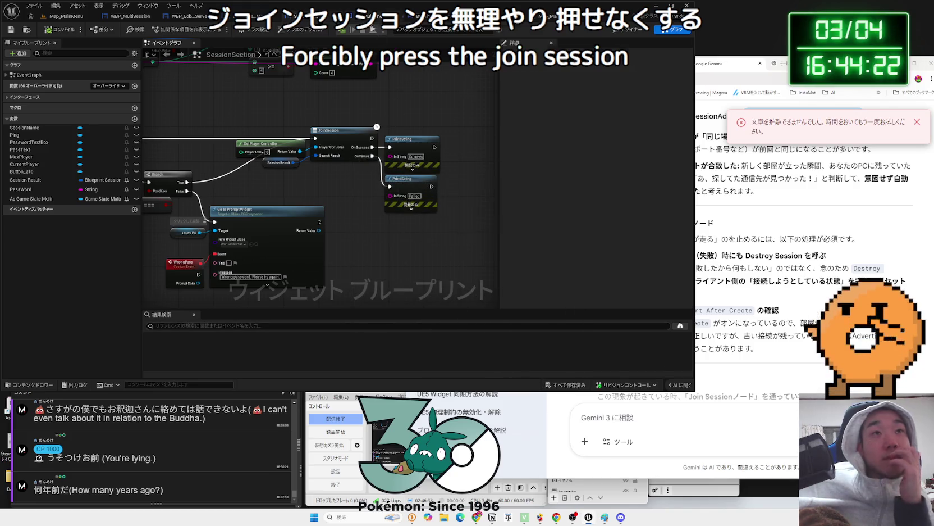
pyautogui.click(404, 16)
pyautogui.click(471, 15)
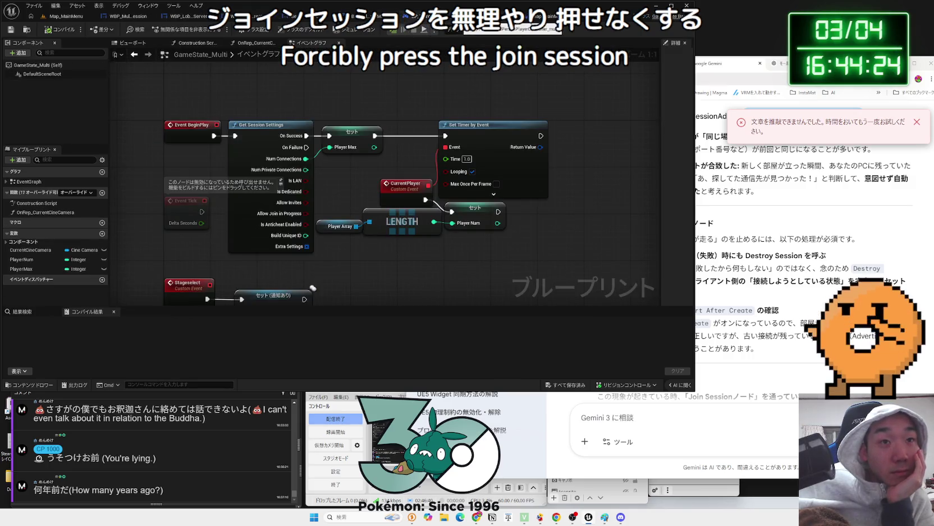
# Step: Review the Map_MainMenu level blueprint's Print String nodes, then view the WBP_MultiSession graph
pyautogui.moveTo(409, 139); pyautogui.dragTo(361, 182)
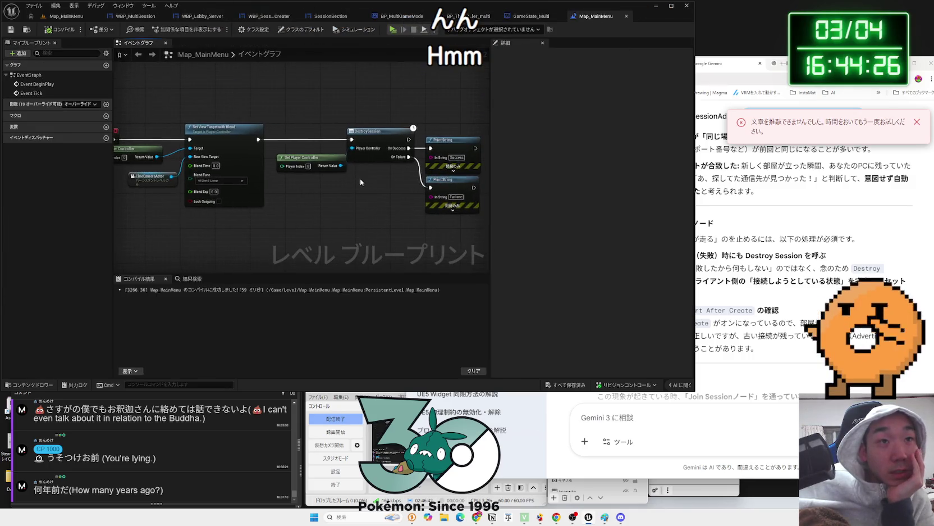
pyautogui.scroll(-1, 360, 178)
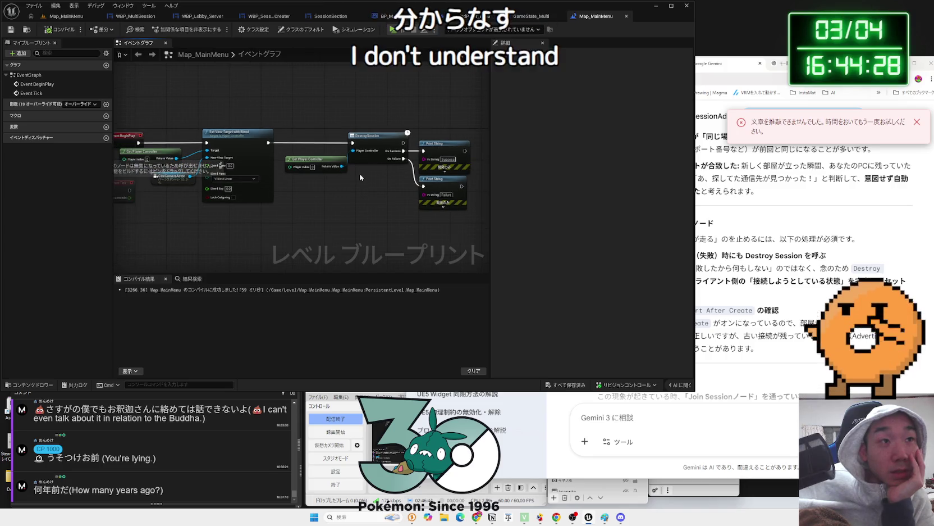
pyautogui.click(135, 15)
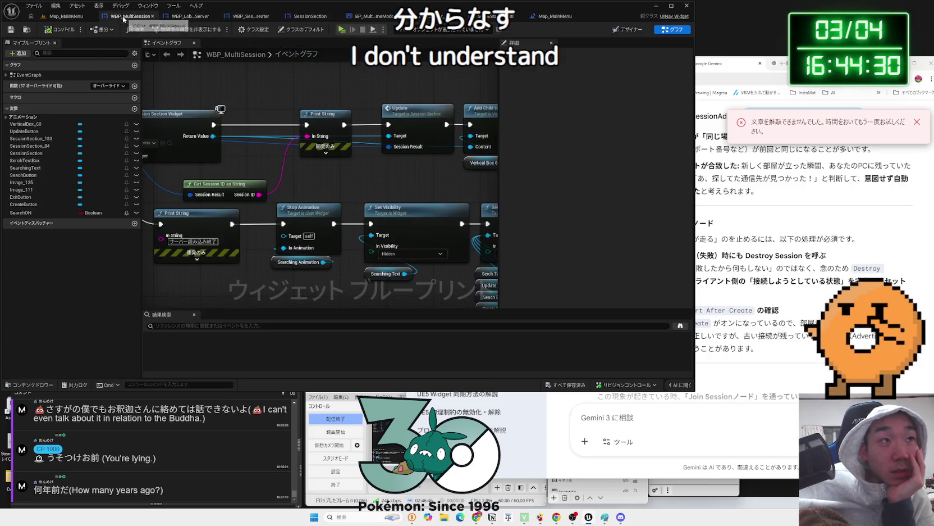
pyautogui.scroll(2, 737, 271)
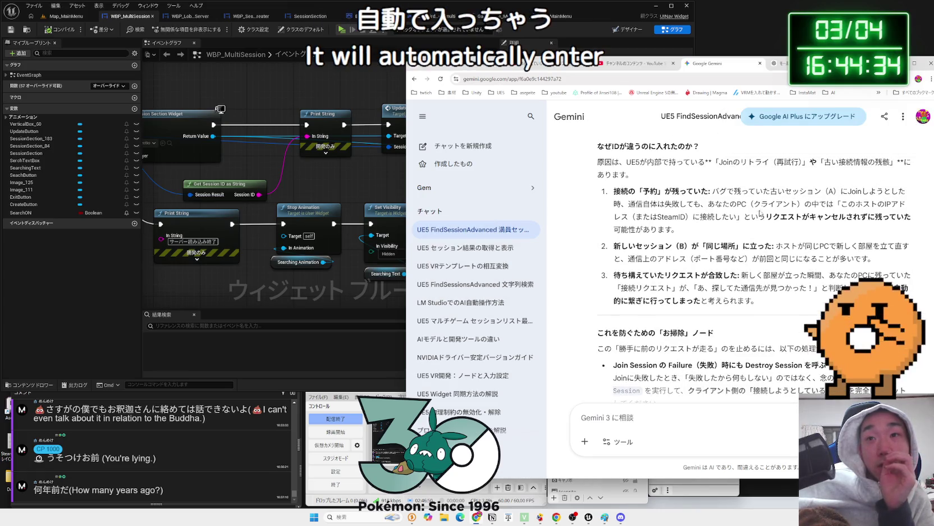
pyautogui.moveTo(827, 163)
pyautogui.mouseDown()
pyautogui.moveTo(879, 163)
pyautogui.moveTo(662, 162)
pyautogui.mouseUp()
pyautogui.moveTo(614, 191); pyautogui.dragTo(898, 217)
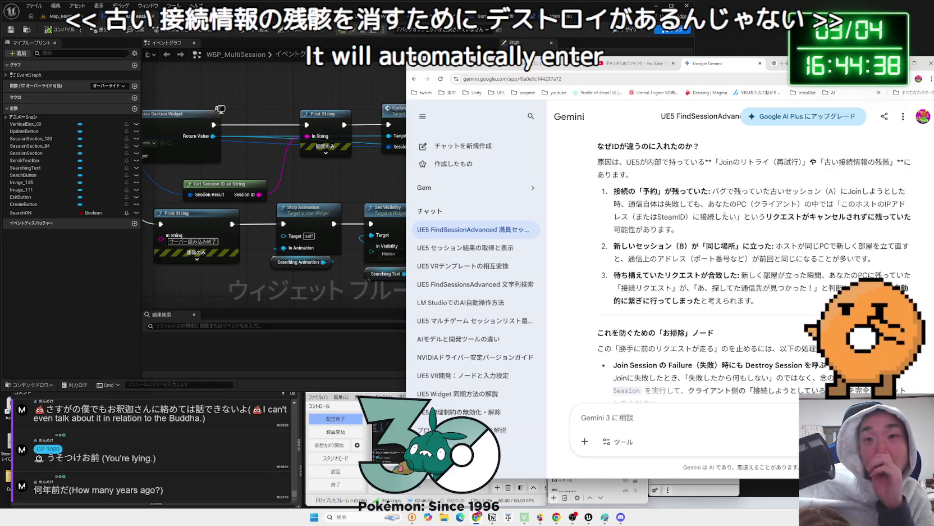
pyautogui.moveTo(729, 217); pyautogui.dragTo(684, 213)
pyautogui.moveTo(842, 204)
pyautogui.mouseDown()
pyautogui.moveTo(904, 217)
pyautogui.moveTo(802, 217)
pyautogui.mouseUp()
pyautogui.click(763, 220)
pyautogui.moveTo(719, 191)
pyautogui.mouseDown()
pyautogui.moveTo(862, 191)
pyautogui.moveTo(703, 204)
pyautogui.moveTo(912, 205)
pyautogui.moveTo(696, 225)
pyautogui.moveTo(916, 217)
pyautogui.moveTo(678, 231)
pyautogui.moveTo(629, 190)
pyautogui.moveTo(899, 223)
pyautogui.moveTo(613, 211)
pyautogui.mouseUp()
pyautogui.click(629, 186)
pyautogui.scroll(-1, 629, 186)
pyautogui.click(614, 210)
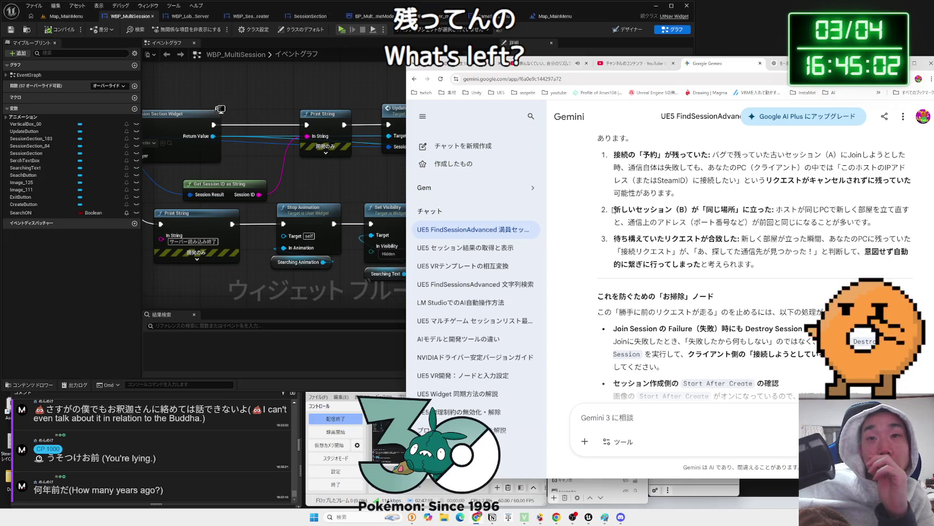
pyautogui.moveTo(621, 209); pyautogui.dragTo(874, 223)
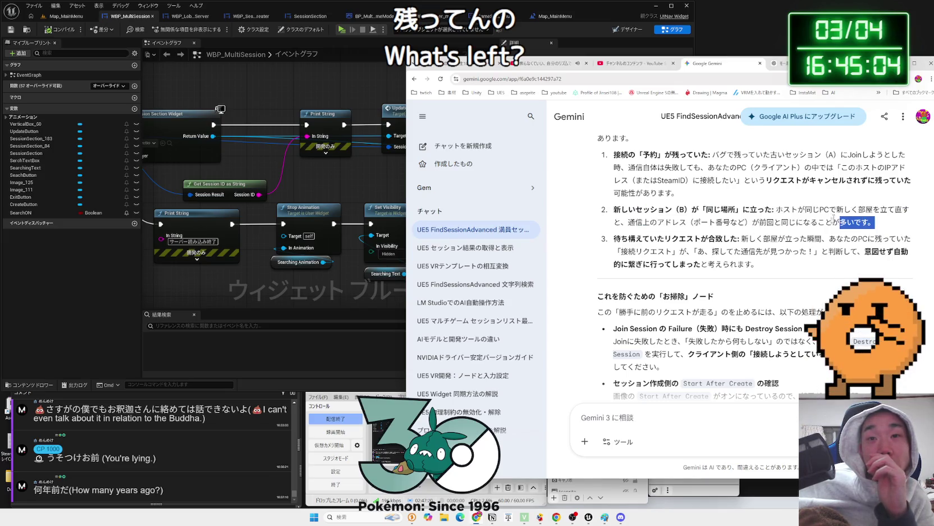
pyautogui.moveTo(615, 209)
pyautogui.mouseDown()
pyautogui.moveTo(779, 241)
pyautogui.moveTo(792, 264)
pyautogui.mouseUp()
pyautogui.moveTo(658, 222); pyautogui.dragTo(758, 264)
pyautogui.click(787, 264)
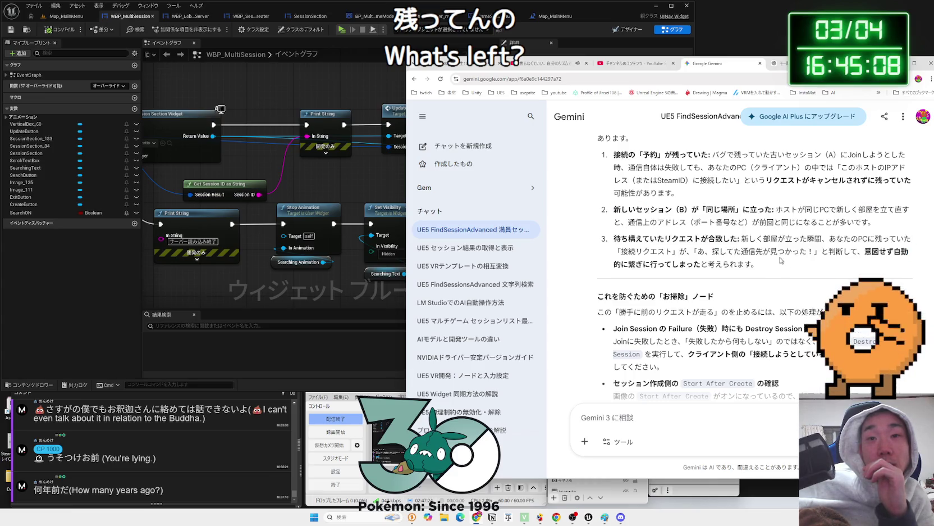
pyautogui.scroll(-3, 738, 235)
pyautogui.moveTo(624, 166)
pyautogui.mouseDown()
pyautogui.moveTo(843, 180)
pyautogui.moveTo(613, 184)
pyautogui.moveTo(825, 184)
pyautogui.moveTo(616, 183)
pyautogui.moveTo(702, 224)
pyautogui.moveTo(615, 208)
pyautogui.moveTo(620, 195)
pyautogui.mouseUp()
pyautogui.click(733, 185)
pyautogui.click(689, 224)
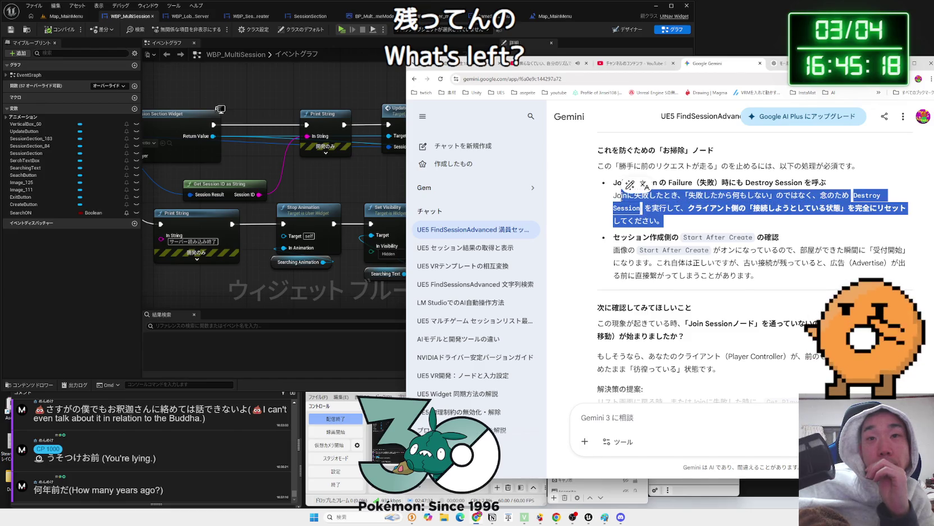
pyautogui.click(620, 196)
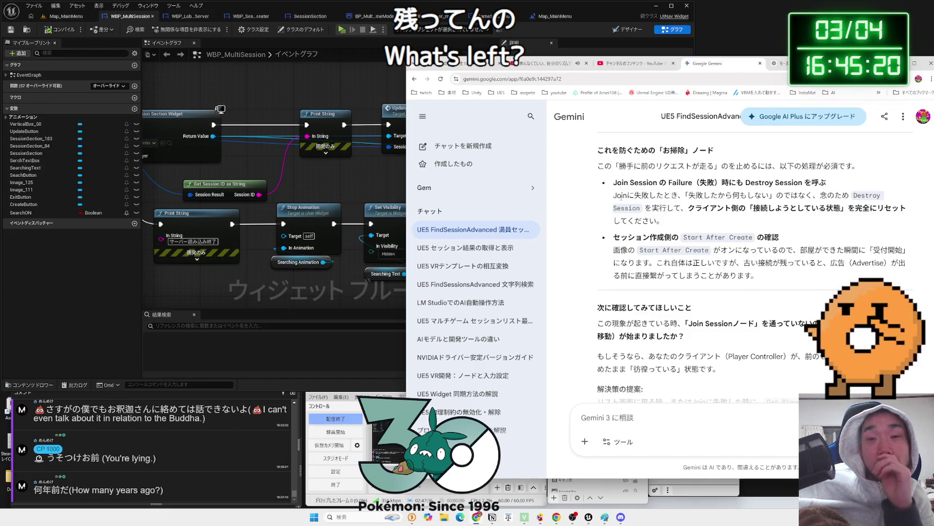
pyautogui.moveTo(632, 236); pyautogui.dragTo(753, 237)
pyautogui.click(793, 239)
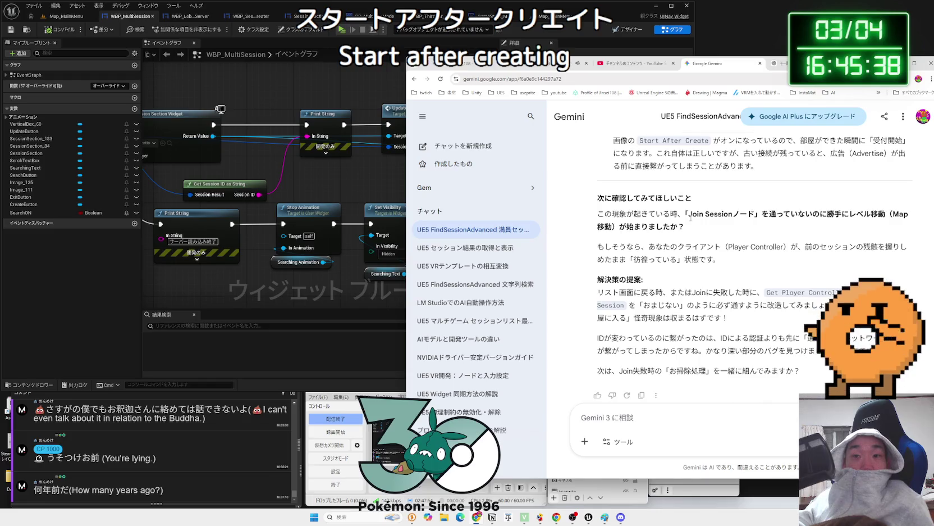
pyautogui.moveTo(687, 214)
pyautogui.mouseDown()
pyautogui.moveTo(892, 213)
pyautogui.moveTo(769, 214)
pyautogui.mouseUp()
pyautogui.moveTo(711, 214); pyautogui.dragTo(597, 214)
pyautogui.moveTo(686, 227)
pyautogui.mouseDown()
pyautogui.moveTo(596, 220)
pyautogui.moveTo(718, 260)
pyautogui.moveTo(641, 247)
pyautogui.moveTo(597, 214)
pyautogui.moveTo(597, 224)
pyautogui.moveTo(620, 221)
pyautogui.moveTo(730, 264)
pyautogui.mouseUp()
pyautogui.click(735, 268)
pyautogui.scroll(-1, 725, 263)
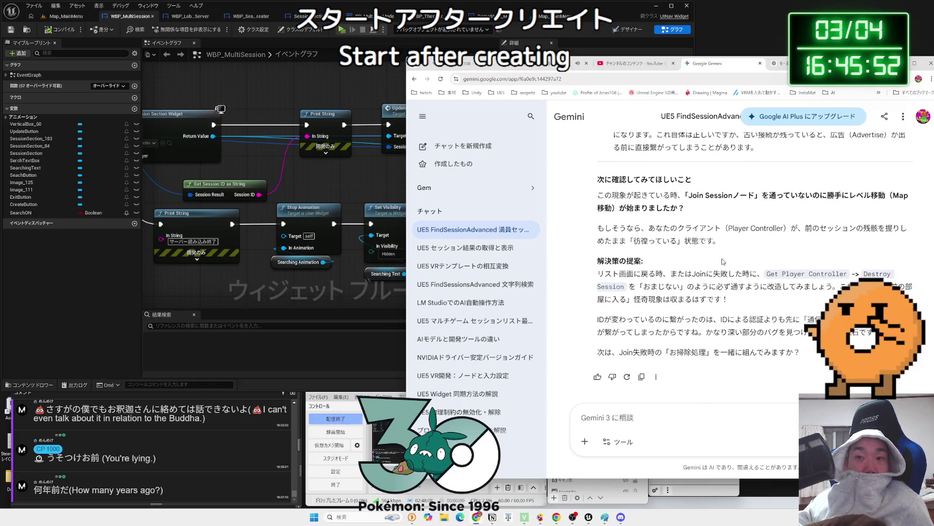
pyautogui.moveTo(641, 283); pyautogui.dragTo(766, 287)
pyautogui.moveTo(839, 287); pyautogui.dragTo(662, 280)
pyautogui.moveTo(846, 287)
pyautogui.mouseDown()
pyautogui.moveTo(627, 276)
pyautogui.moveTo(730, 299)
pyautogui.mouseUp()
pyautogui.click(730, 299)
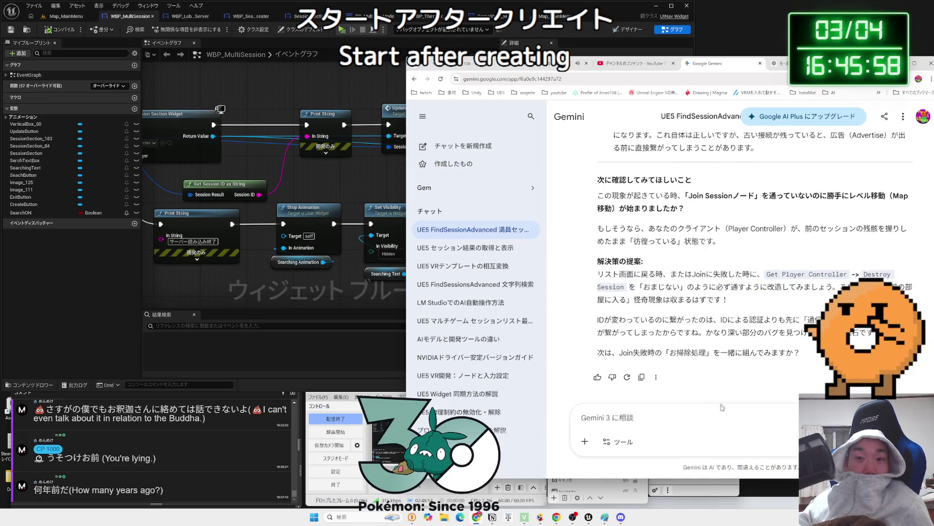
# Step: Tell Gemini 'やったけど同じやったで' (the fix changed nothing) and start reading its reply
pyautogui.write('やて')
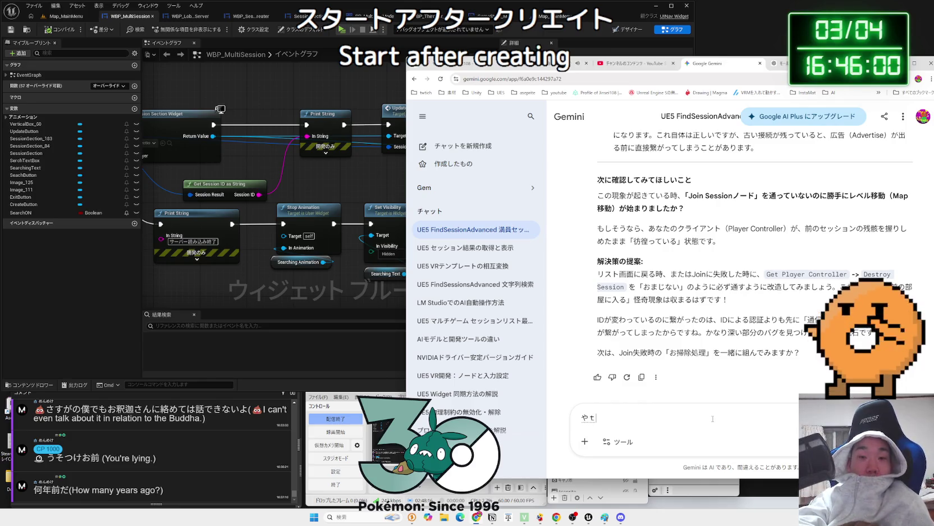
pyautogui.write('やt')
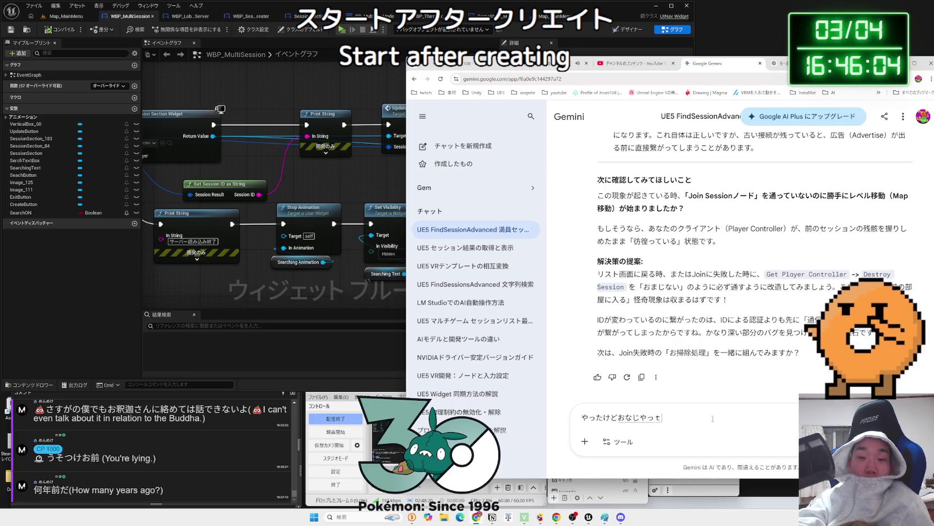
pyautogui.press('Return')
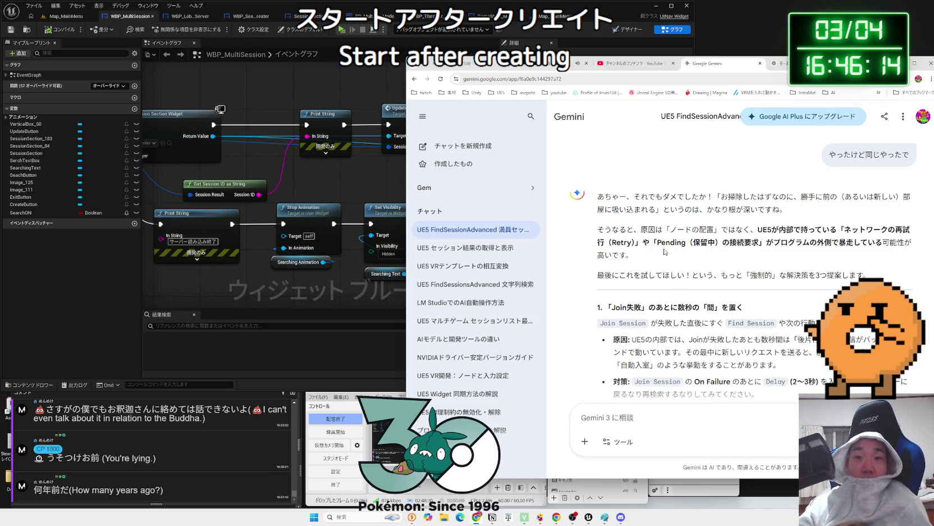
pyautogui.moveTo(766, 242); pyautogui.dragTo(676, 243)
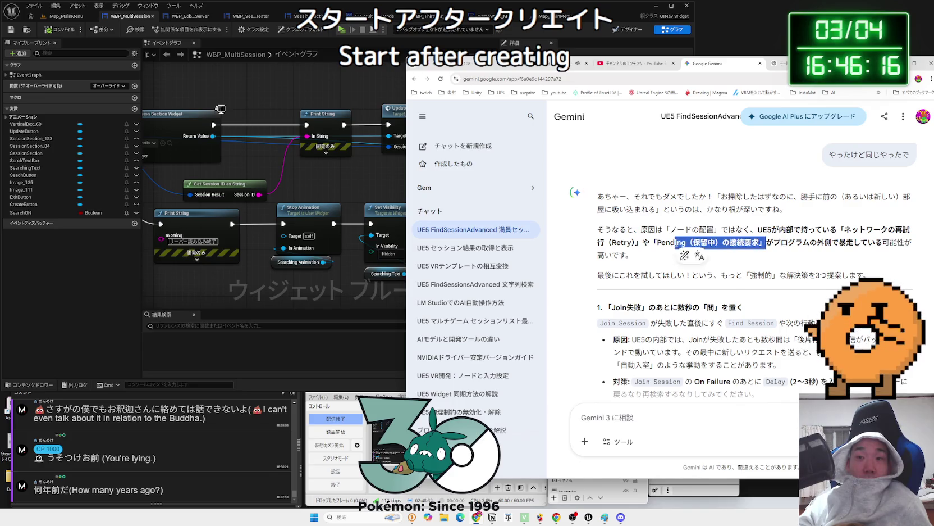
pyautogui.click(701, 290)
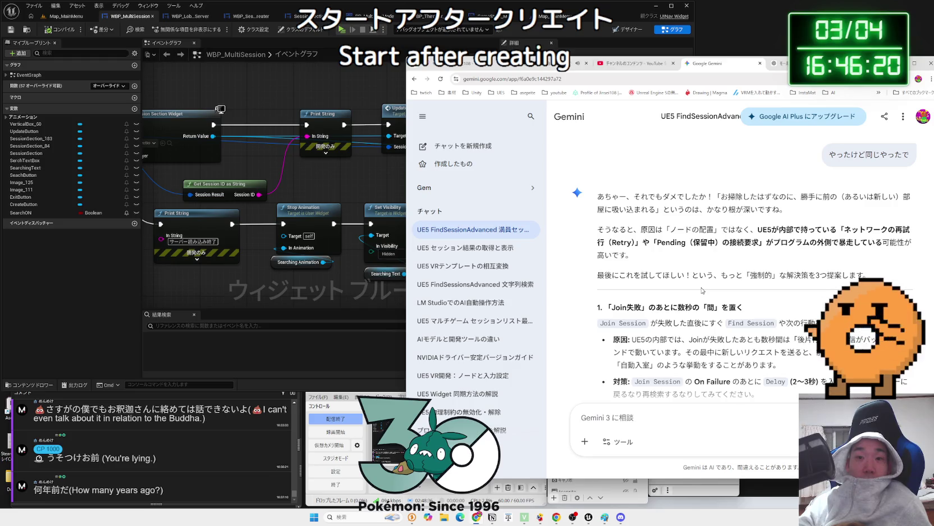
pyautogui.scroll(-2, 701, 291)
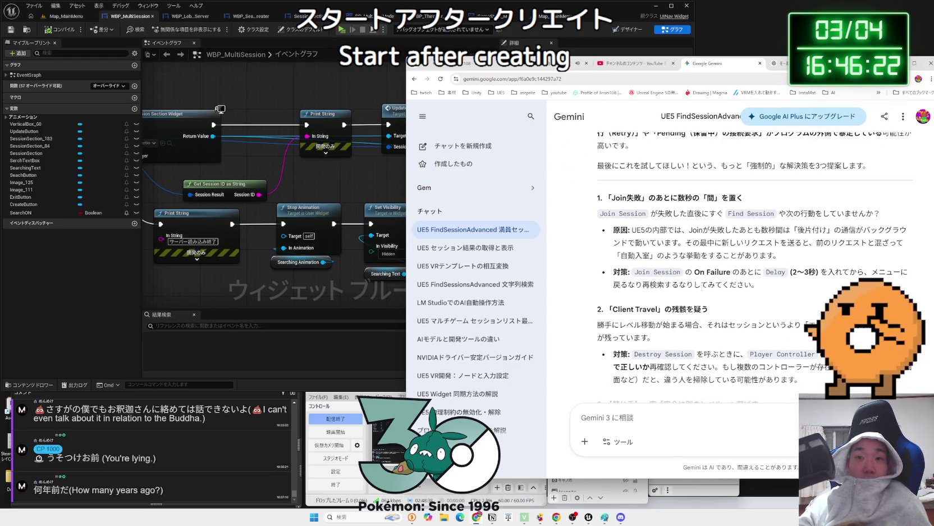
# Step: Highlight the reply's points on the failed Join, level travel, and the Destroy Session countermeasure
pyautogui.moveTo(681, 214)
pyautogui.mouseDown()
pyautogui.moveTo(869, 215)
pyautogui.moveTo(694, 213)
pyautogui.moveTo(869, 214)
pyautogui.moveTo(786, 264)
pyautogui.moveTo(645, 231)
pyautogui.mouseUp()
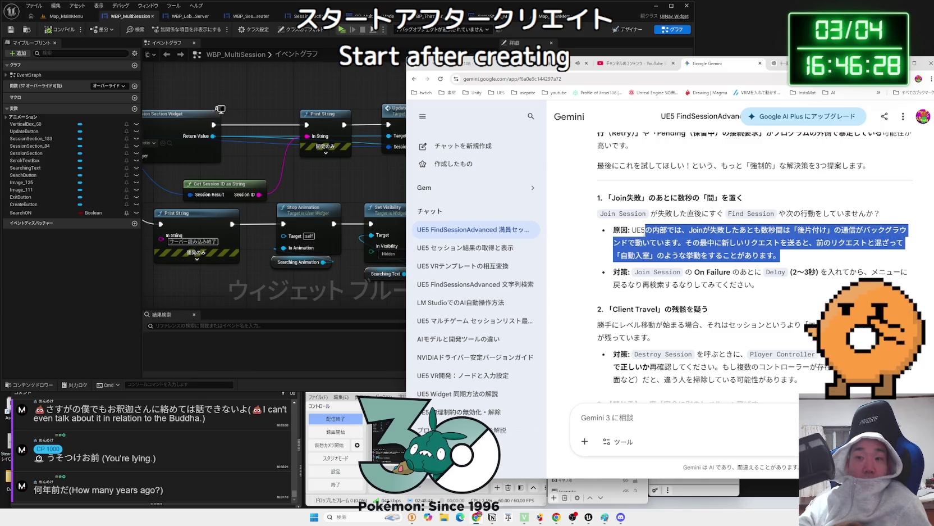
pyautogui.click(790, 256)
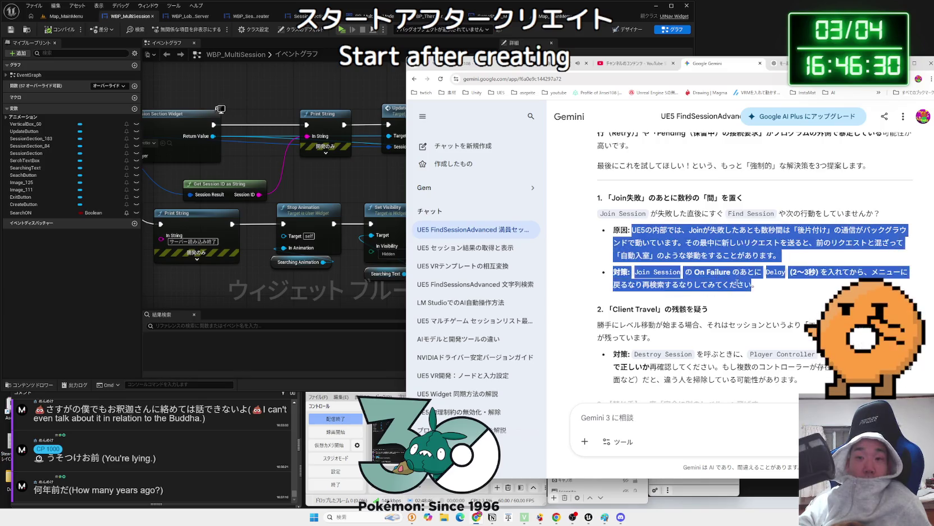
pyautogui.click(704, 241)
pyautogui.scroll(-3, 708, 240)
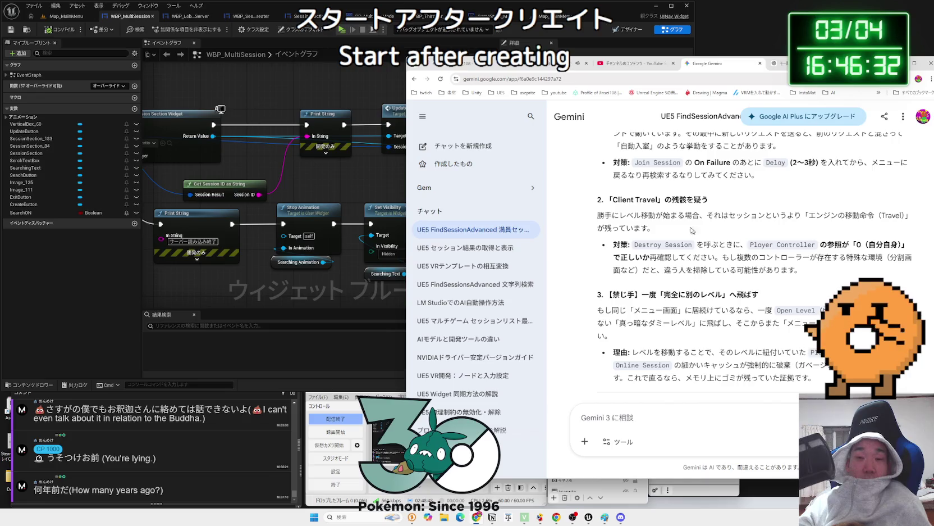
pyautogui.tripleClick(600, 216)
pyautogui.moveTo(598, 215); pyautogui.dragTo(833, 212)
pyautogui.moveTo(909, 215); pyautogui.dragTo(603, 216)
pyautogui.click(681, 230)
pyautogui.moveTo(634, 244); pyautogui.dragTo(740, 245)
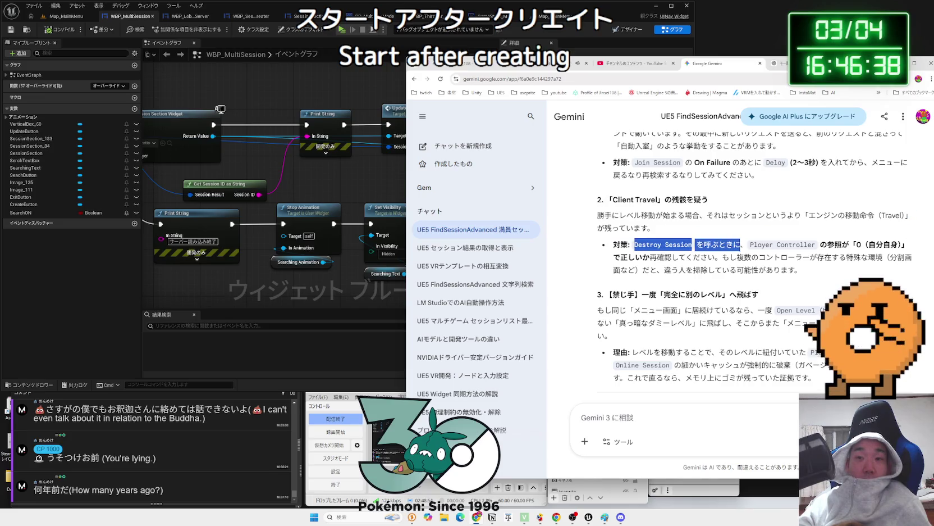
pyautogui.moveTo(634, 246); pyautogui.dragTo(798, 269)
# Step: Highlight the forbidden-move heading about Open Level (by Name) and its reason, then begin a new message
pyautogui.scroll(-2, 730, 252)
pyautogui.moveTo(634, 184); pyautogui.dragTo(759, 186)
pyautogui.moveTo(610, 185); pyautogui.dragTo(760, 193)
pyautogui.moveTo(610, 185)
pyautogui.mouseDown()
pyautogui.moveTo(859, 200)
pyautogui.moveTo(861, 214)
pyautogui.moveTo(642, 201)
pyautogui.mouseUp()
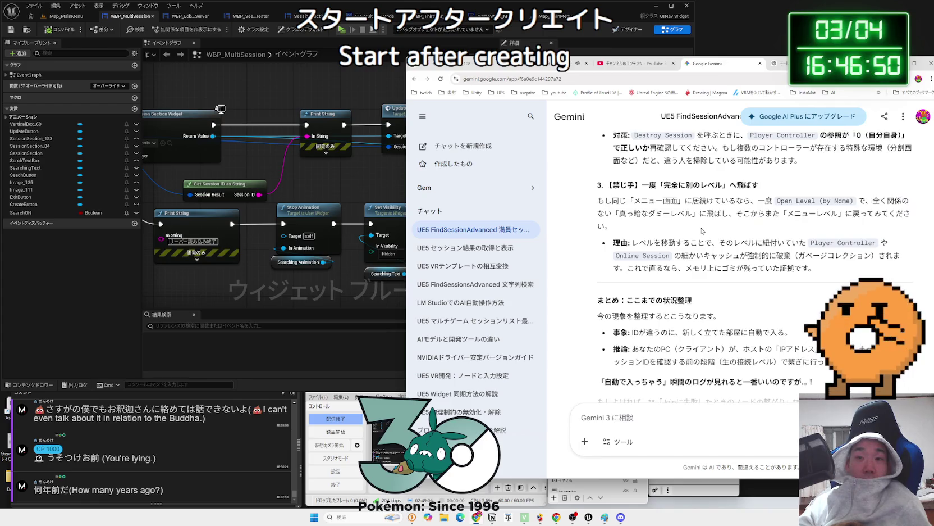
pyautogui.moveTo(613, 242); pyautogui.dragTo(813, 268)
pyautogui.click(752, 265)
pyautogui.scroll(-2, 751, 265)
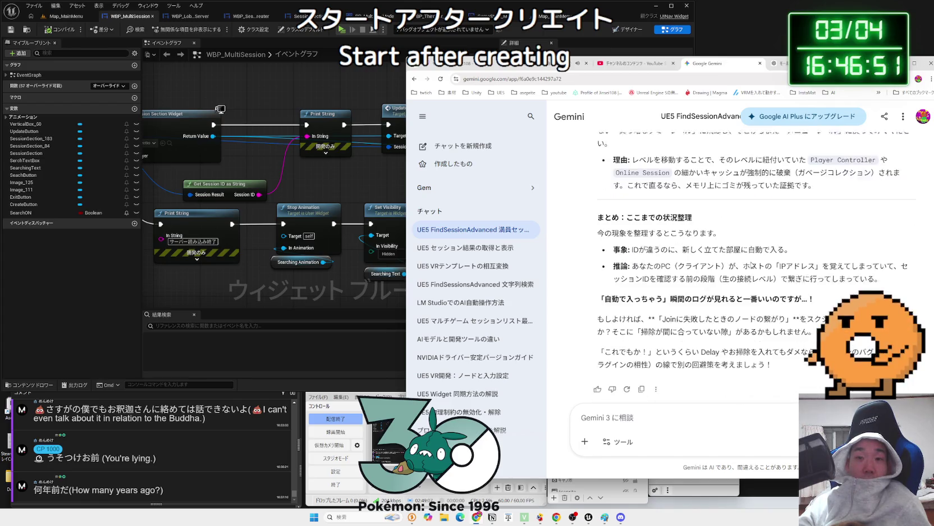
pyautogui.click(722, 416)
# Step: Reply 'すでにやってる' to Gemini and read its first suggestion about mismatched IDs
pyautogui.write('すでにや')
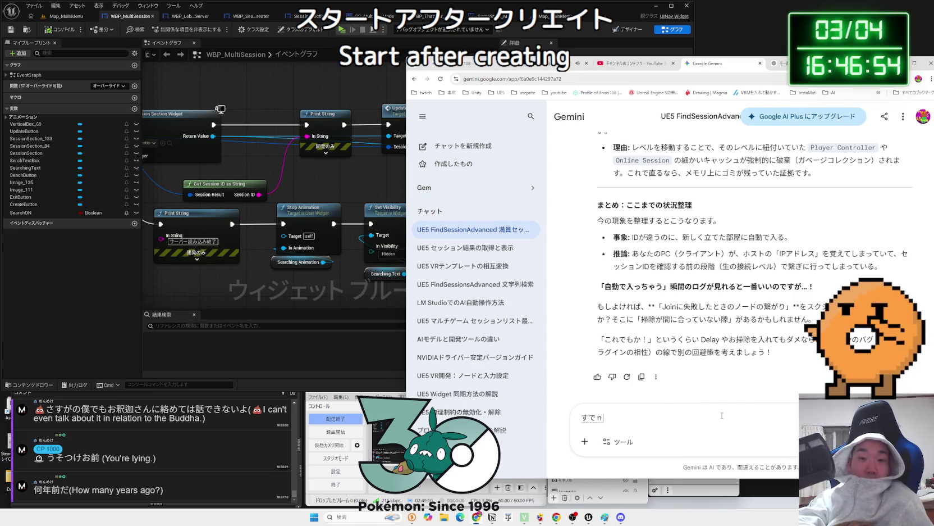
pyautogui.write('ってる')
pyautogui.press('Return')
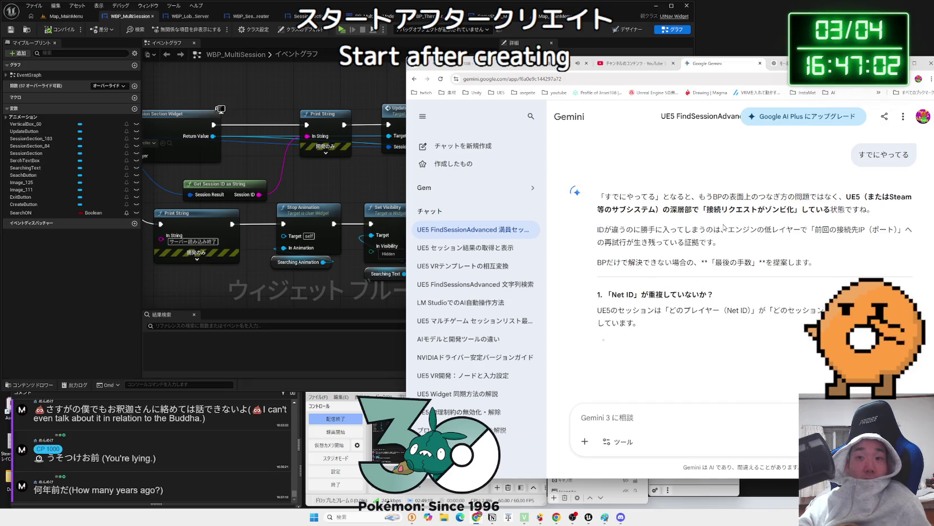
pyautogui.tripleClick(725, 209)
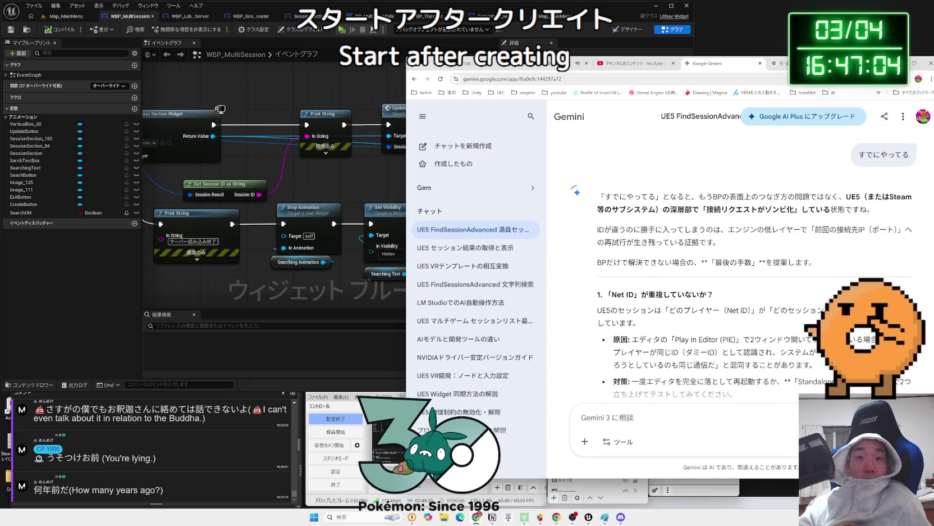
pyautogui.moveTo(598, 229); pyautogui.dragTo(619, 229)
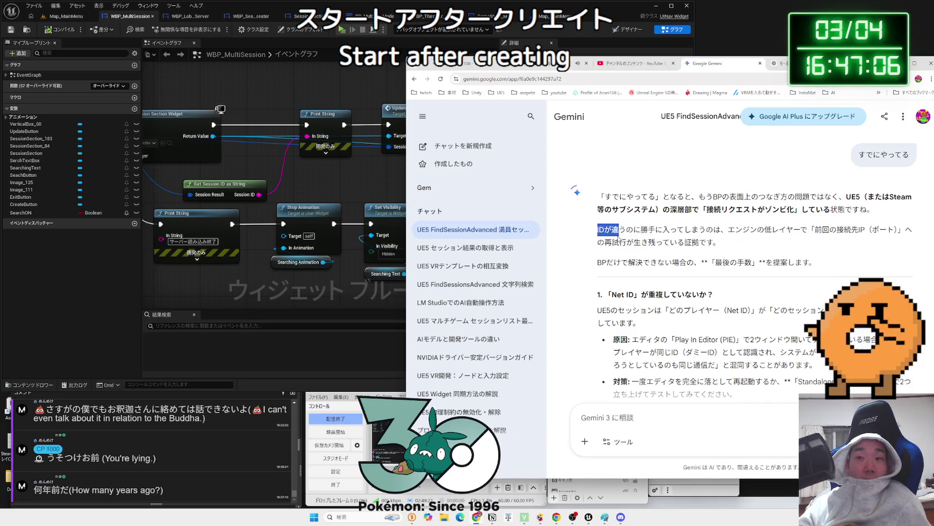
pyautogui.tripleClick(702, 236)
pyautogui.click(725, 240)
# Step: Read Gemini's Net ID point that PIE windows may share a dummy ID
pyautogui.scroll(-1, 726, 240)
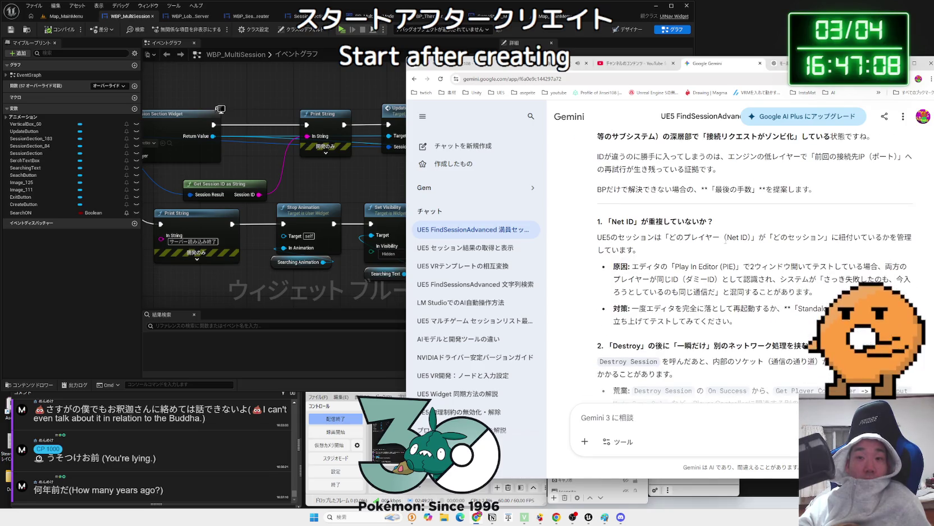
pyautogui.moveTo(600, 237)
pyautogui.mouseDown()
pyautogui.moveTo(768, 246)
pyautogui.moveTo(817, 237)
pyautogui.moveTo(693, 239)
pyautogui.mouseUp()
pyautogui.click(670, 238)
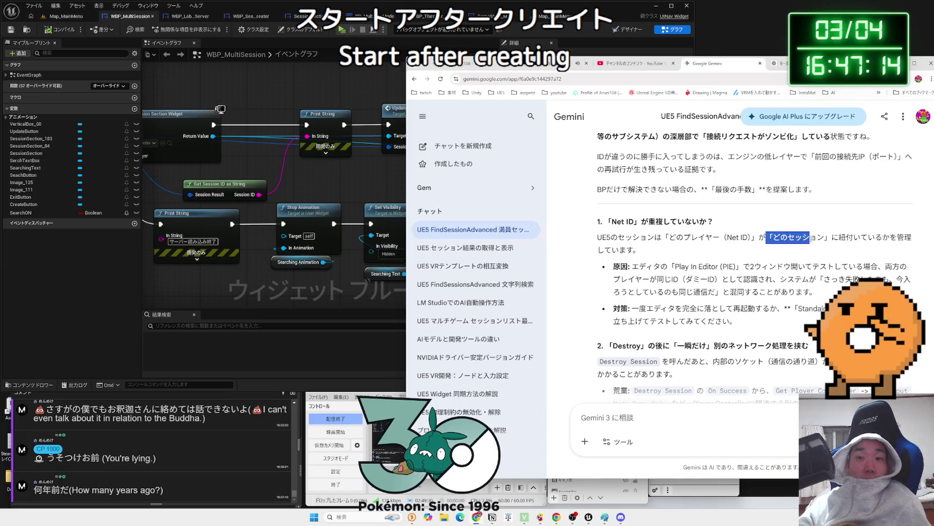
pyautogui.scroll(-1, 652, 236)
pyautogui.moveTo(646, 230); pyautogui.dragTo(778, 251)
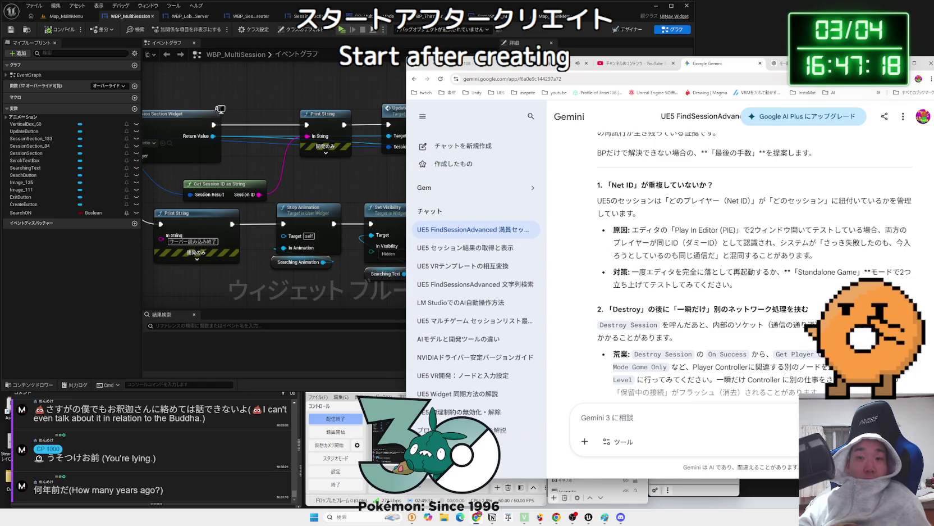
pyautogui.moveTo(632, 230)
pyautogui.mouseDown()
pyautogui.moveTo(774, 244)
pyautogui.moveTo(795, 255)
pyautogui.moveTo(642, 232)
pyautogui.mouseUp()
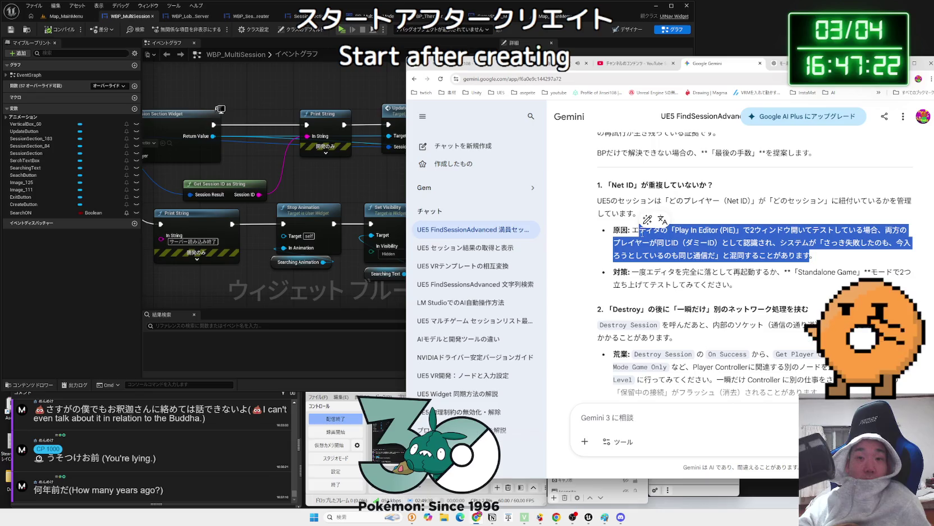
pyautogui.click(642, 232)
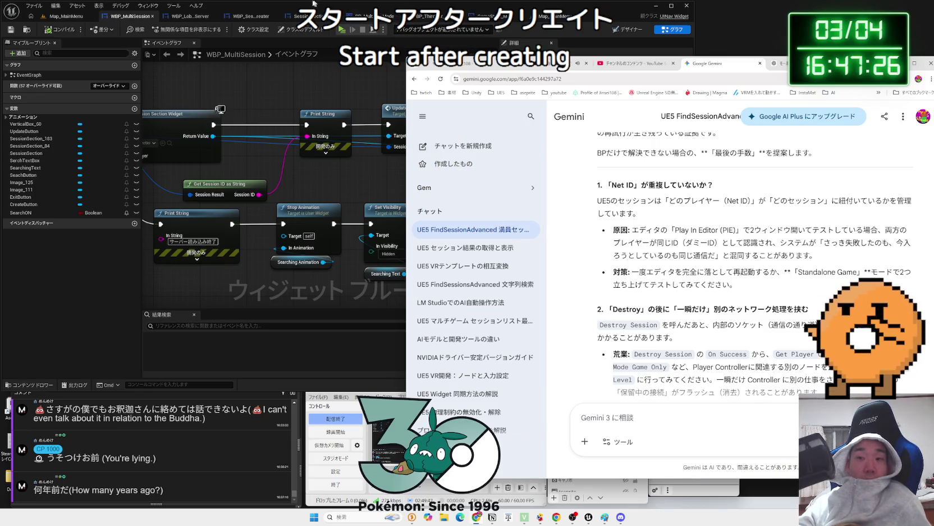
pyautogui.click(384, 30)
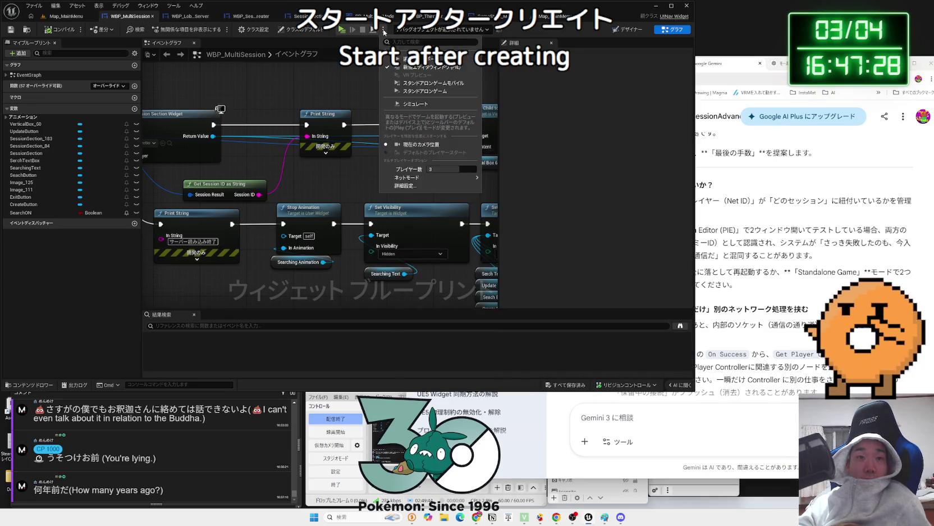
# Step: Launch PhysicsBoxing in Standalone Game mode instead of Play In Editor
pyautogui.click(433, 91)
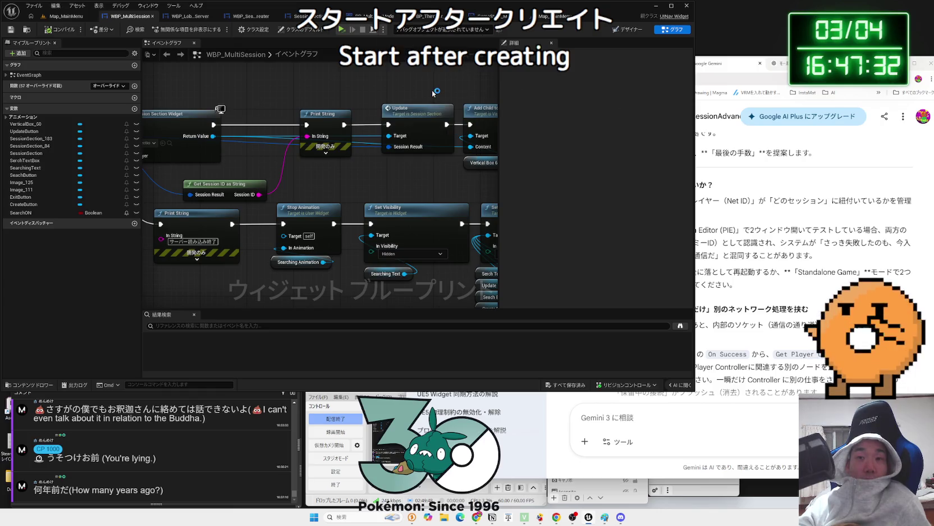
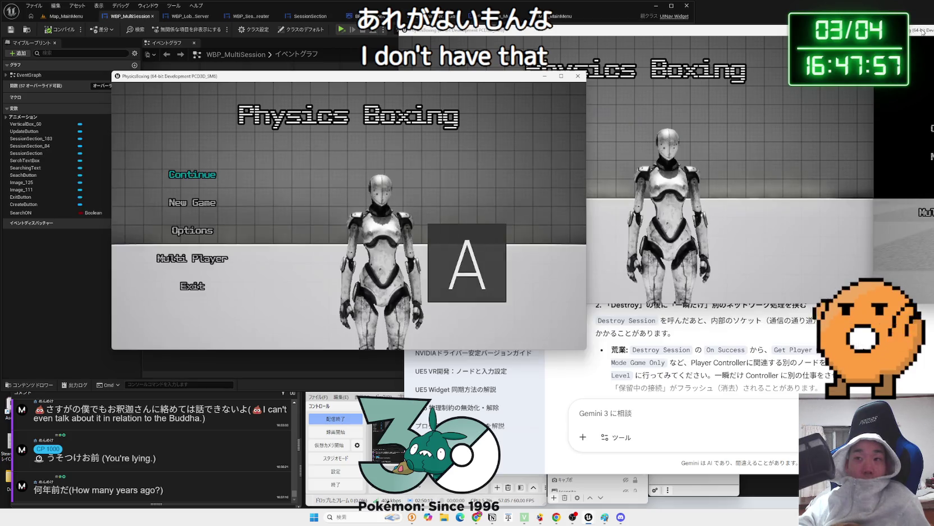
# Step: Arrange the game windows and start a multiplayer session search in the top one
pyautogui.moveTo(916, 29)
pyautogui.mouseDown()
pyautogui.moveTo(608, 59)
pyautogui.moveTo(465, 118)
pyautogui.mouseUp()
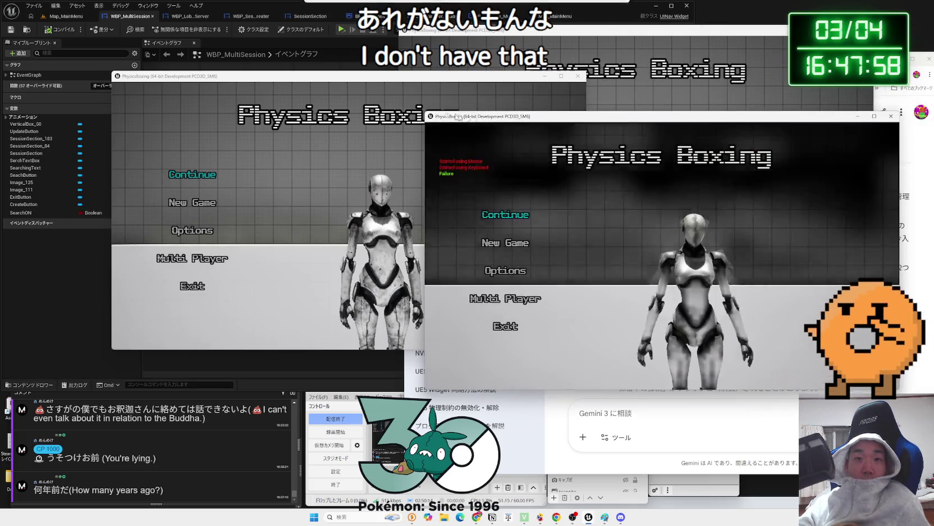
pyautogui.moveTo(466, 76); pyautogui.dragTo(372, 68)
pyautogui.click(567, 36)
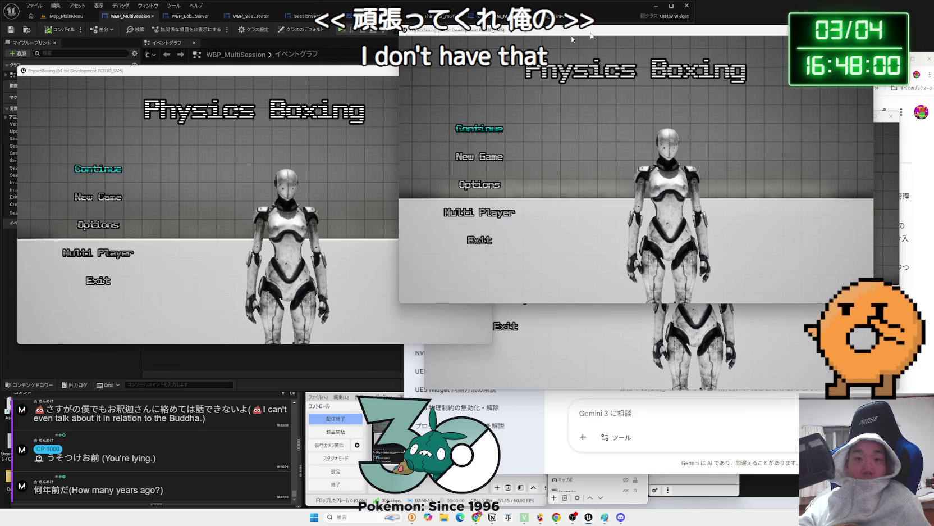
pyautogui.click(489, 212)
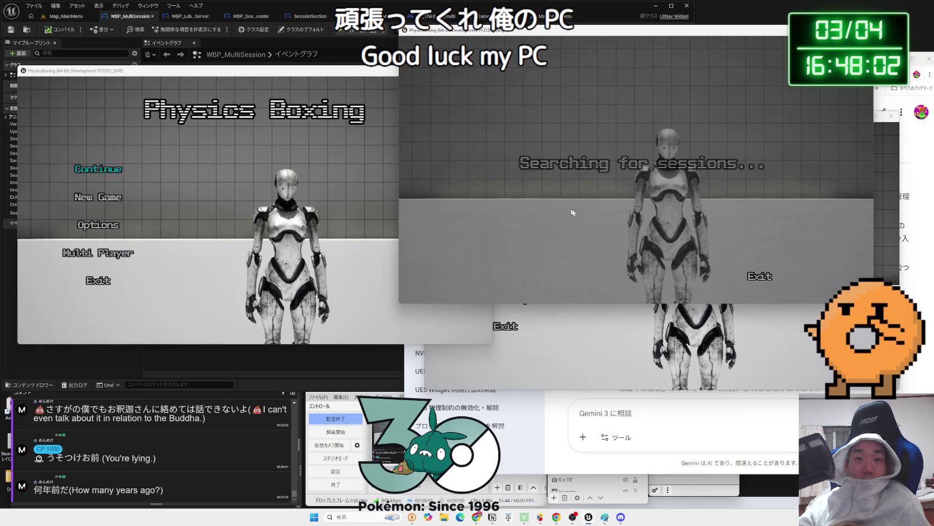
# Step: Start a session search in a second window, then open the new-server form in the third
pyautogui.click(594, 352)
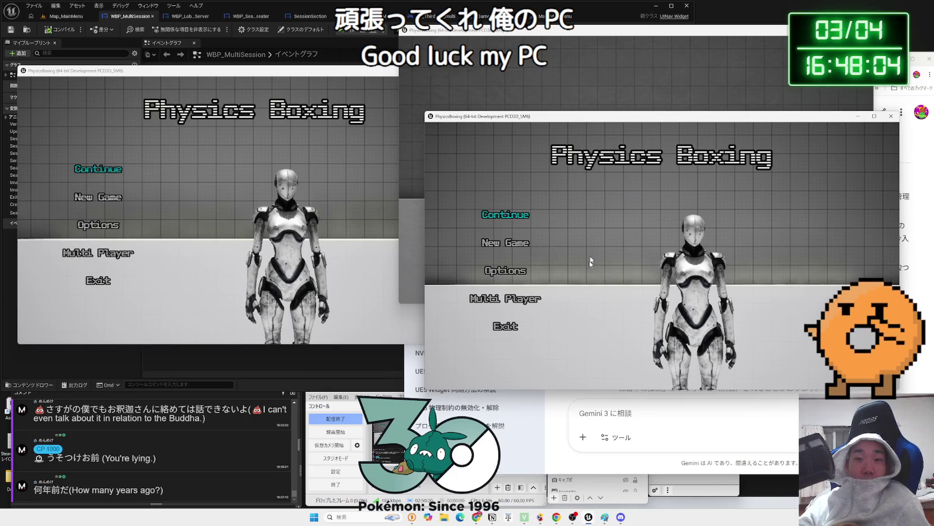
pyautogui.moveTo(613, 128)
pyautogui.mouseDown()
pyautogui.moveTo(651, 144)
pyautogui.moveTo(616, 224)
pyautogui.moveTo(470, 281)
pyautogui.moveTo(552, 249)
pyautogui.mouseUp()
pyautogui.click(444, 420)
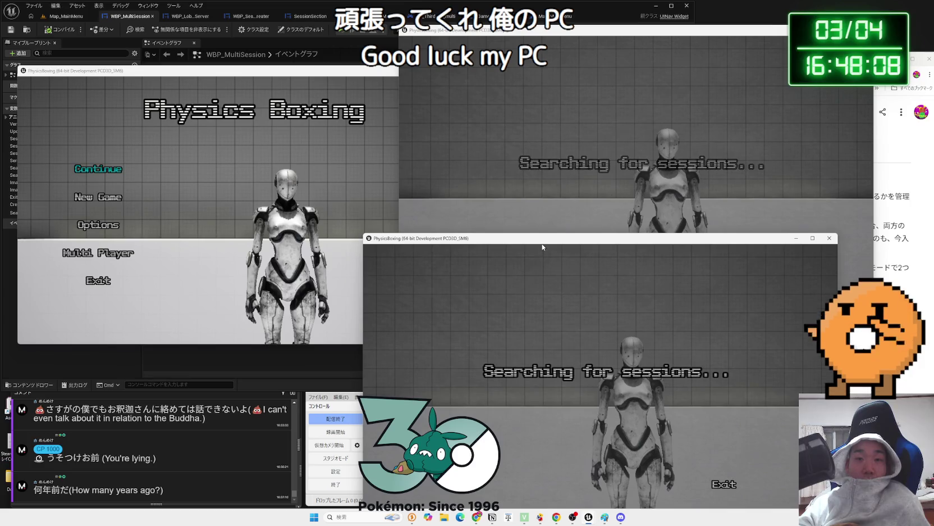
pyautogui.moveTo(402, 247)
pyautogui.mouseDown()
pyautogui.moveTo(269, 211)
pyautogui.moveTo(315, 220)
pyautogui.mouseUp()
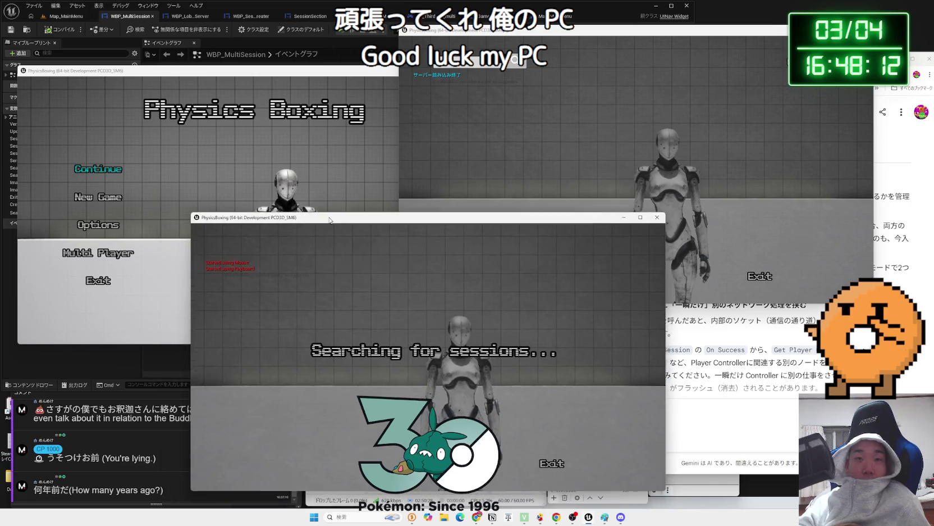
pyautogui.click(468, 148)
pyautogui.click(518, 276)
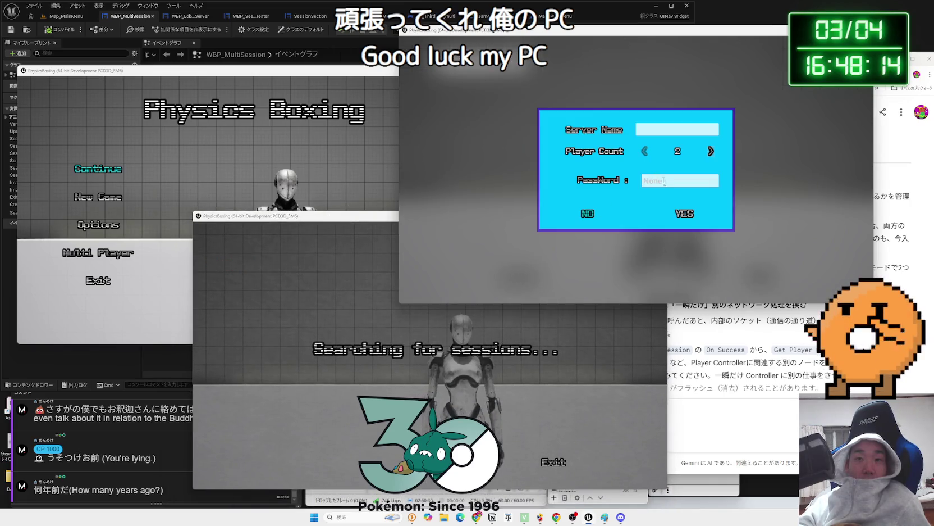
# Step: Host a server named 1234 and enter its lobby
pyautogui.click(661, 128)
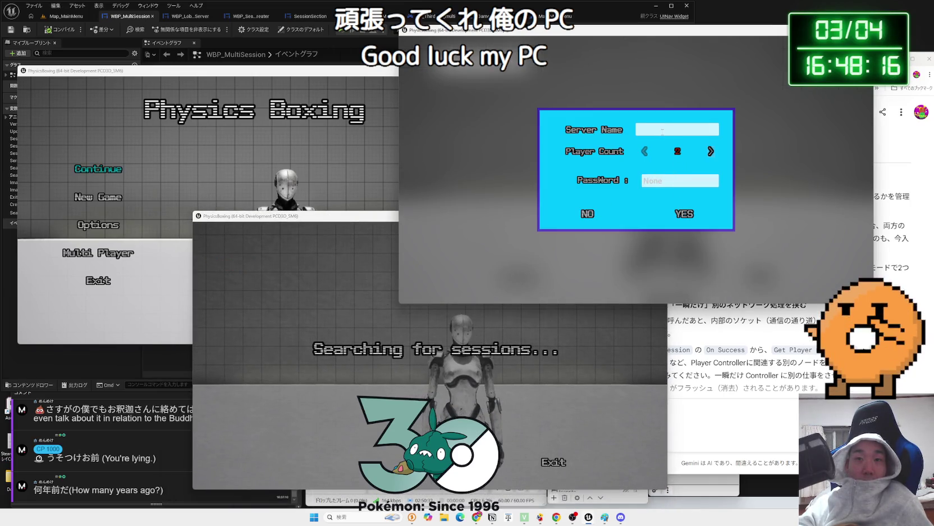
pyautogui.write('1234')
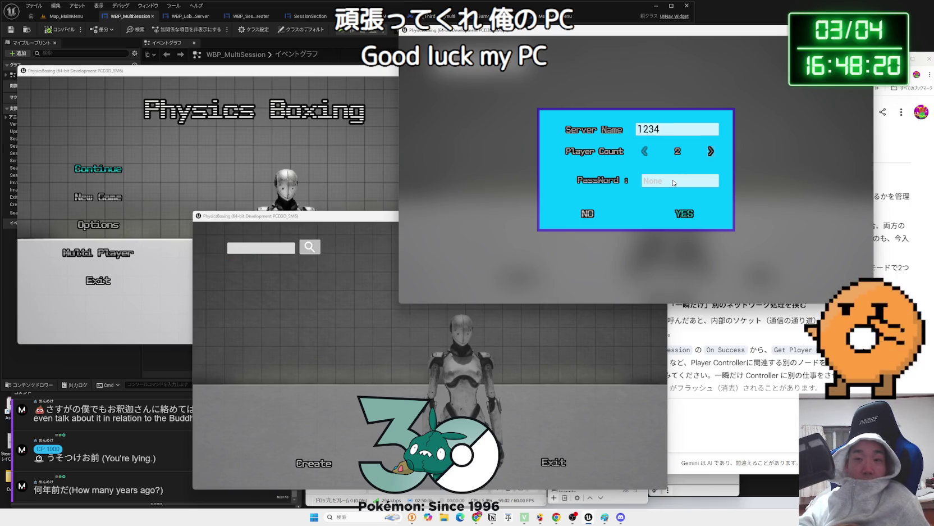
pyautogui.click(684, 213)
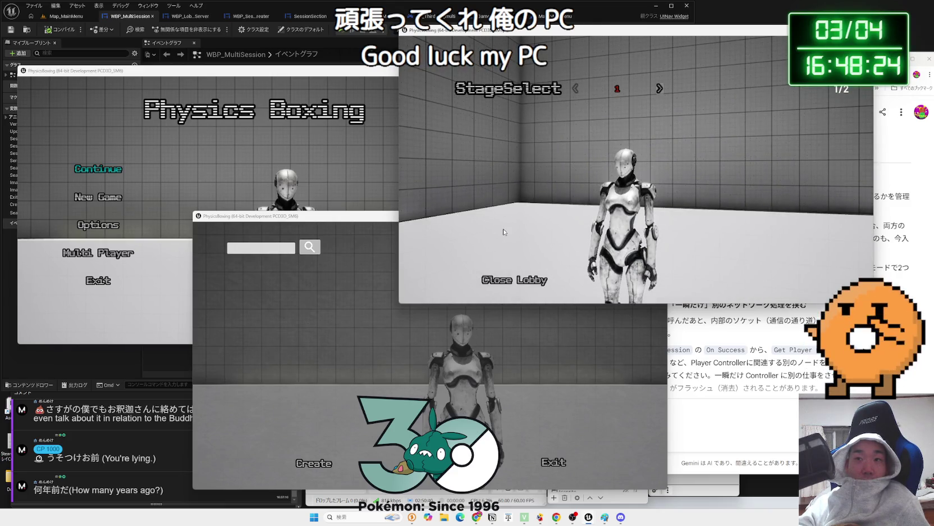
# Step: Start a session search in the left window and refresh the right window's session list
pyautogui.hotkey('alt', 'Tab')
pyautogui.moveTo(360, 219); pyautogui.dragTo(495, 163)
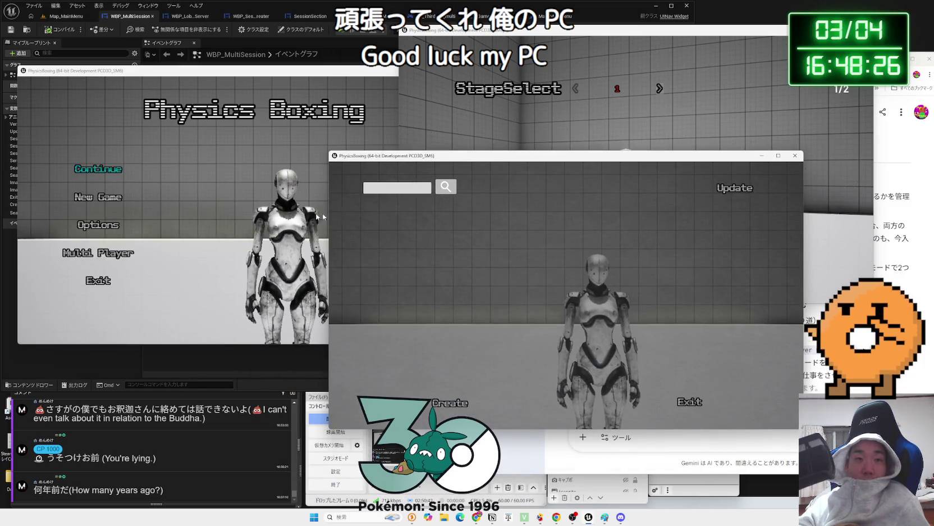
pyautogui.click(99, 253)
pyautogui.click(733, 191)
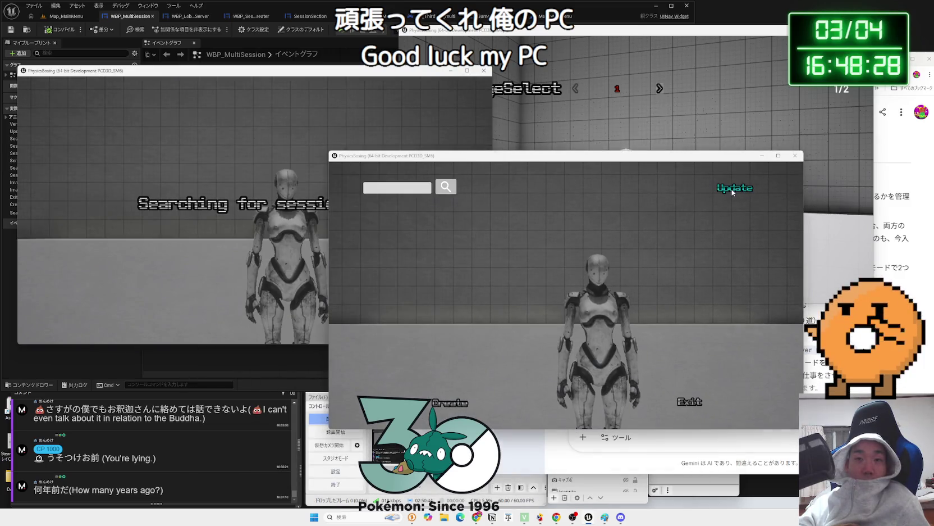
pyautogui.moveTo(679, 156); pyautogui.dragTo(651, 157)
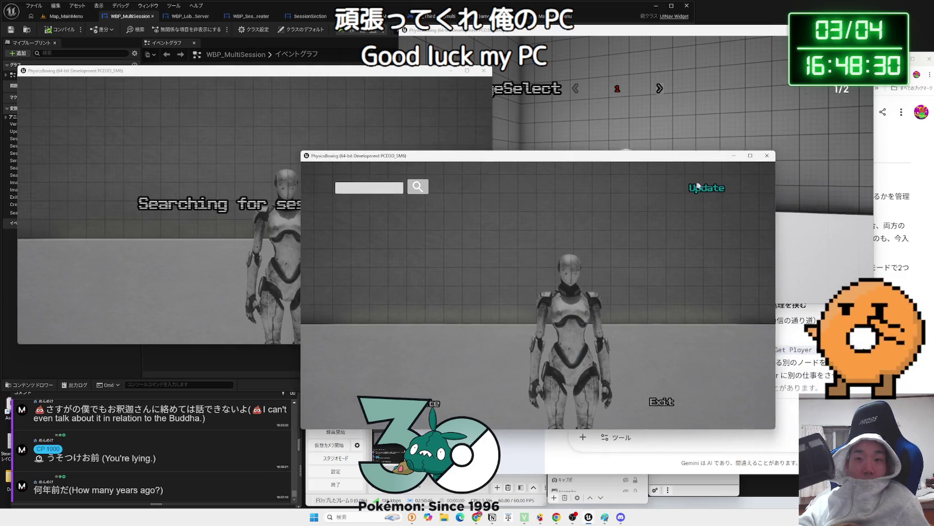
pyautogui.click(696, 187)
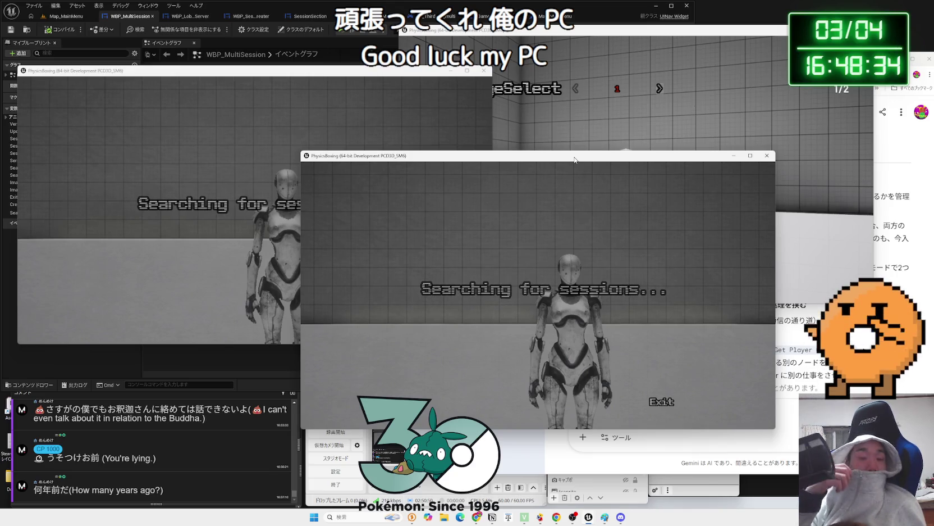
pyautogui.moveTo(574, 159)
pyautogui.mouseDown()
pyautogui.moveTo(688, 178)
pyautogui.moveTo(549, 210)
pyautogui.mouseUp()
# Step: Join session 1234 from the upper game window
pyautogui.moveTo(342, 72)
pyautogui.mouseDown()
pyautogui.moveTo(363, 64)
pyautogui.moveTo(328, 36)
pyautogui.mouseUp()
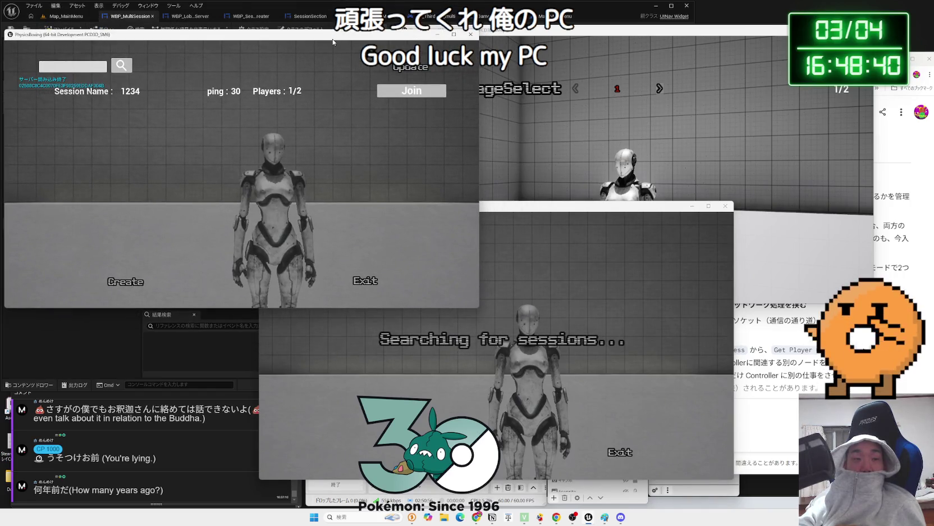
pyautogui.moveTo(488, 206); pyautogui.dragTo(523, 209)
pyautogui.moveTo(332, 37); pyautogui.dragTo(318, 37)
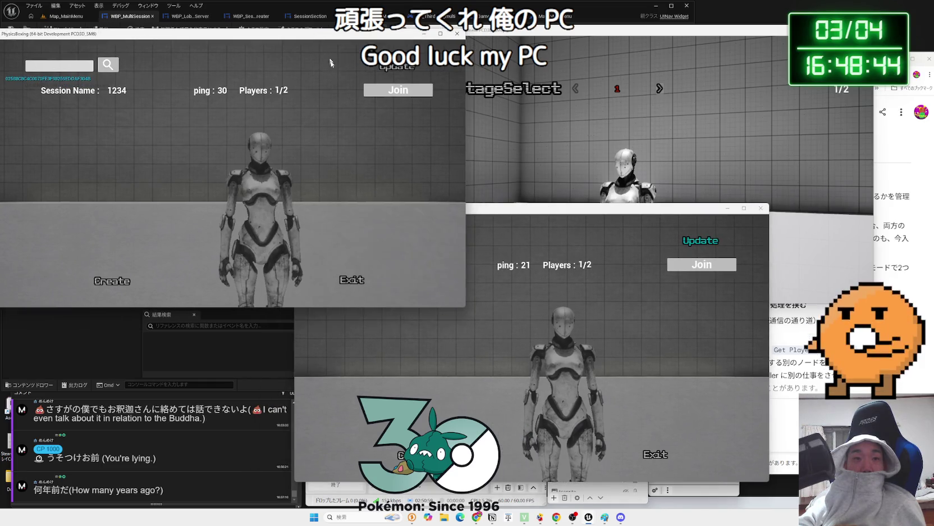
pyautogui.click(386, 96)
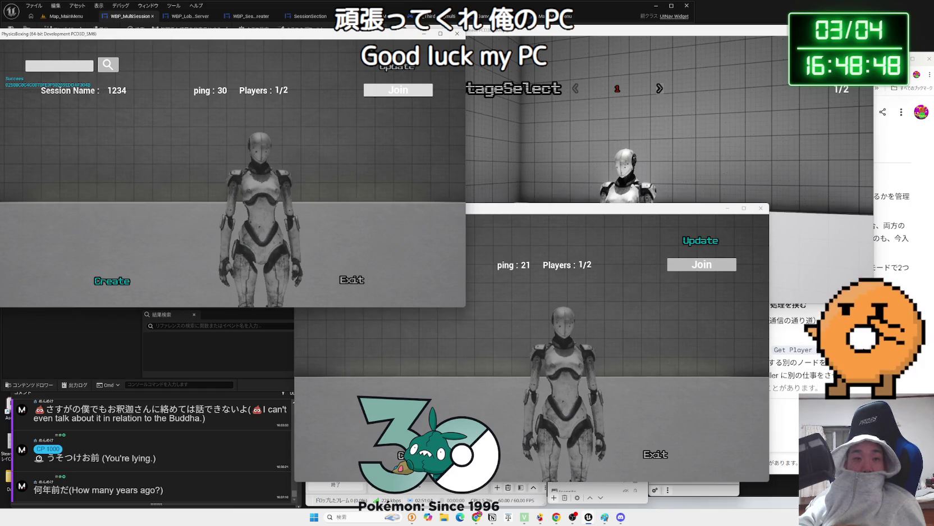
# Step: Join session 1234 from the third window, then bring the host lobby to the front
pyautogui.hotkey('alt', 'Tab')
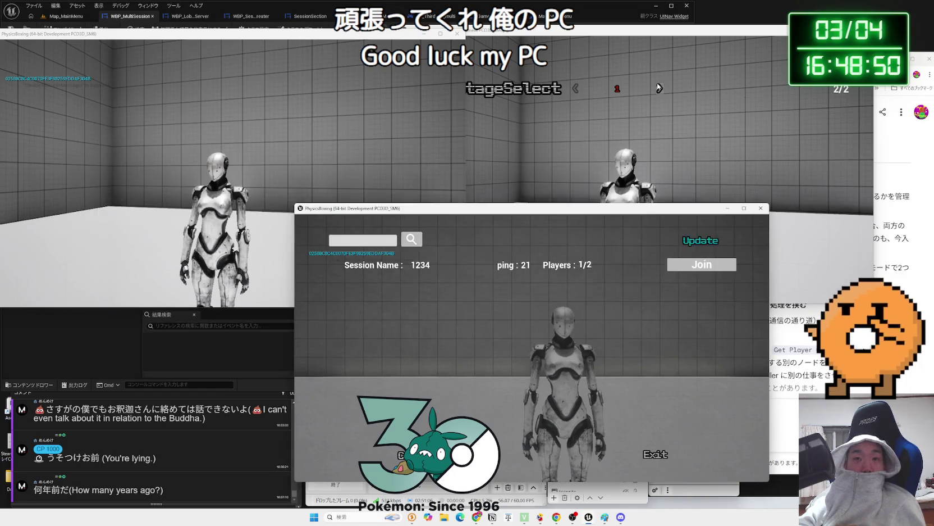
pyautogui.click(659, 88)
pyautogui.hotkey('alt', 'Tab')
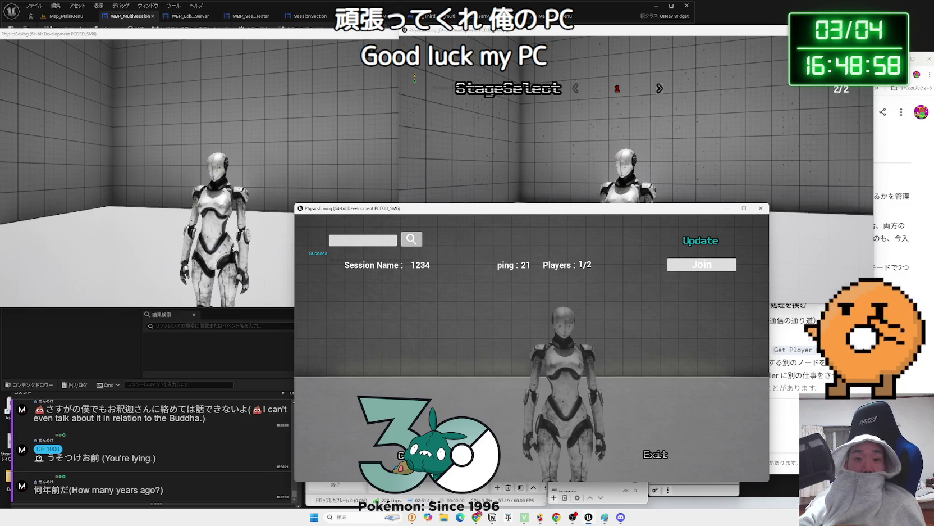
pyautogui.click(702, 264)
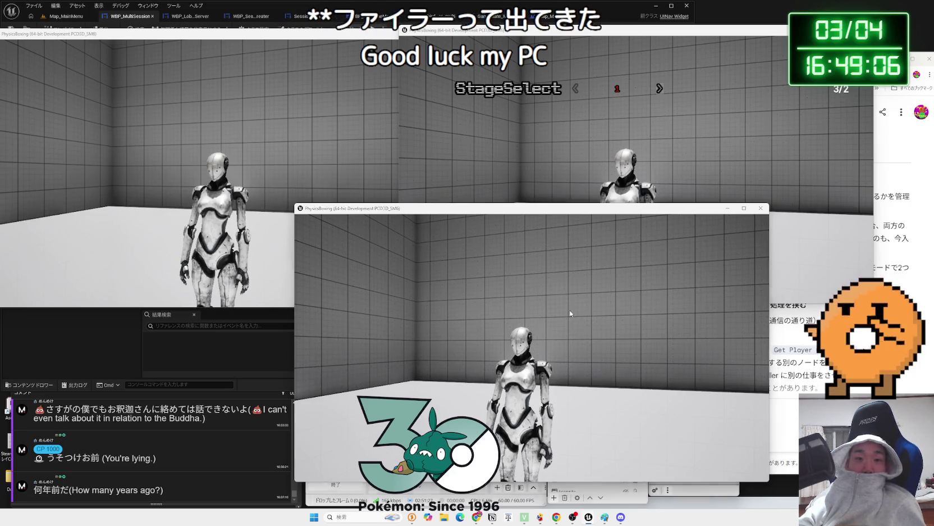
pyautogui.hotkey('alt', 'Tab')
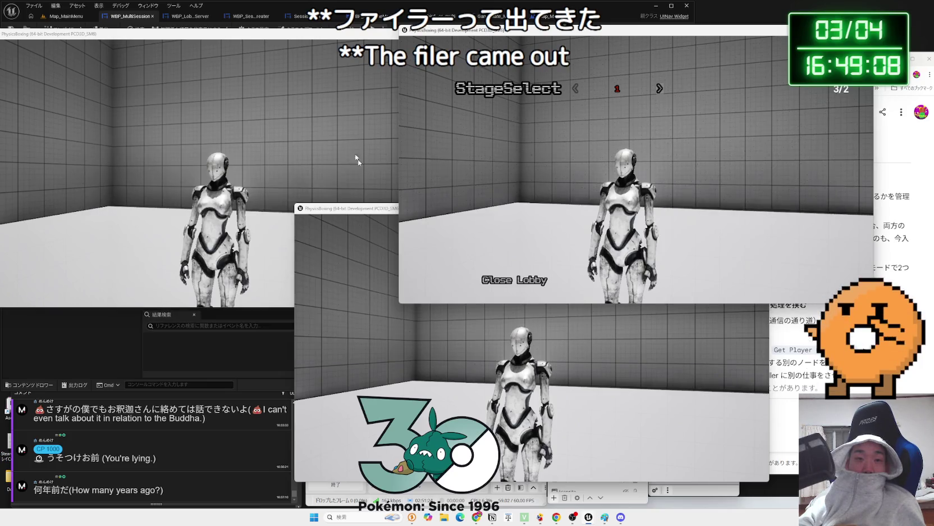
pyautogui.moveTo(365, 213); pyautogui.dragTo(291, 186)
pyautogui.click(605, 114)
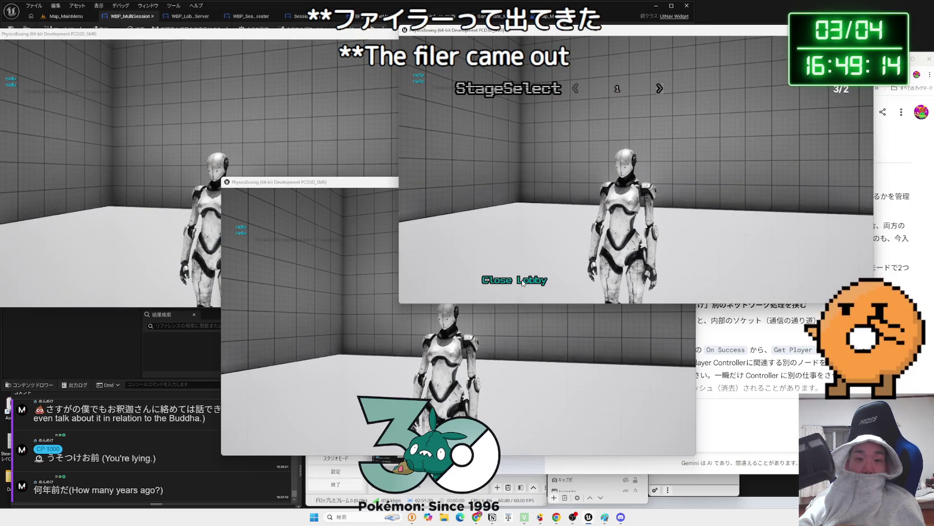
# Step: Close the lobby, create a new server, and join it from the second window
pyautogui.click(515, 280)
pyautogui.click(497, 212)
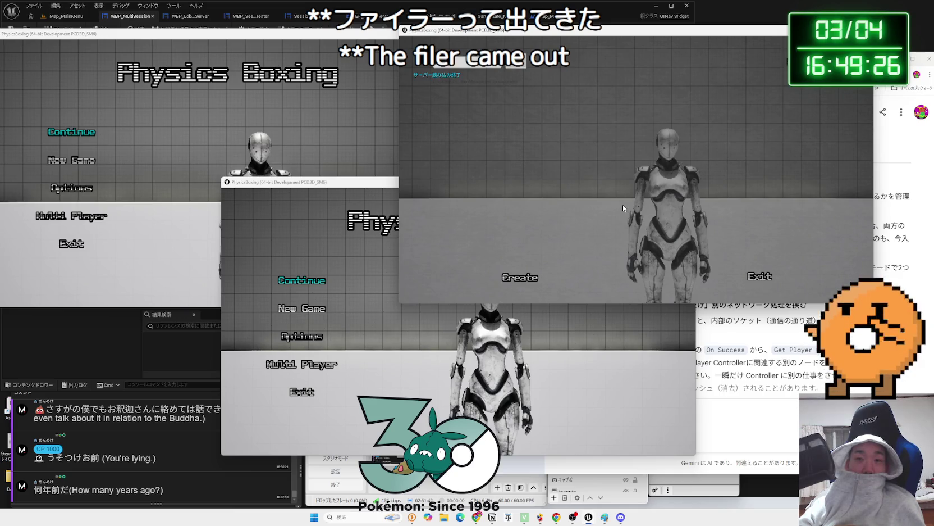
pyautogui.click(536, 278)
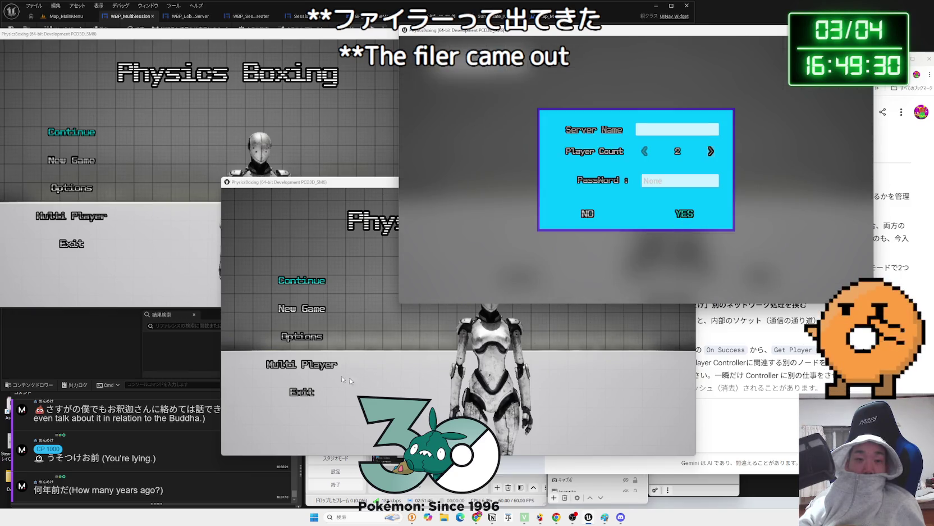
pyautogui.click(336, 366)
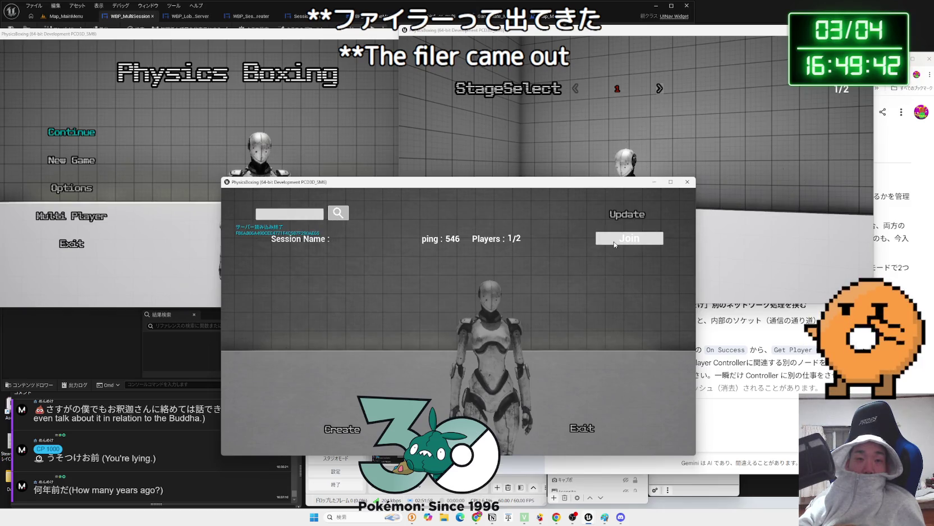
pyautogui.click(615, 243)
# Step: Search for and refresh sessions in the left window, which finds none
pyautogui.click(213, 161)
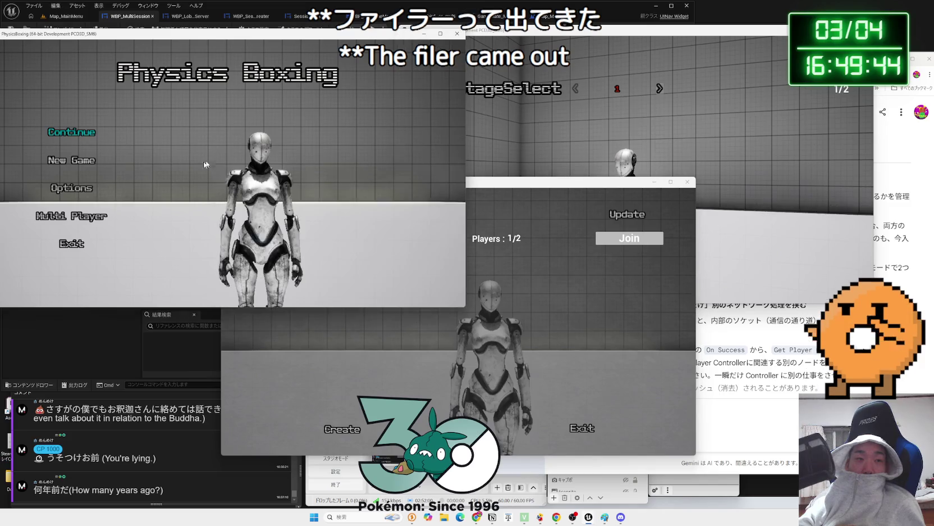
pyautogui.click(75, 216)
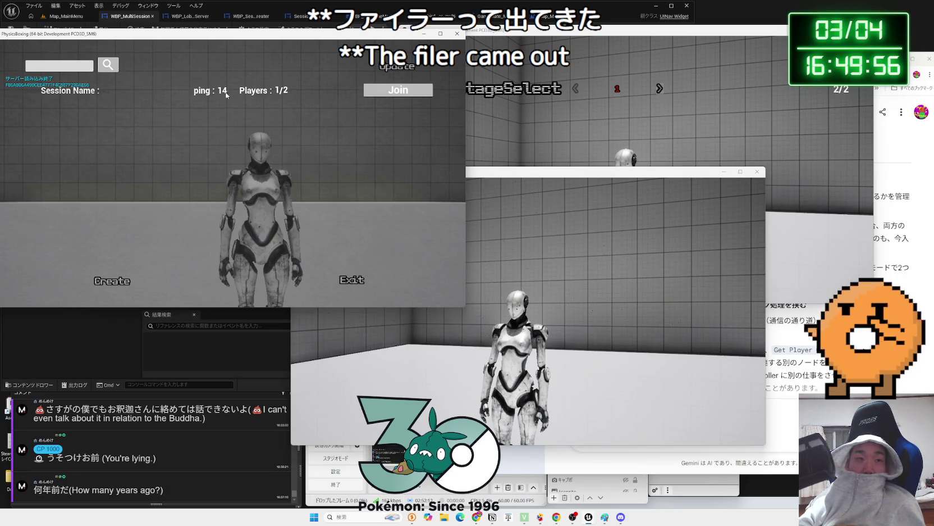
pyautogui.click(401, 69)
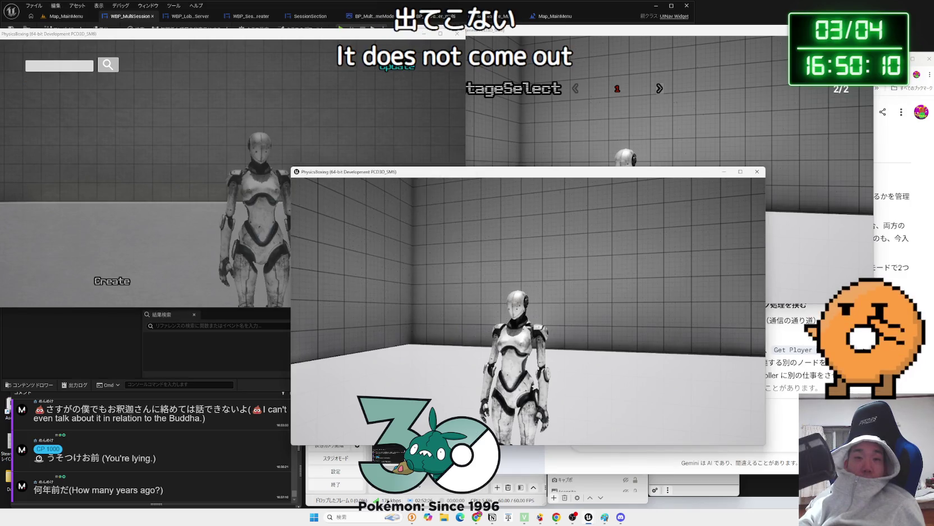
# Step: Create a new server from the first game window and enter its lobby
pyautogui.click(183, 247)
pyautogui.click(112, 280)
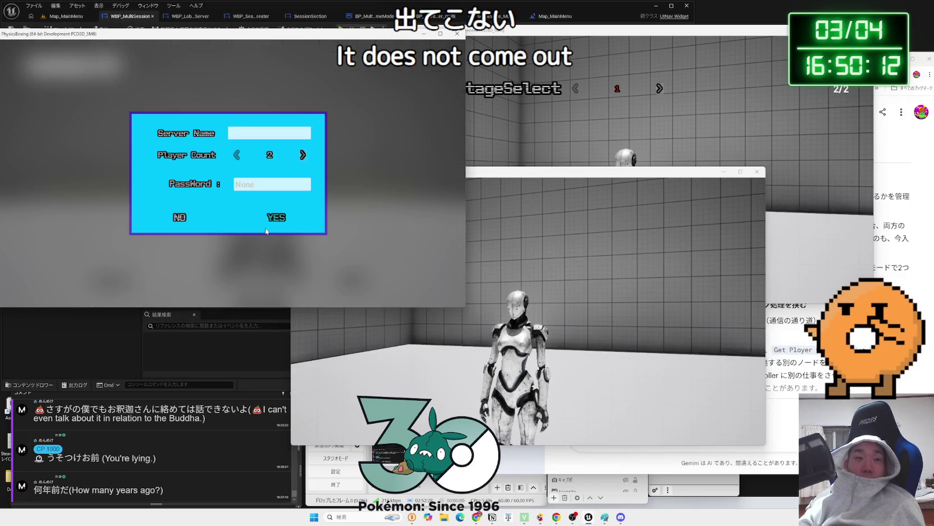
pyautogui.click(275, 216)
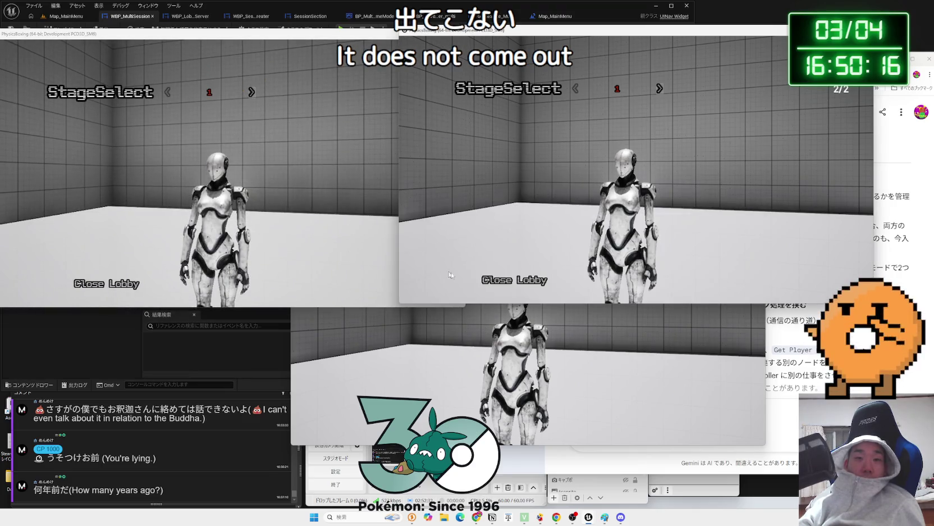
# Step: Have the second window leave its lobby and search, then join the listed session from the third
pyautogui.click(659, 89)
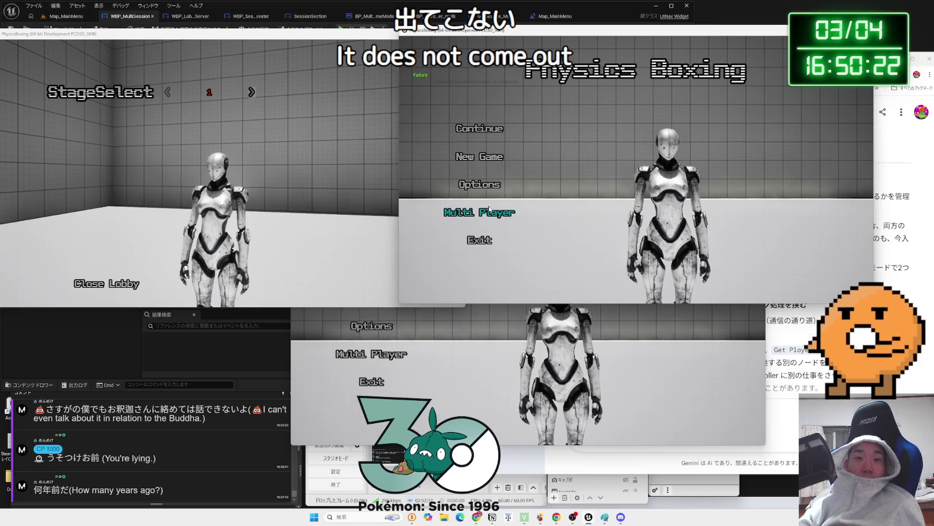
pyautogui.click(481, 208)
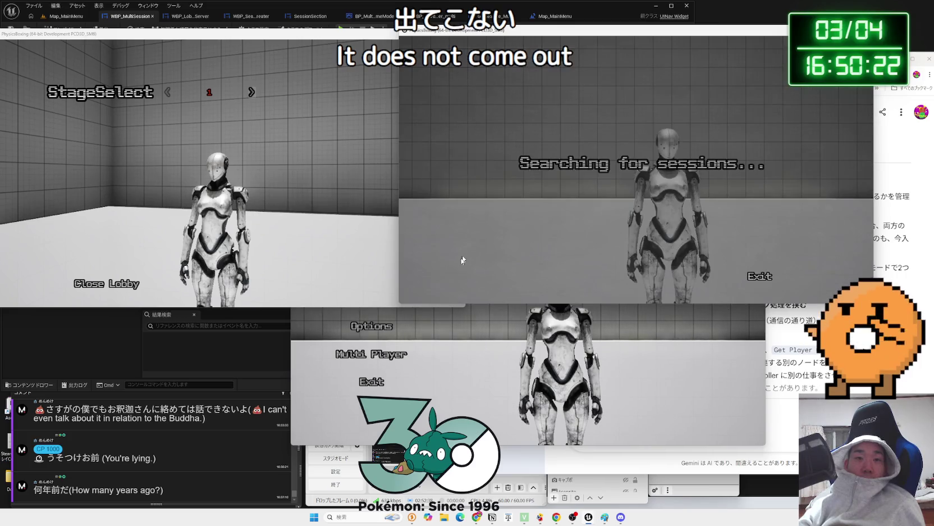
pyautogui.click(371, 354)
pyautogui.click(633, 128)
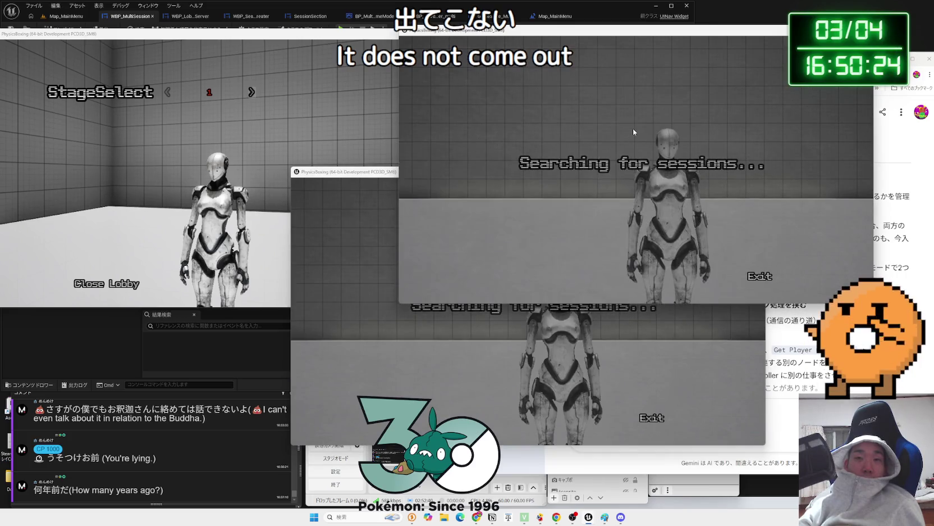
pyautogui.click(381, 172)
pyautogui.click(573, 90)
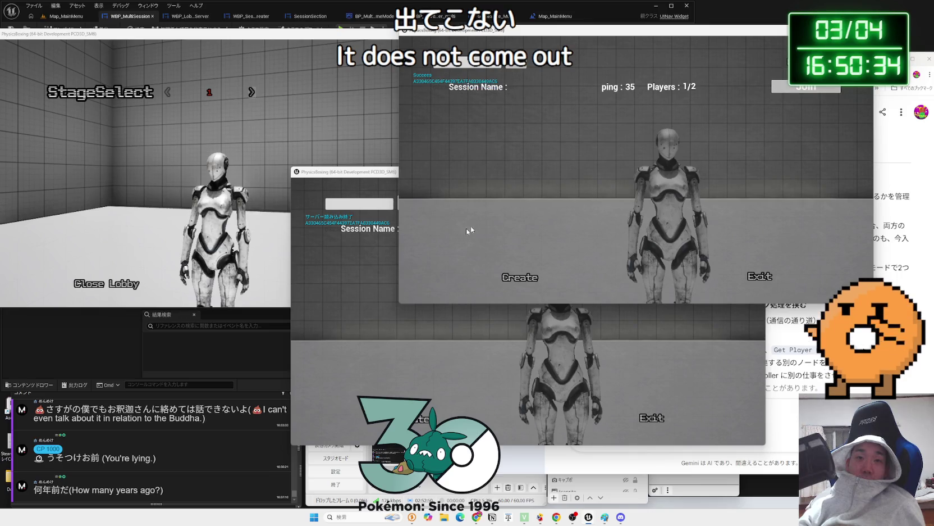
pyautogui.click(360, 292)
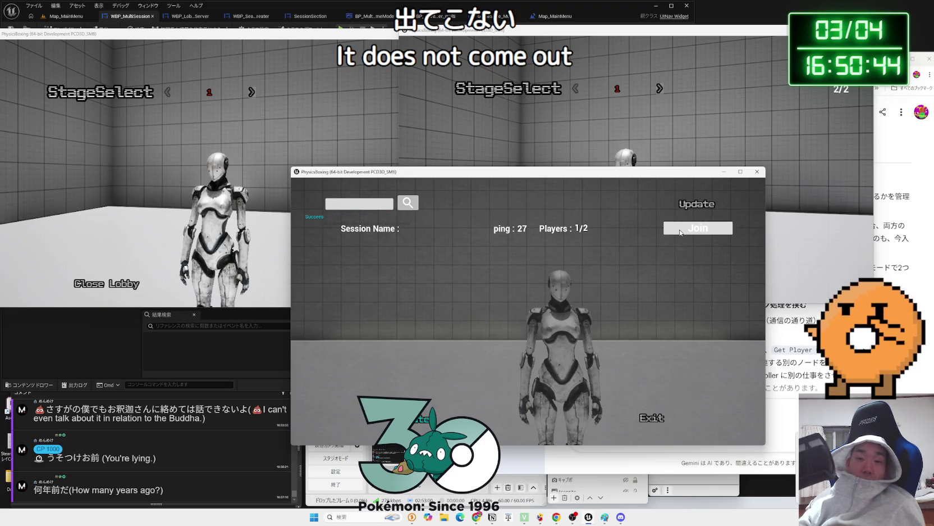
pyautogui.click(680, 232)
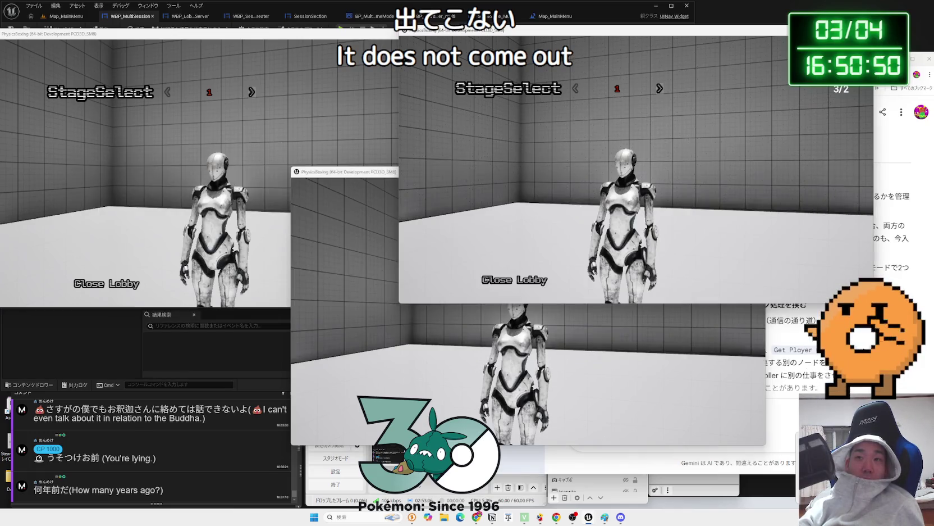
# Step: Close the lobby and quit the right game window
pyautogui.hotkey('alt', 'Tab')
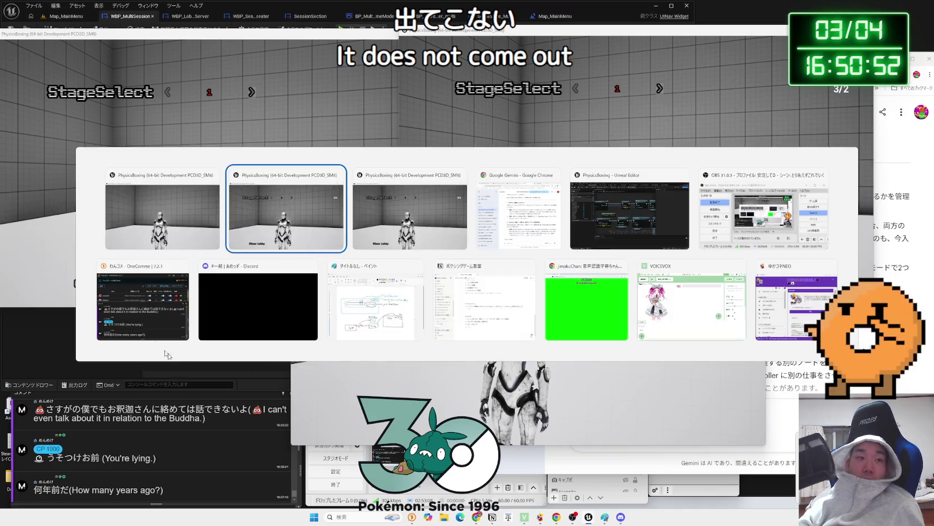
pyautogui.hotkey('alt', 'Tab')
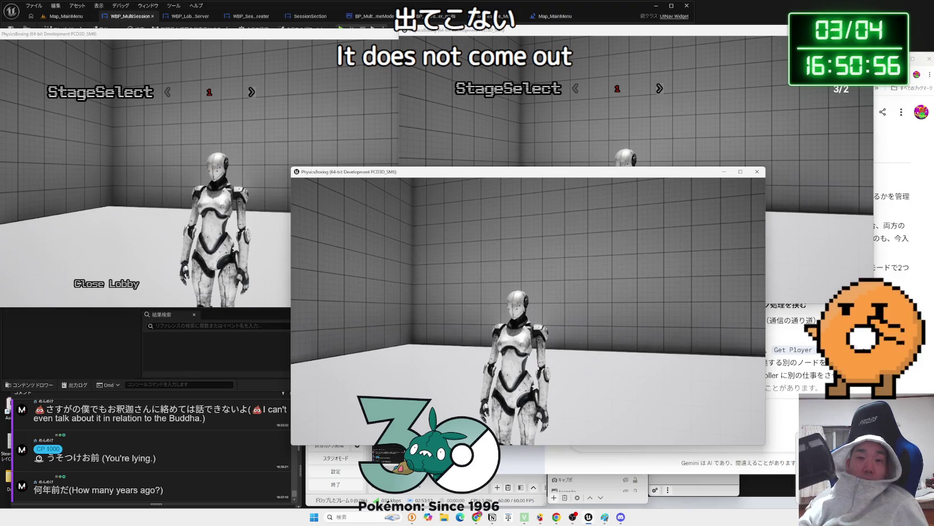
pyautogui.hotkey('alt', 'Tab')
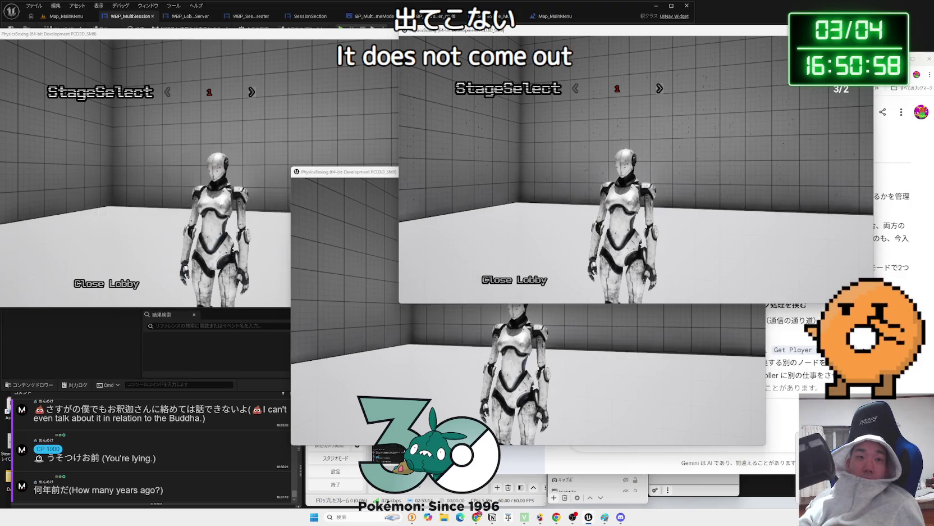
pyautogui.click(533, 280)
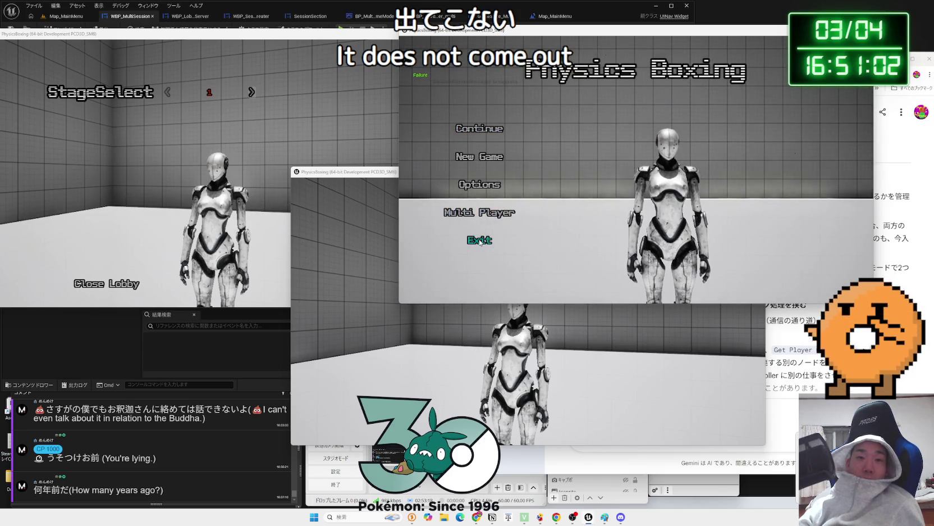
pyautogui.click(481, 241)
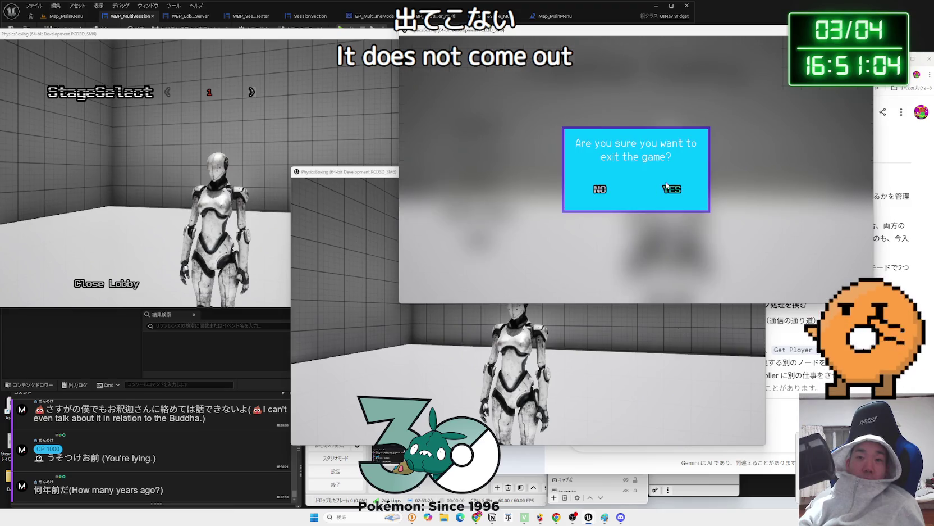
pyautogui.click(667, 188)
# Step: Close the lobby and quit the left window, then start a session search in the remaining one
pyautogui.hotkey('alt', 'Tab')
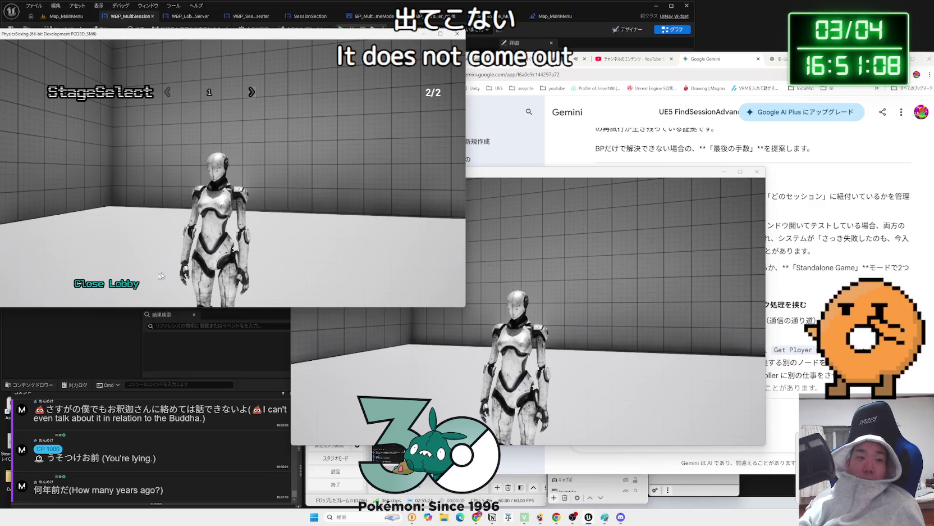
pyautogui.click(110, 286)
pyautogui.click(74, 246)
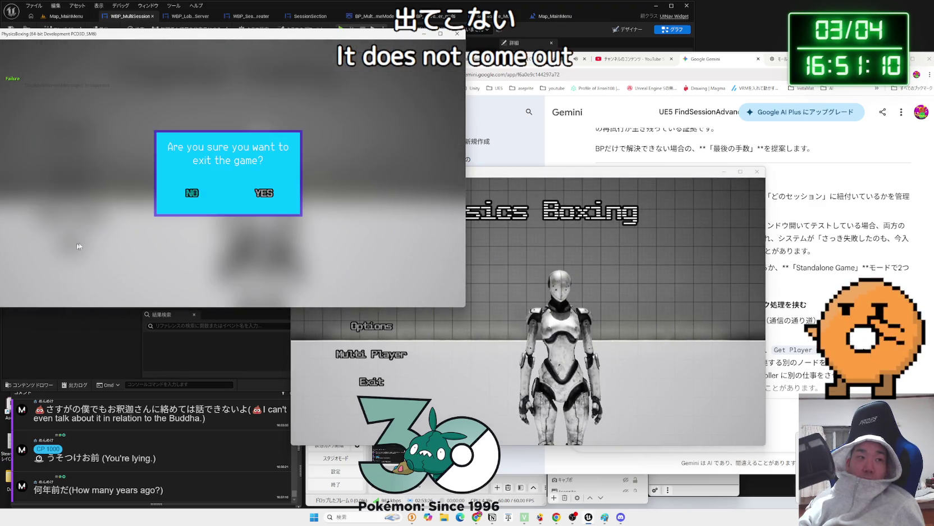
pyautogui.click(263, 194)
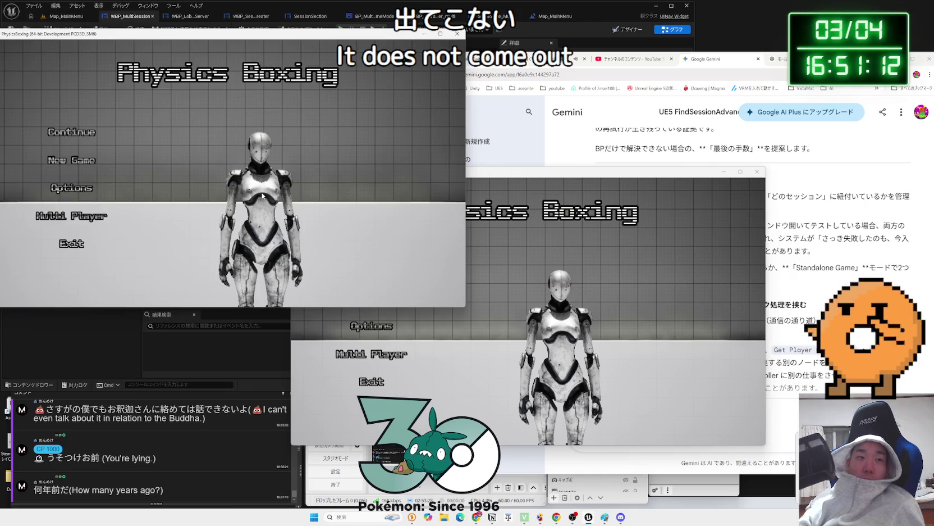
pyautogui.click(374, 351)
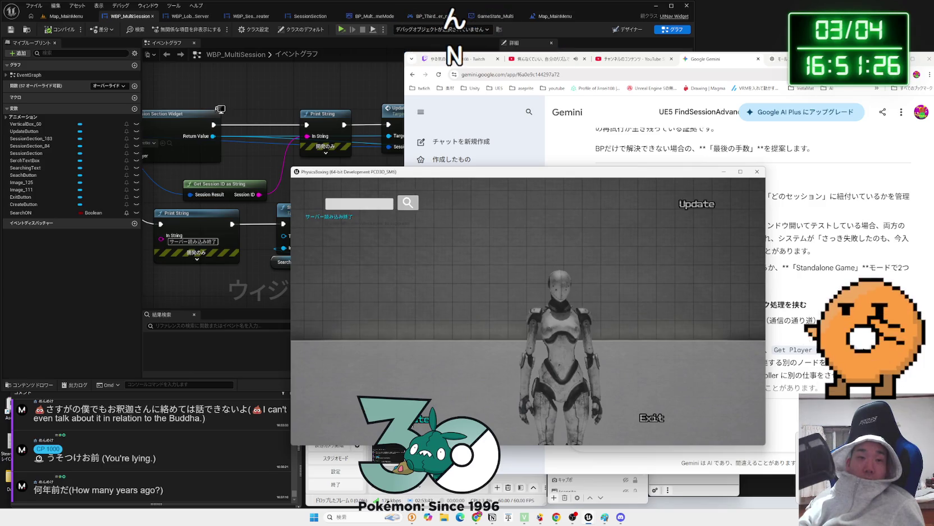
# Step: Create a server in the packaged game, then exit and quit it
pyautogui.click(420, 419)
pyautogui.click(577, 355)
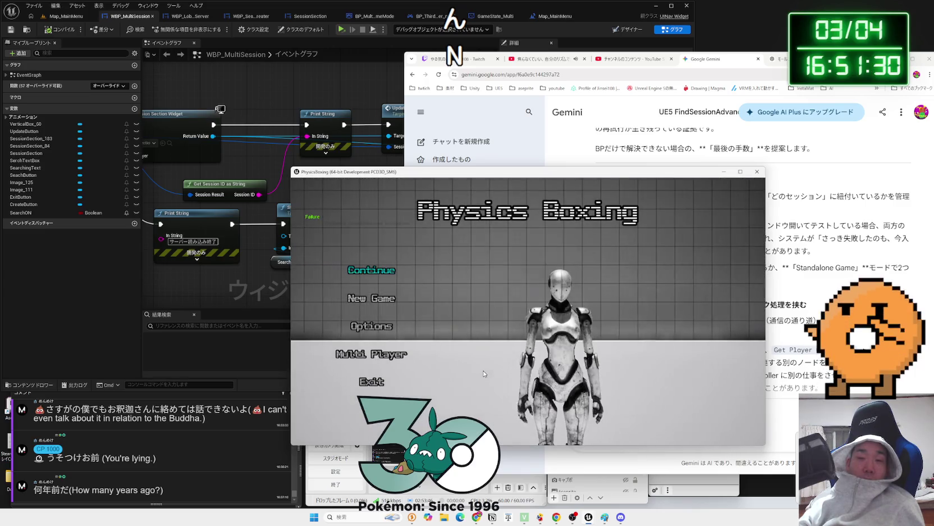
pyautogui.click(404, 382)
pyautogui.click(567, 341)
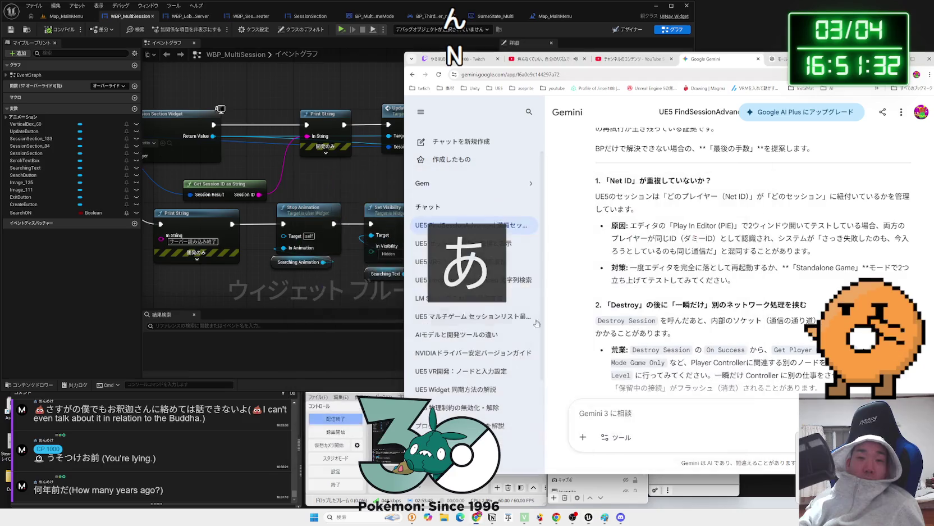
# Step: Run a three-player Standalone Game test from the Play menu, then exit it
pyautogui.click(384, 30)
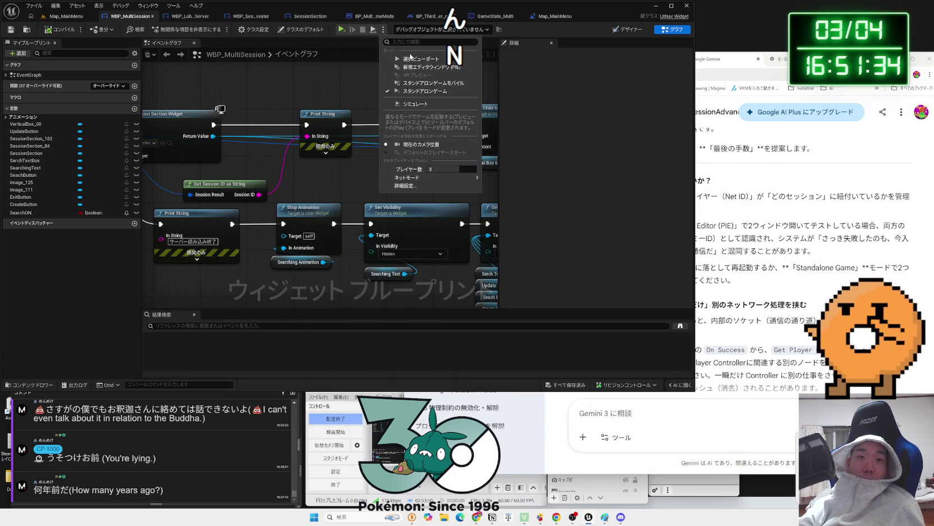
pyautogui.click(428, 67)
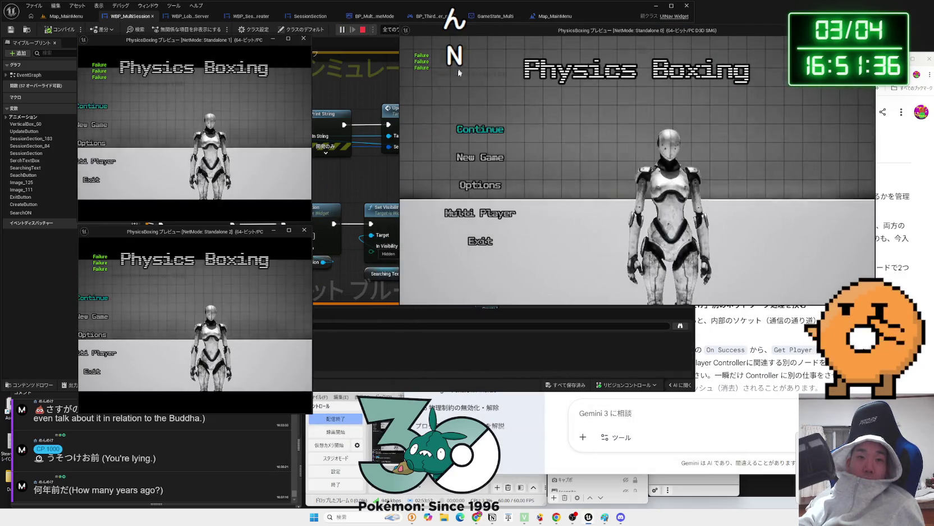
pyautogui.click(480, 240)
pyautogui.click(670, 190)
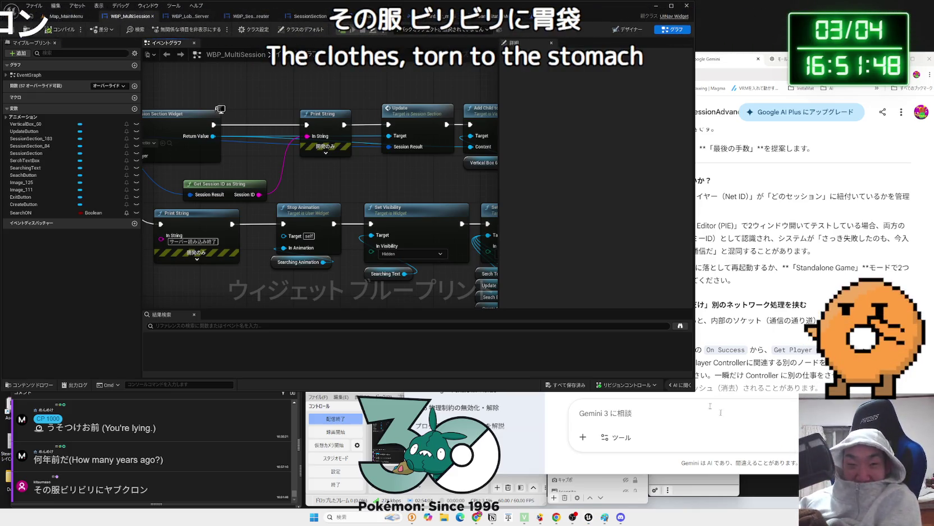
# Step: Reposition the Get Session ID as String and Print String nodes in WBP_MultiSession
pyautogui.moveTo(201, 203)
pyautogui.mouseDown()
pyautogui.moveTo(236, 185)
pyautogui.moveTo(236, 174)
pyautogui.mouseUp()
pyautogui.moveTo(287, 134); pyautogui.dragTo(298, 135)
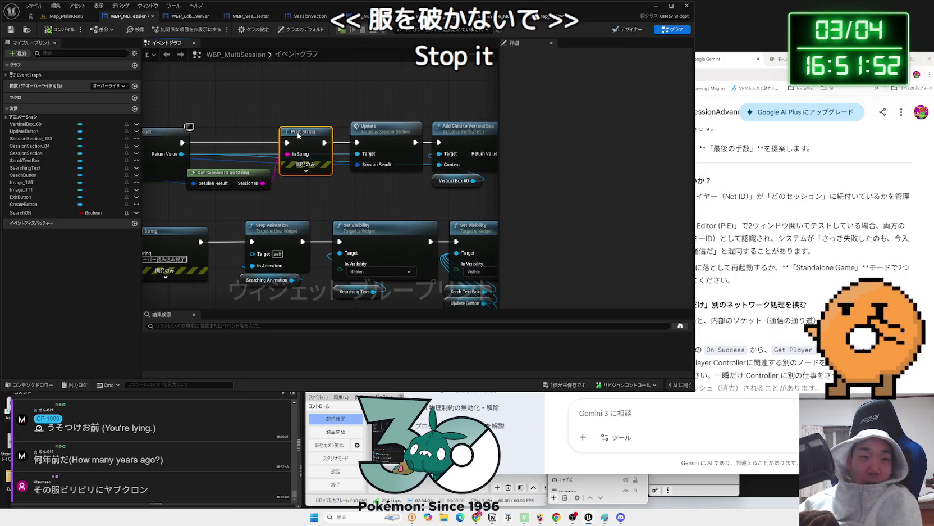
pyautogui.moveTo(224, 178); pyautogui.dragTo(234, 166)
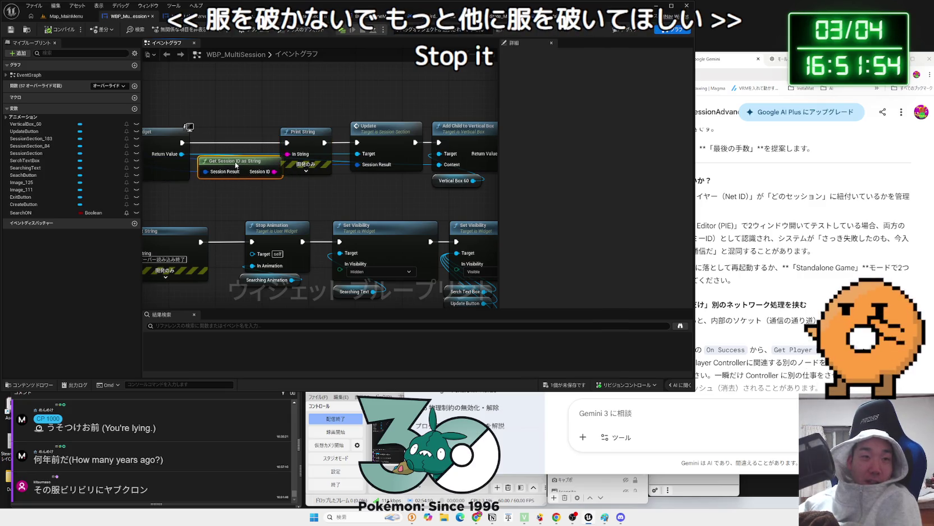
pyautogui.moveTo(303, 135); pyautogui.dragTo(309, 135)
pyautogui.moveTo(246, 165); pyautogui.dragTo(246, 159)
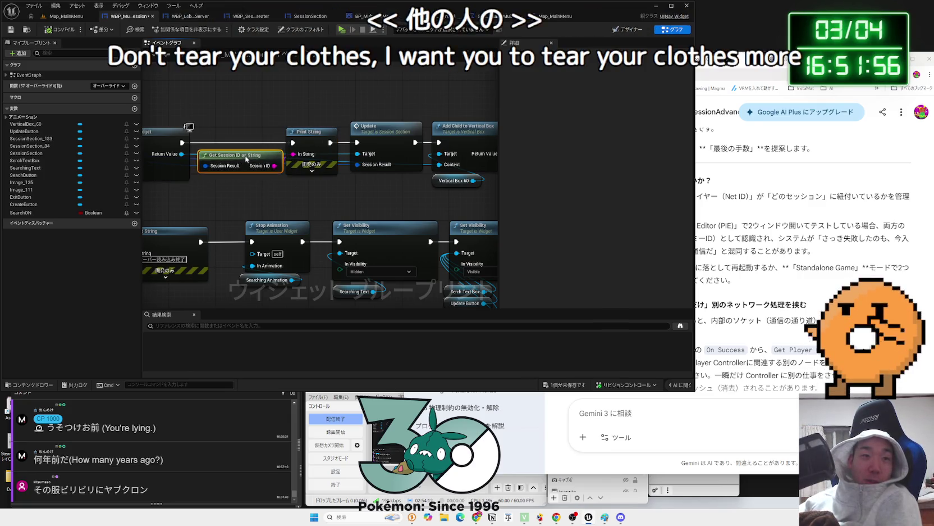
pyautogui.click(322, 198)
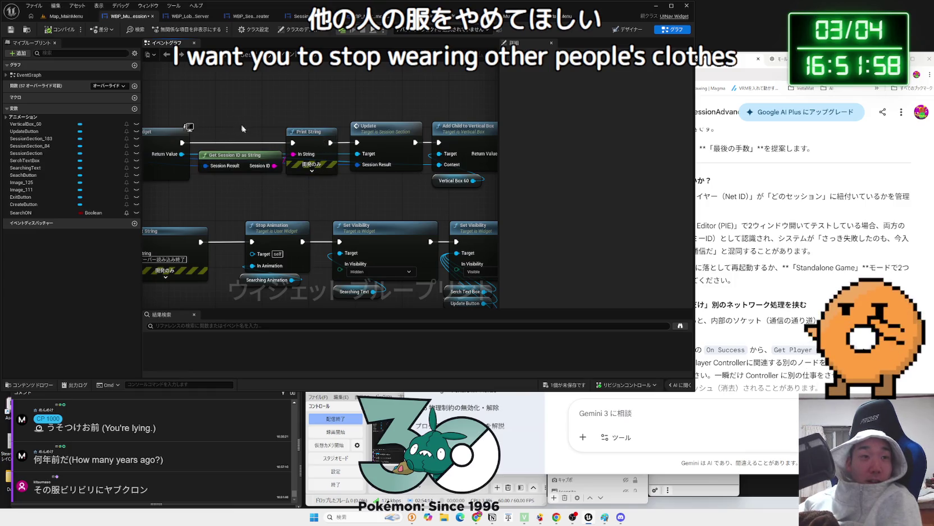
# Step: In WBP_Lobby_Server, shift the DestroySession node left and Get Player Controller up-left
pyautogui.click(190, 17)
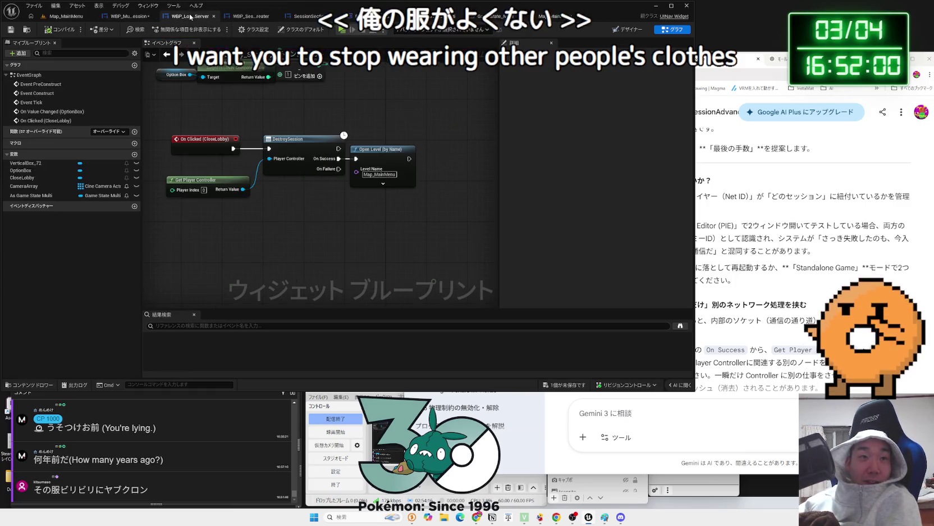
pyautogui.moveTo(300, 138); pyautogui.dragTo(294, 139)
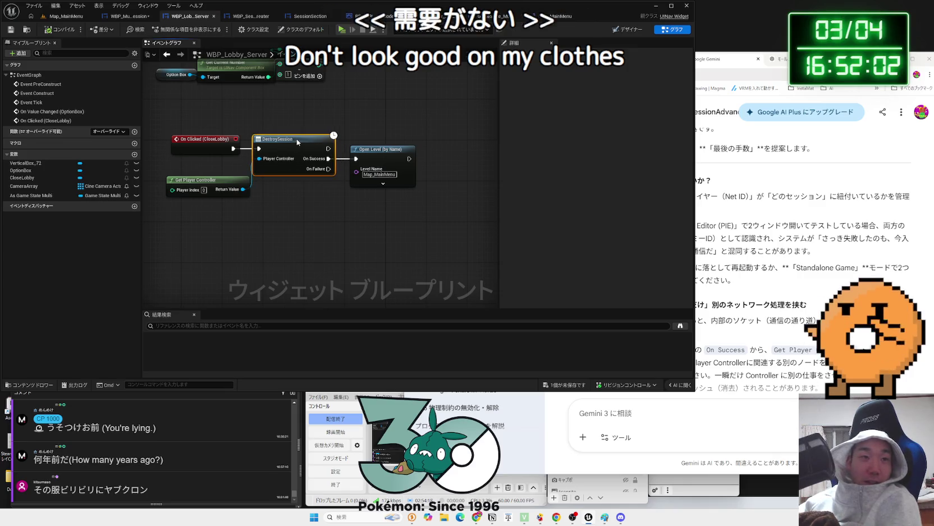
pyautogui.moveTo(226, 186); pyautogui.dragTo(213, 171)
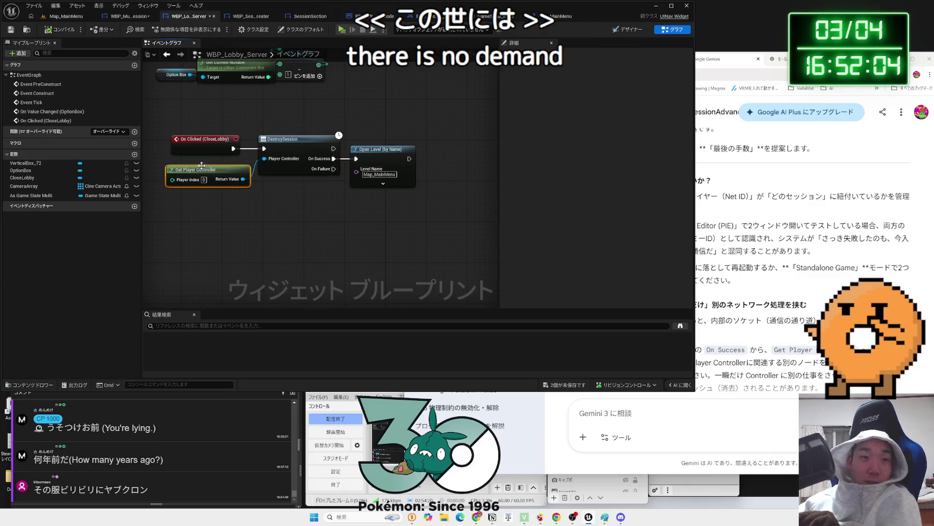
pyautogui.click(120, 5)
pyautogui.moveTo(174, 5)
pyautogui.click(246, 4)
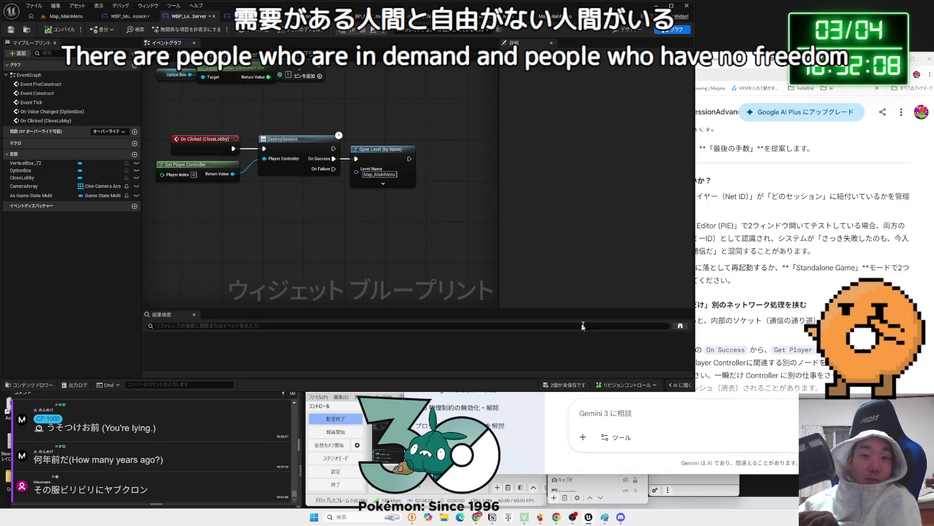
# Step: Save all blueprint changes and inspect the On Value Changed (OptionBox) event
pyautogui.click(572, 384)
pyautogui.click(506, 297)
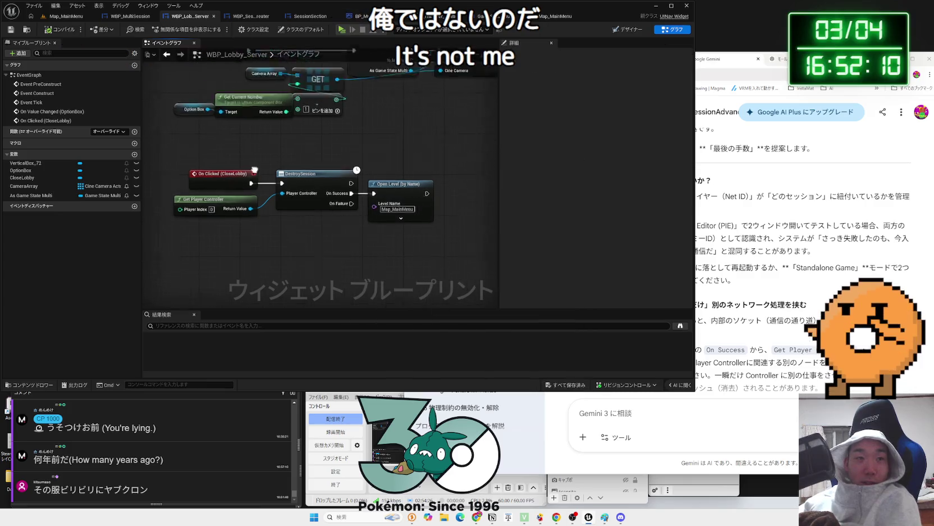
pyautogui.scroll(-1, 375, 182)
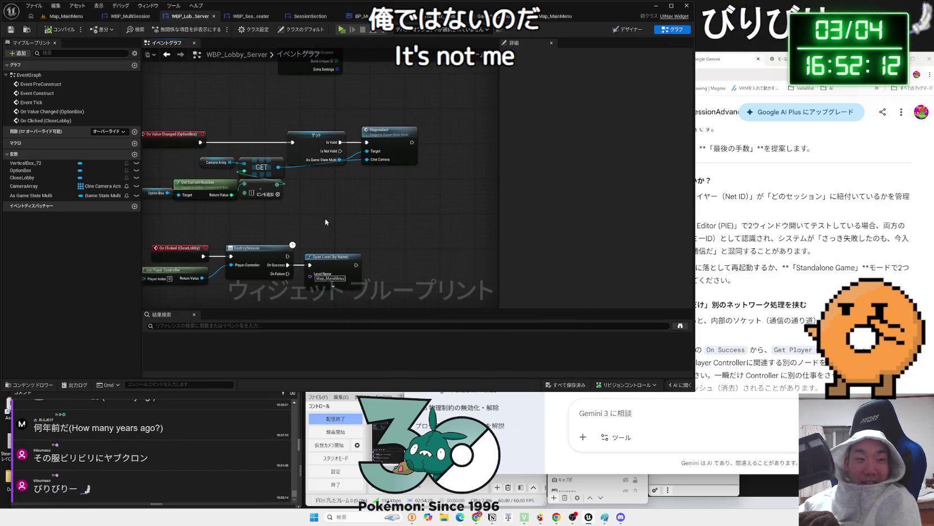
pyautogui.moveTo(154, 110)
pyautogui.mouseDown()
pyautogui.moveTo(188, 148)
pyautogui.moveTo(389, 219)
pyautogui.mouseUp()
pyautogui.click(390, 208)
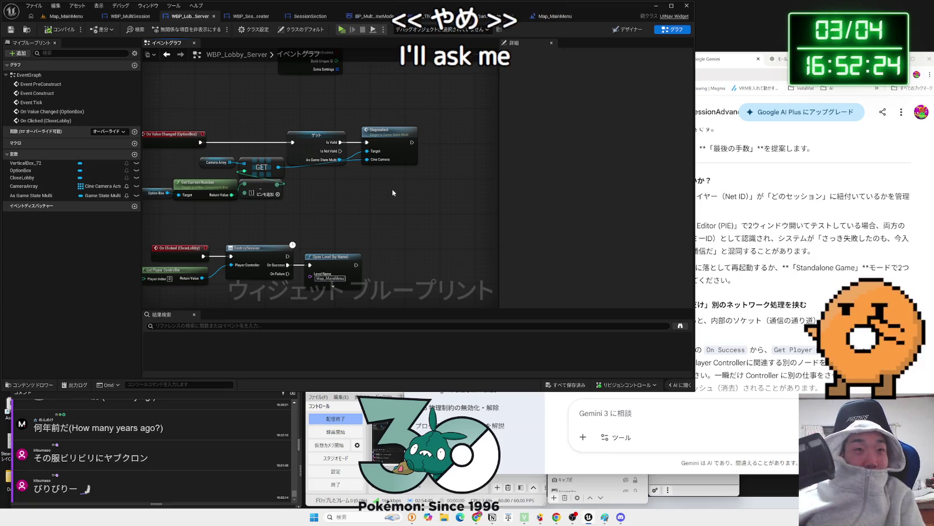
# Step: Move WBP_MultiSession's Set SearchON node slightly up, return to WBP_Lobby_Server, and Save All
pyautogui.click(134, 20)
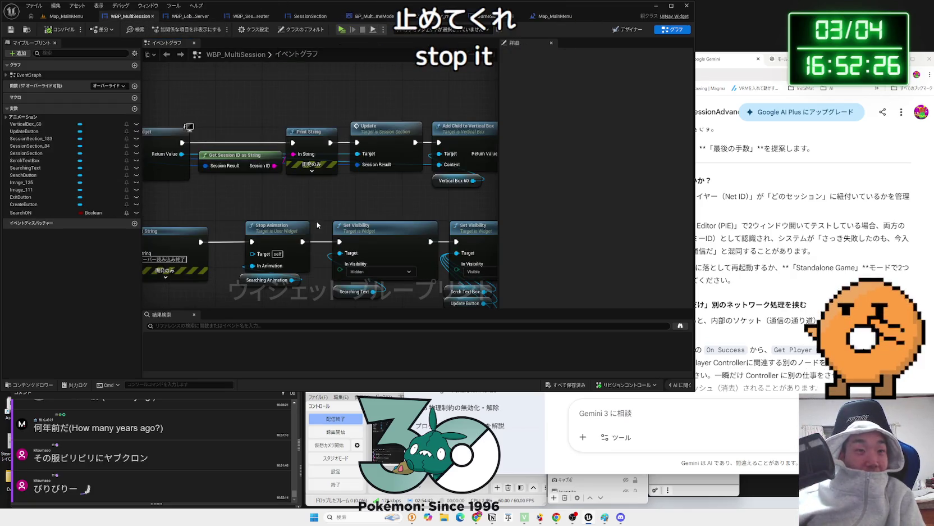
pyautogui.scroll(-2, 315, 216)
pyautogui.moveTo(313, 213); pyautogui.dragTo(427, 204)
pyautogui.moveTo(391, 238); pyautogui.dragTo(393, 221)
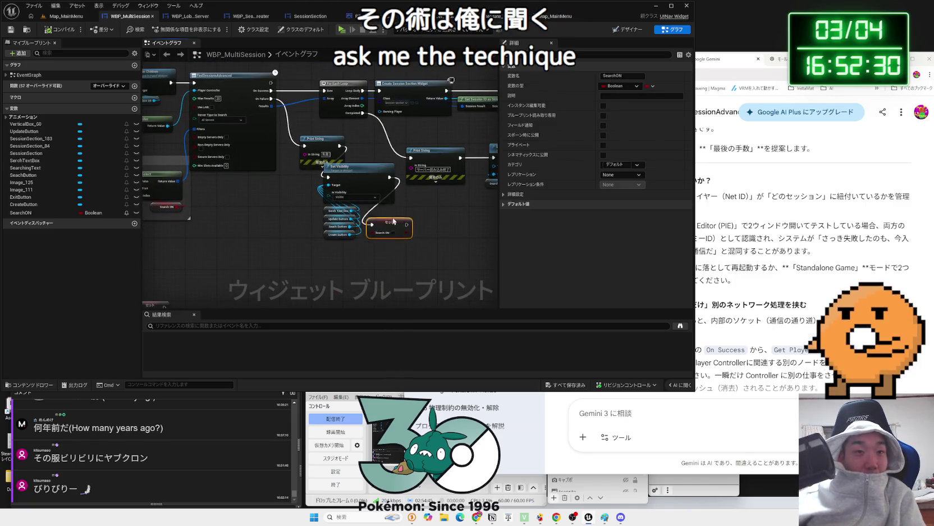
pyautogui.click(431, 223)
pyautogui.click(309, 15)
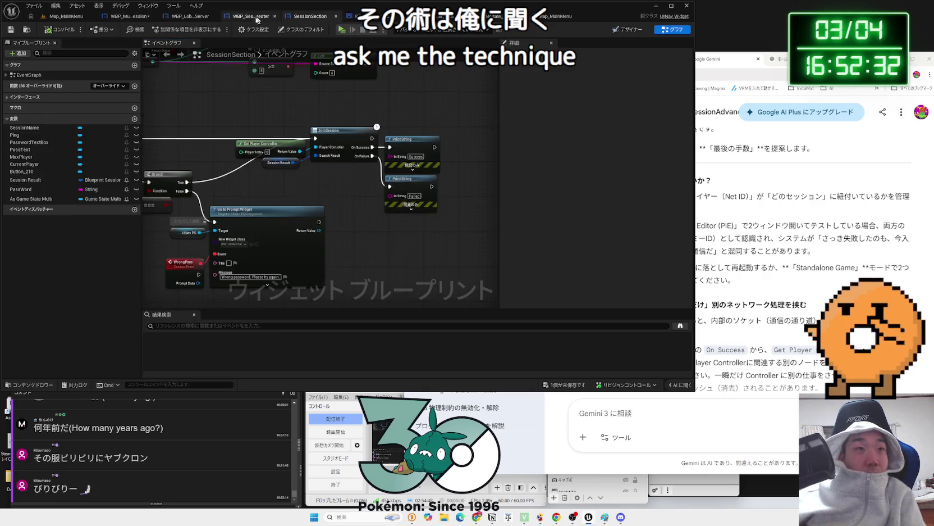
pyautogui.click(185, 17)
pyautogui.hotkey('ctrl', 'shift', 's')
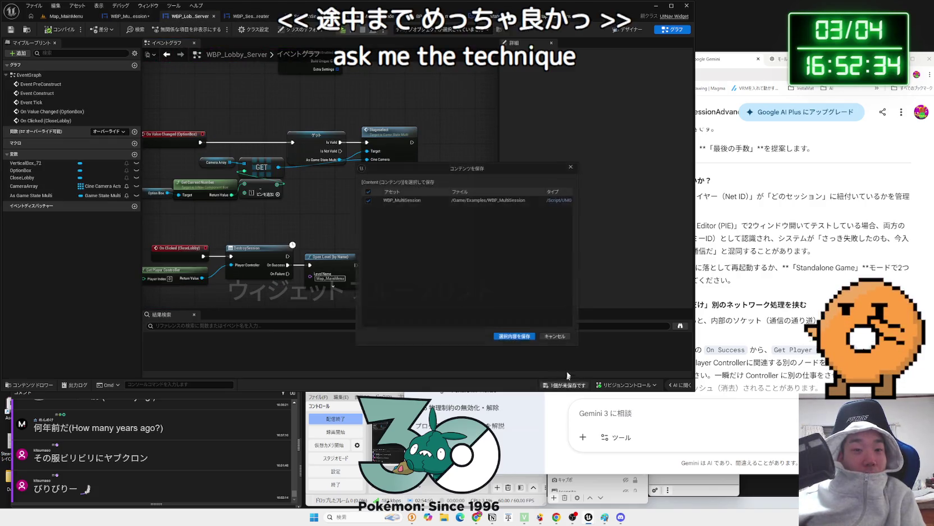
# Step: Open the Map_MainMenu level blueprint from the player controller's DestroySession graph
pyautogui.scroll(-2, 408, 198)
pyautogui.scroll(2, 409, 198)
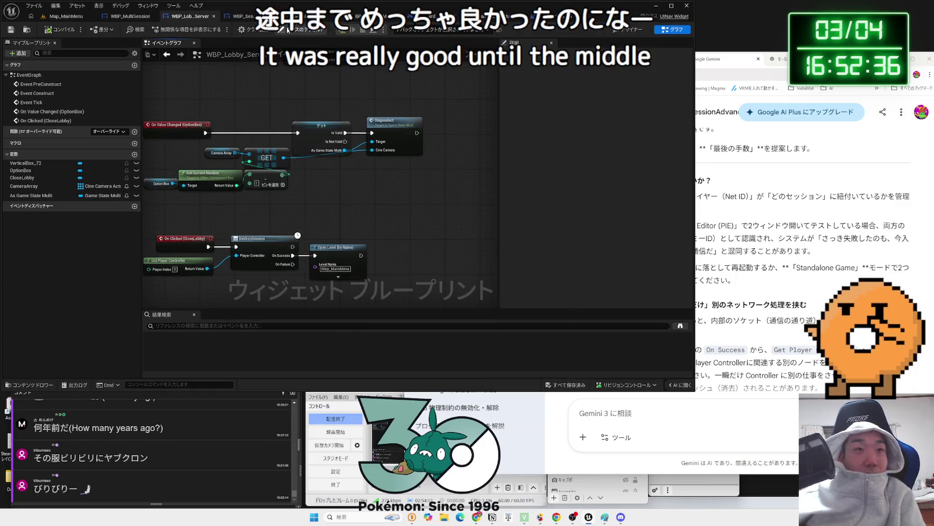
pyautogui.click(356, 16)
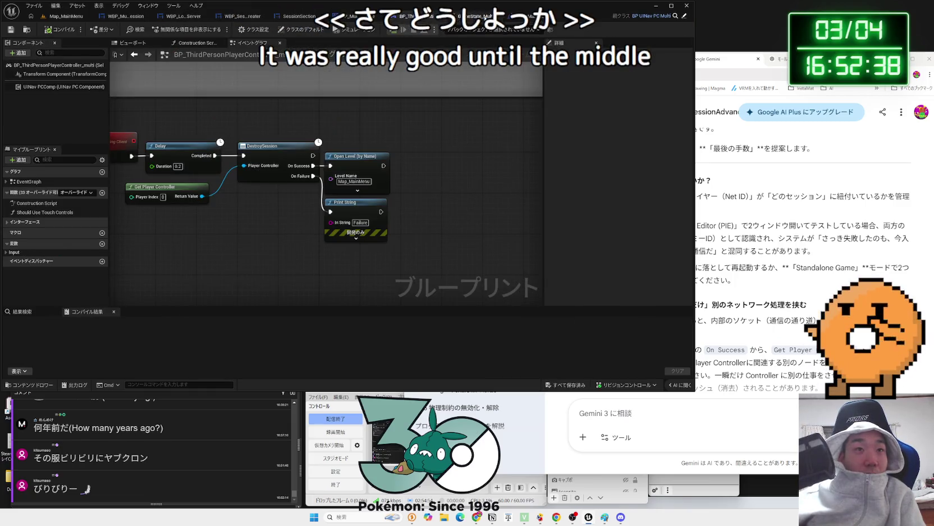
pyautogui.click(584, 17)
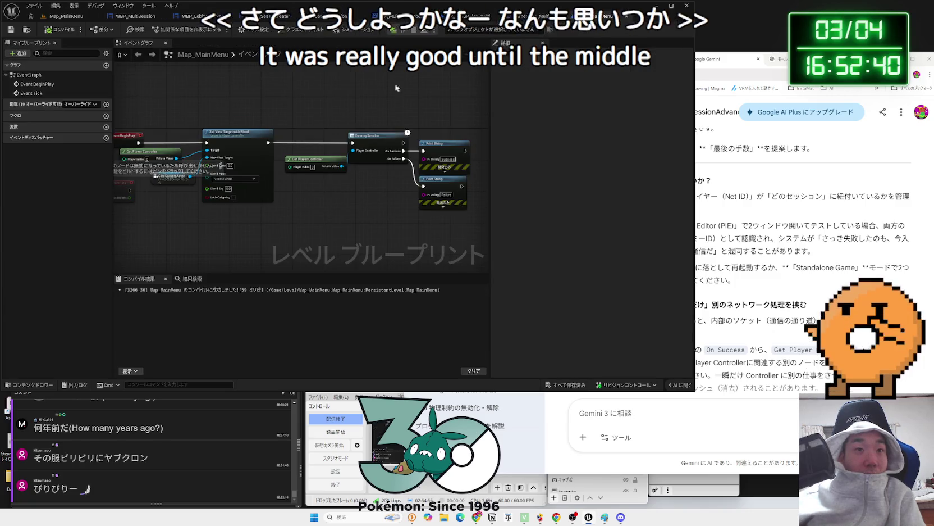
# Step: Nudge Map_MainMenu's Get Player Controller node slightly up, then view the WBP_SessionCreater graph
pyautogui.moveTo(380, 189); pyautogui.dragTo(323, 128)
pyautogui.scroll(2, 379, 193)
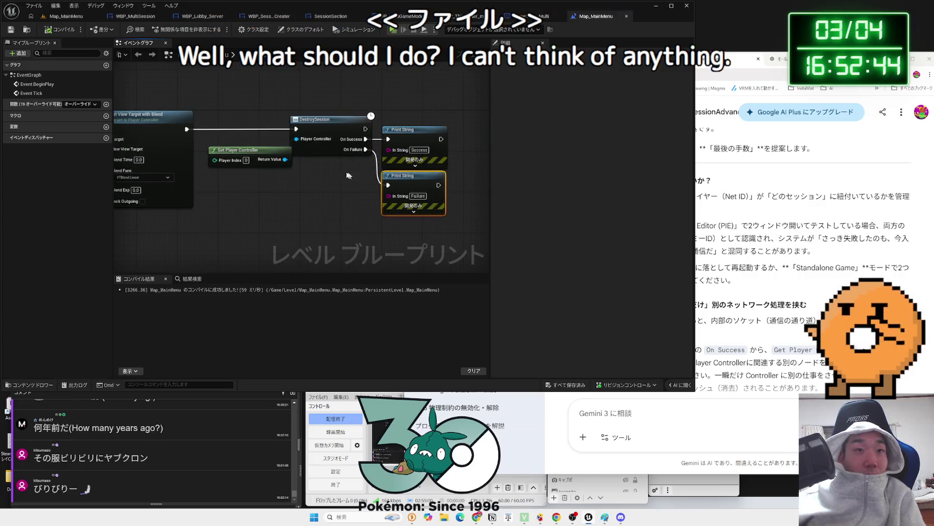
pyautogui.moveTo(260, 158); pyautogui.dragTo(260, 147)
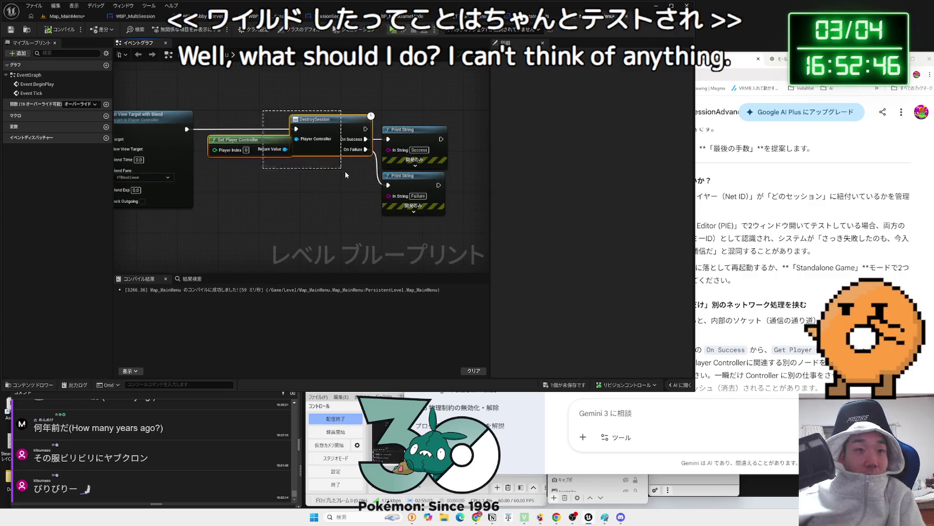
pyautogui.moveTo(354, 178); pyautogui.dragTo(332, 162)
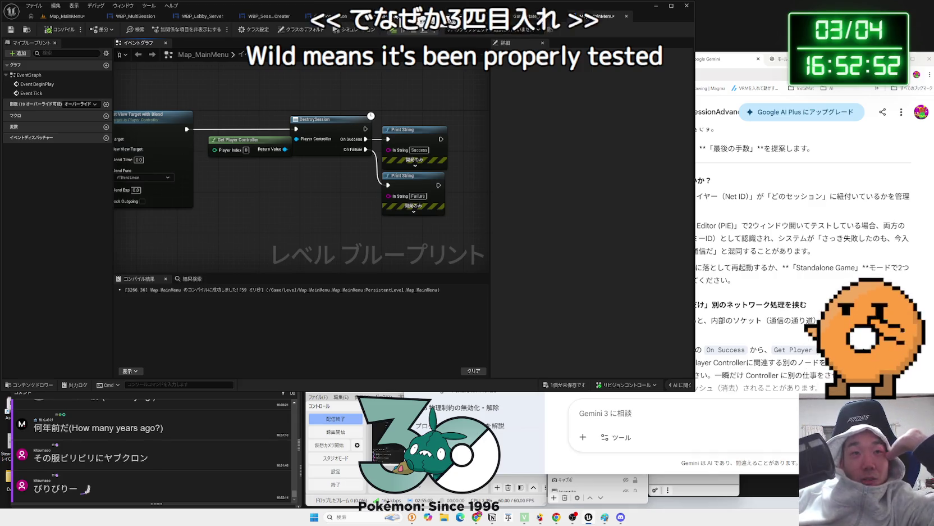
pyautogui.click(260, 17)
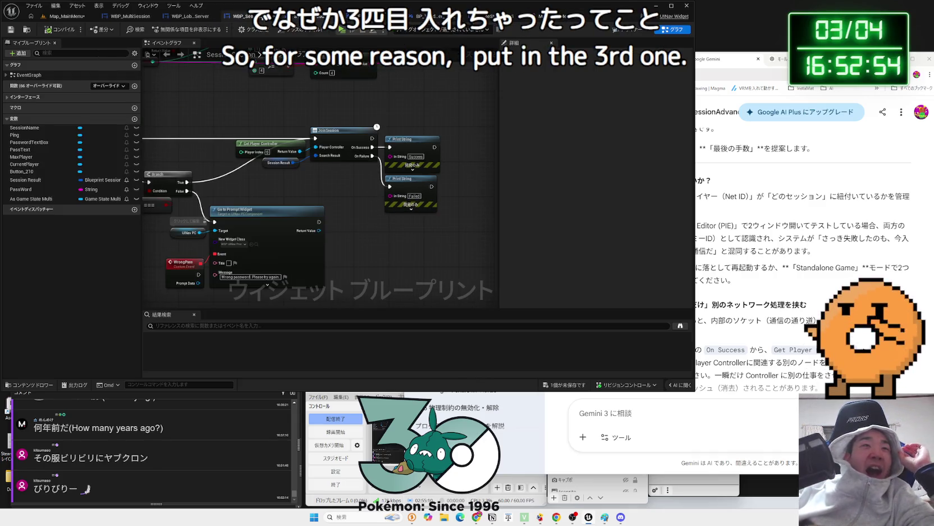
pyautogui.click(315, 17)
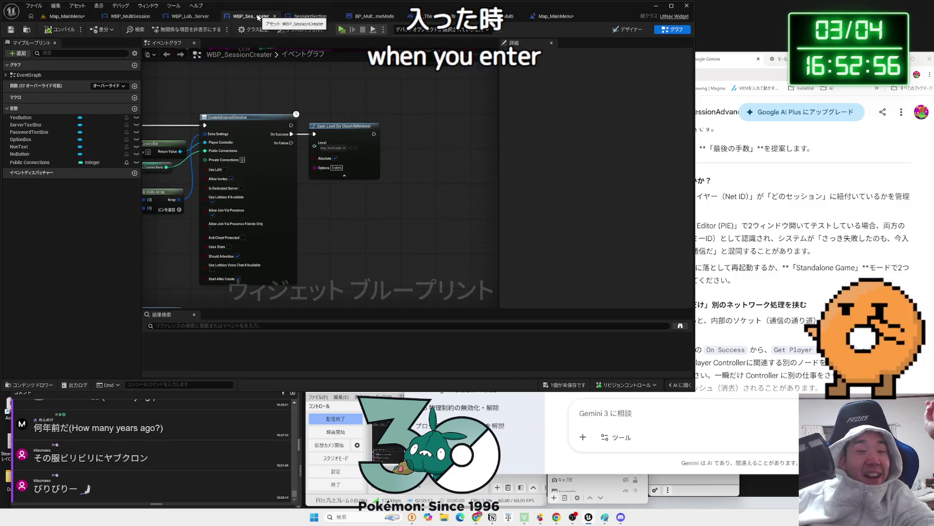
# Step: Switch to the WBP_Lobby_Server graph and recentre its nodes
pyautogui.click(374, 18)
pyautogui.click(374, 18)
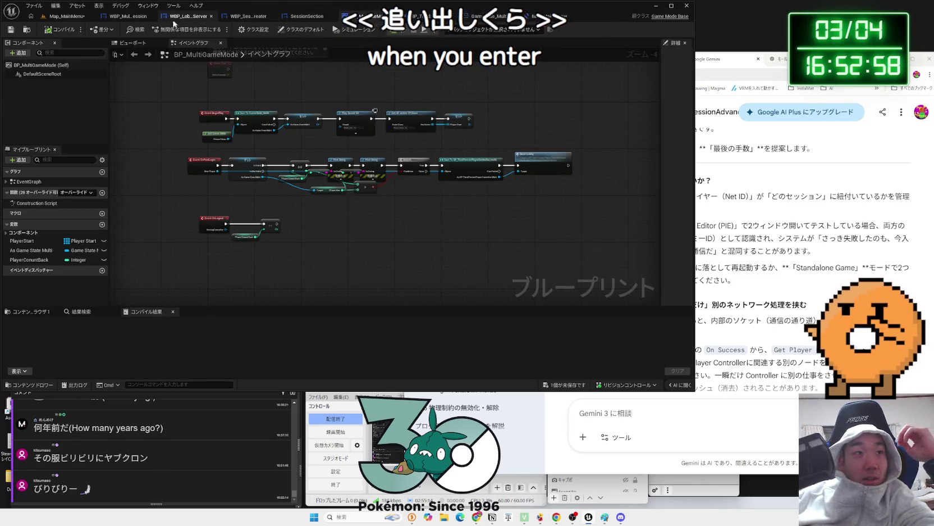
pyautogui.click(185, 16)
pyautogui.moveTo(270, 209); pyautogui.dragTo(330, 178)
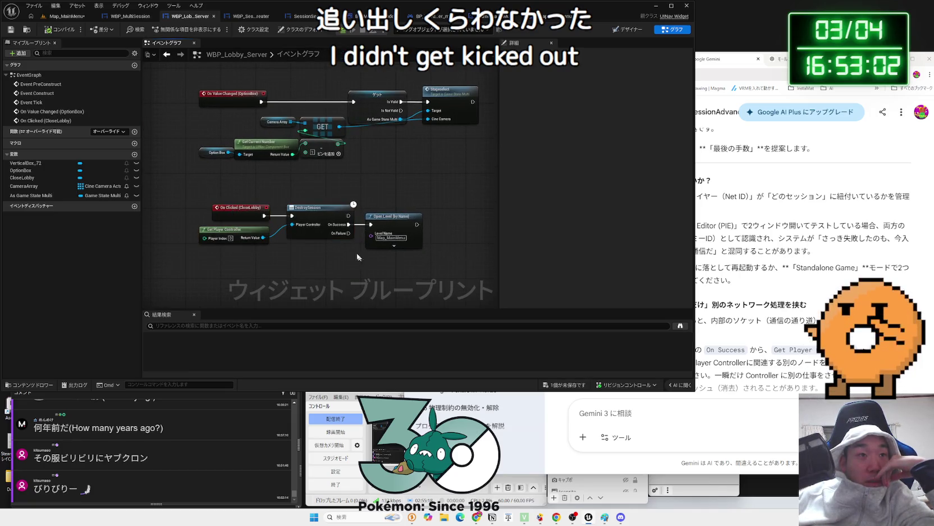
# Step: In WBP_MultiSession, move the Print String node and the Set Visibility, Set and getter nodes
pyautogui.click(138, 18)
pyautogui.click(392, 230)
pyautogui.moveTo(392, 230); pyautogui.dragTo(385, 226)
pyautogui.moveTo(342, 203); pyautogui.dragTo(334, 195)
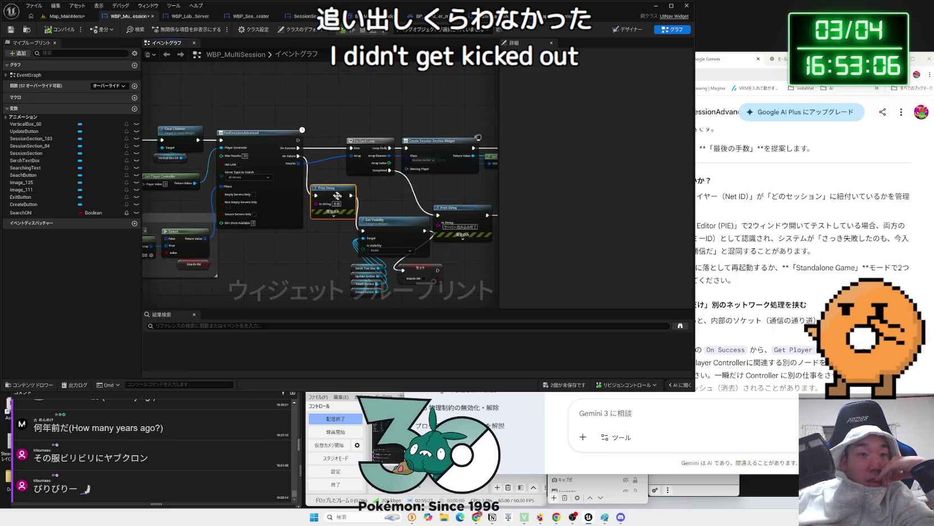
pyautogui.moveTo(429, 223)
pyautogui.mouseDown()
pyautogui.moveTo(375, 120)
pyautogui.moveTo(369, 126)
pyautogui.mouseUp()
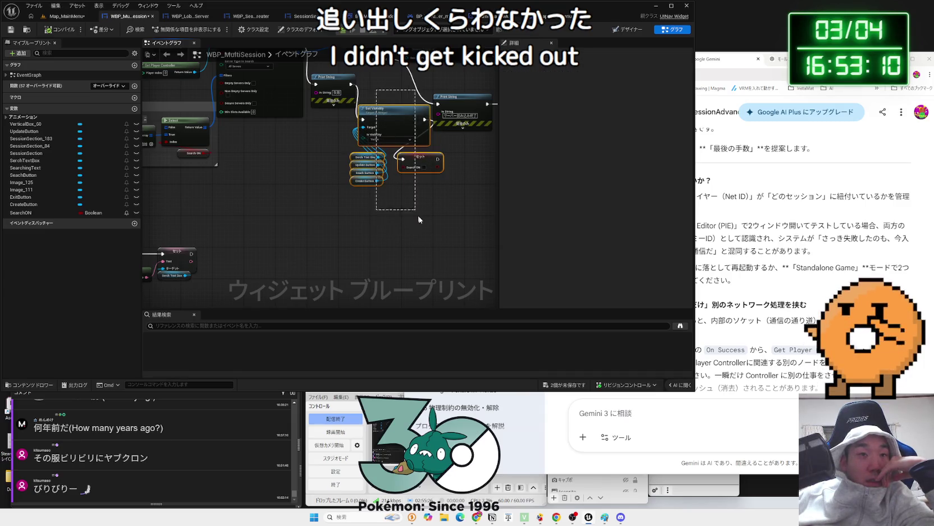
pyautogui.moveTo(348, 147); pyautogui.dragTo(407, 222)
pyautogui.moveTo(360, 159); pyautogui.dragTo(360, 155)
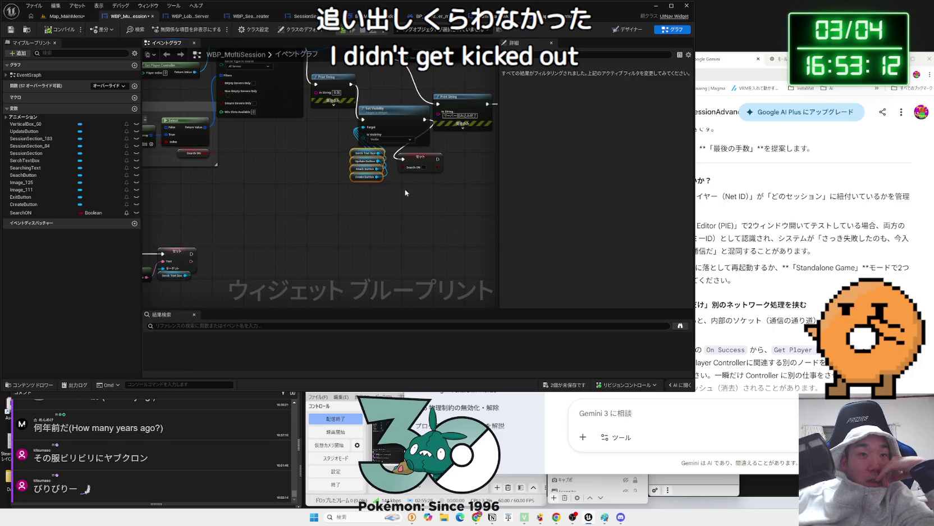
pyautogui.moveTo(427, 168); pyautogui.dragTo(415, 169)
pyautogui.moveTo(432, 215)
pyautogui.mouseDown()
pyautogui.moveTo(351, 104)
pyautogui.moveTo(355, 126)
pyautogui.moveTo(339, 114)
pyautogui.mouseUp()
pyautogui.moveTo(412, 146); pyautogui.dragTo(270, 256)
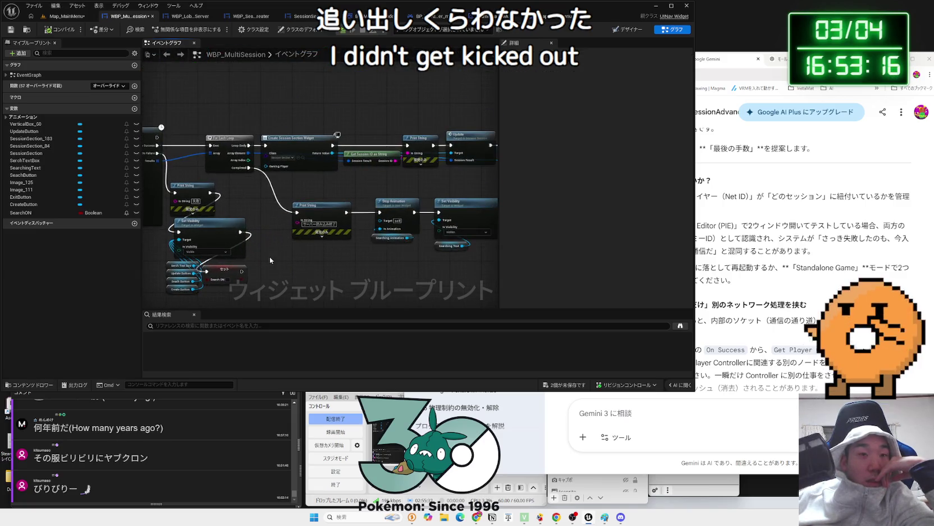
# Step: Save the Map_MainMenu and WBP_MultiSession blueprints
pyautogui.click(564, 384)
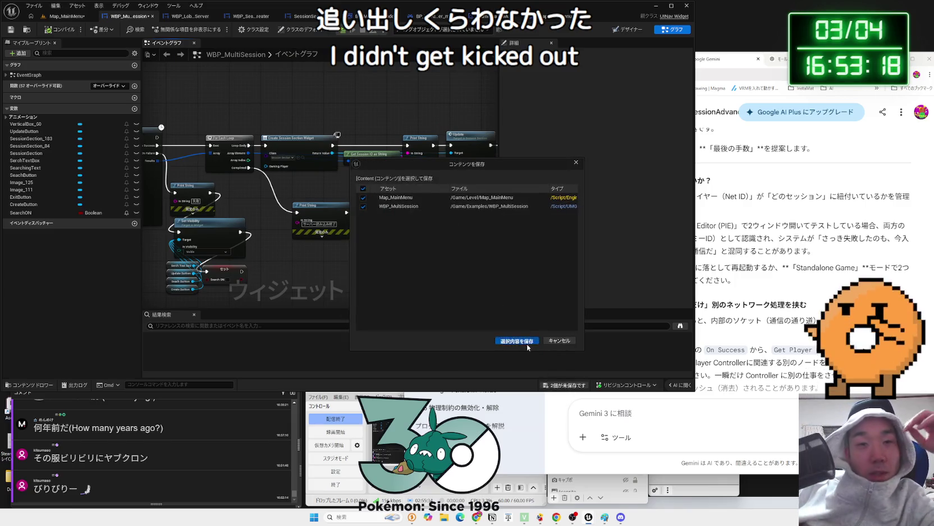
pyautogui.click(516, 344)
pyautogui.moveTo(146, 211)
pyautogui.mouseDown()
pyautogui.moveTo(391, 203)
pyautogui.moveTo(525, 177)
pyautogui.mouseUp()
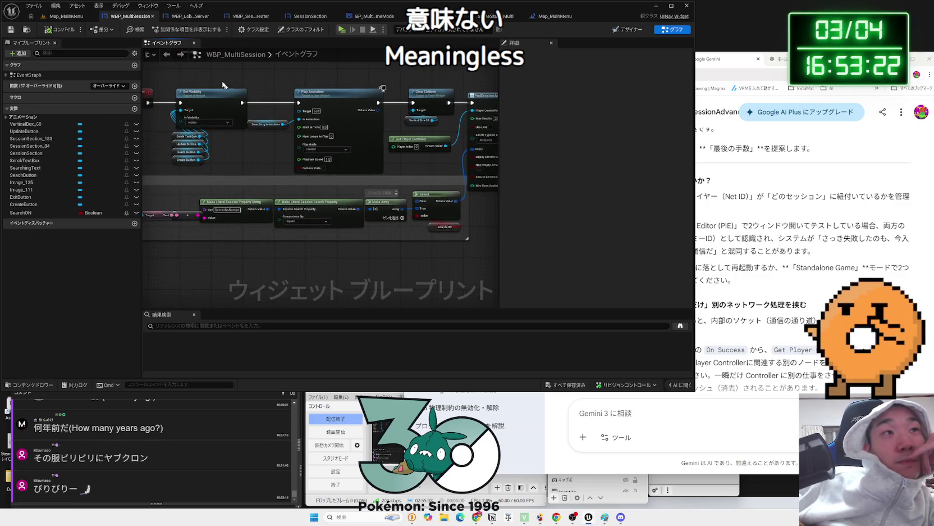
# Step: Review the WBP_Lobby_Server and WBP_SessionCreater graphs and Paint session-flow diagram, then open BP_MultiGameMode
pyautogui.click(190, 16)
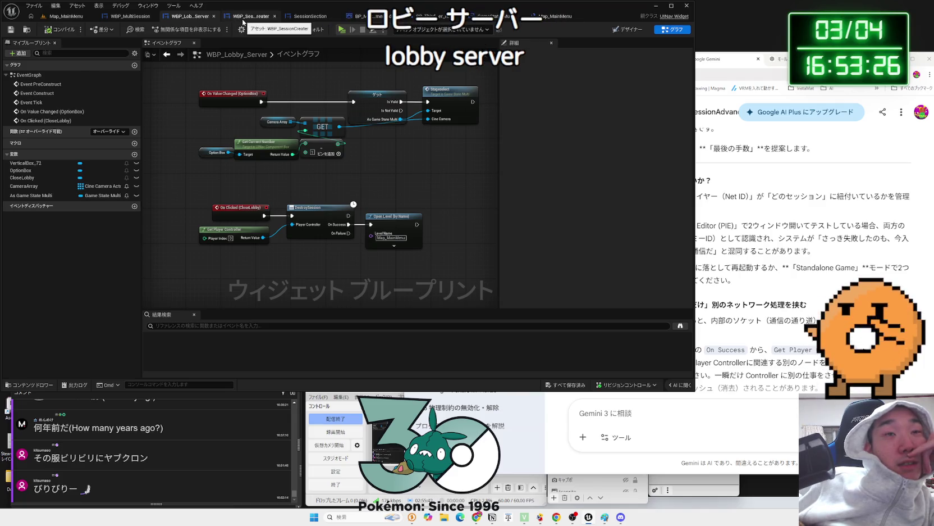
pyautogui.click(243, 21)
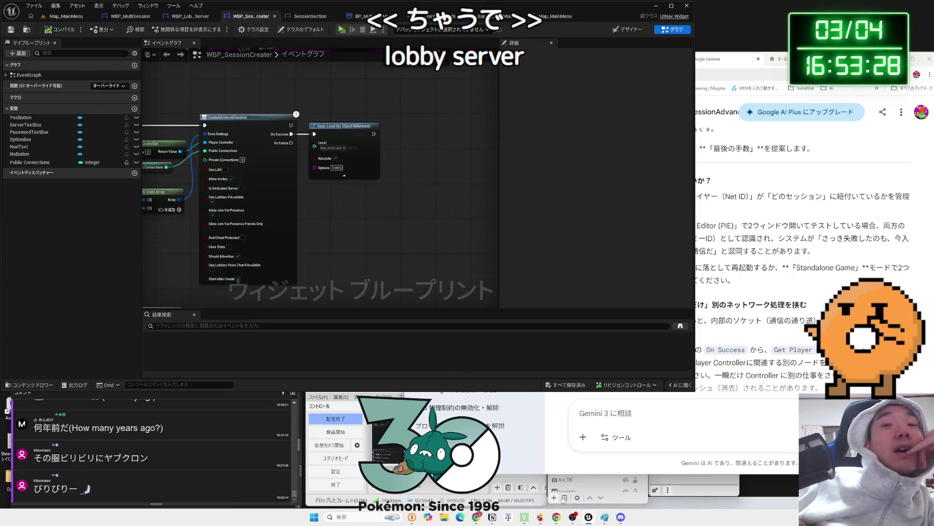
pyautogui.hotkey('alt', 'Tab')
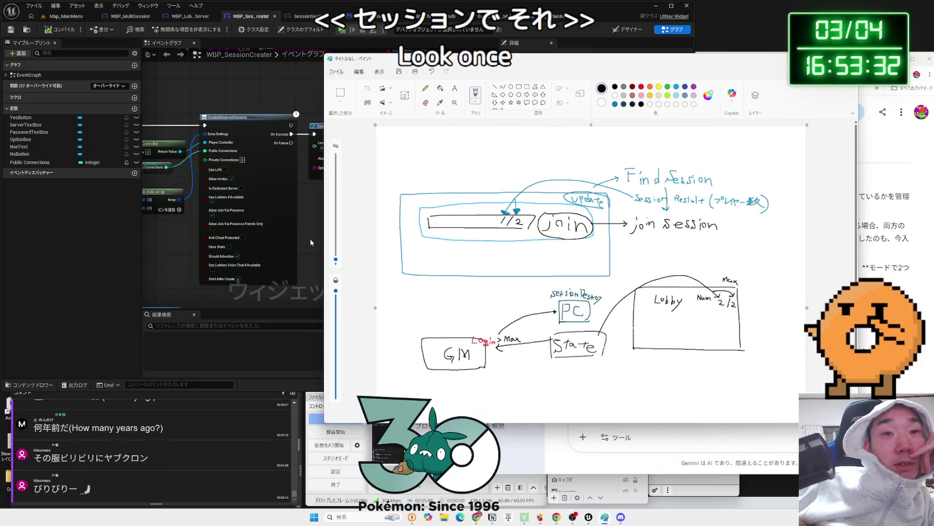
pyautogui.click(310, 238)
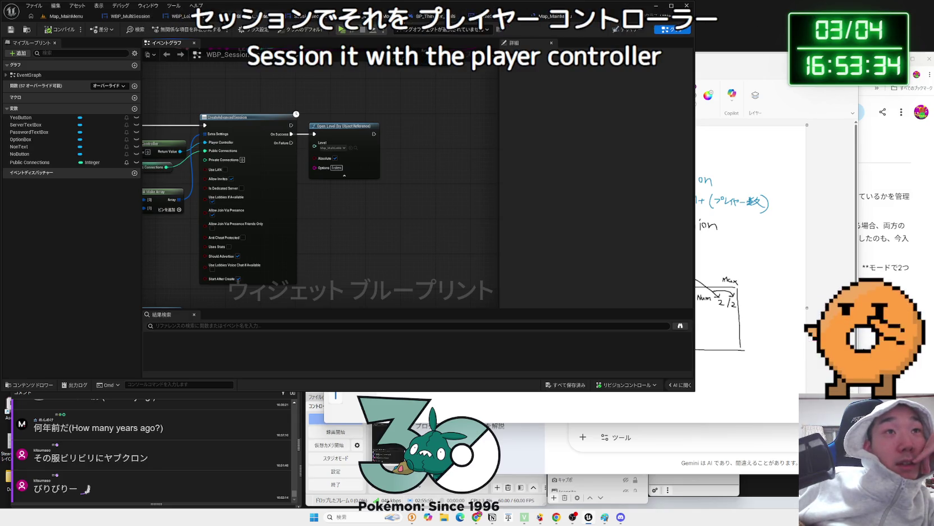
pyautogui.click(365, 16)
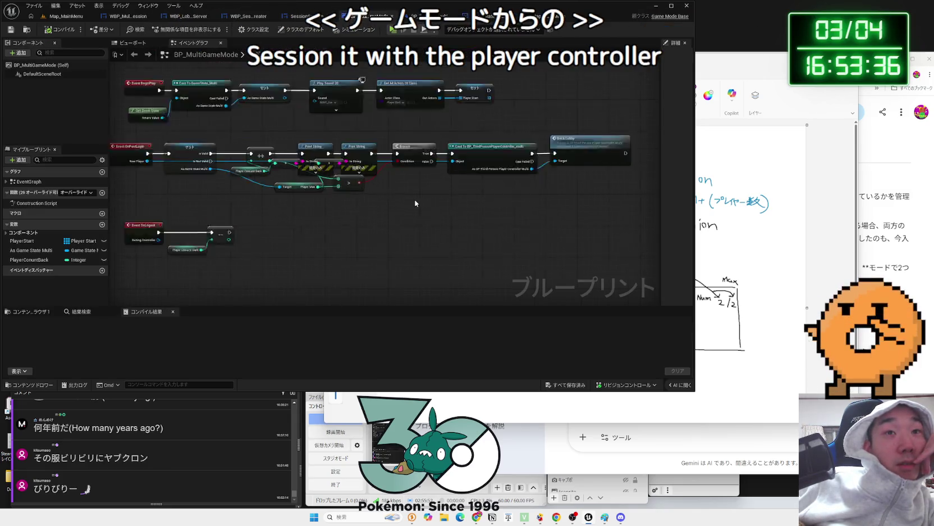
# Step: Open the BackLobby event in BP_ThirdPersonPlayerController_multi and select its Delay and DestroySession nodes
pyautogui.doubleClick(494, 190)
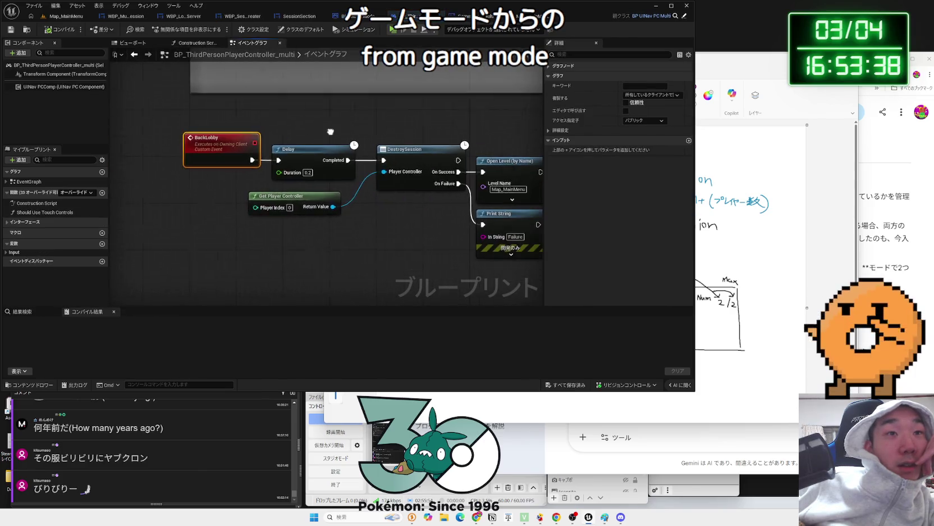
pyautogui.moveTo(405, 128); pyautogui.dragTo(249, 214)
pyautogui.click(151, 142)
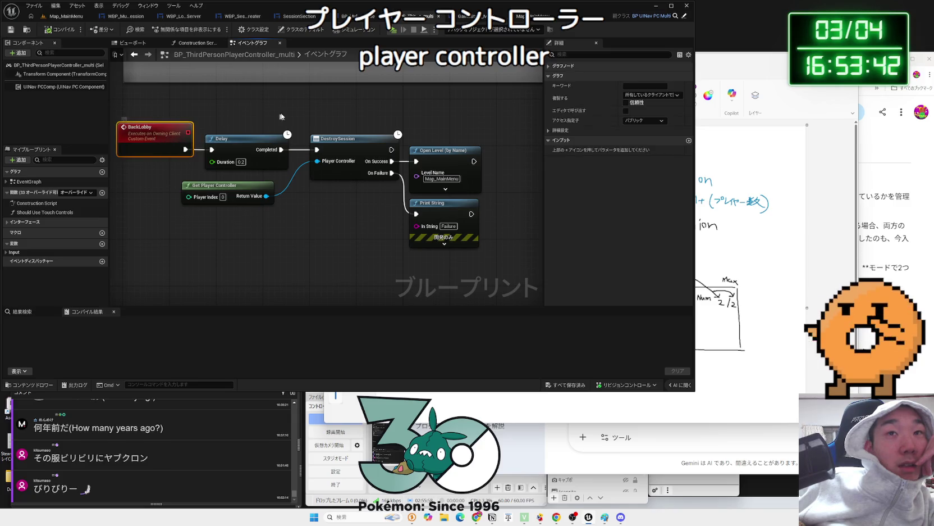
pyautogui.moveTo(241, 108); pyautogui.dragTo(328, 202)
pyautogui.click(155, 132)
# Step: Select all six BackLobby nodes, clear the selection, and bring the Paint session diagram forward
pyautogui.moveTo(170, 100)
pyautogui.mouseDown()
pyautogui.moveTo(402, 207)
pyautogui.moveTo(444, 271)
pyautogui.mouseUp()
pyautogui.click(443, 267)
pyautogui.moveTo(146, 97)
pyautogui.mouseDown()
pyautogui.moveTo(473, 162)
pyautogui.moveTo(195, 122)
pyautogui.moveTo(444, 264)
pyautogui.mouseUp()
pyautogui.click(441, 271)
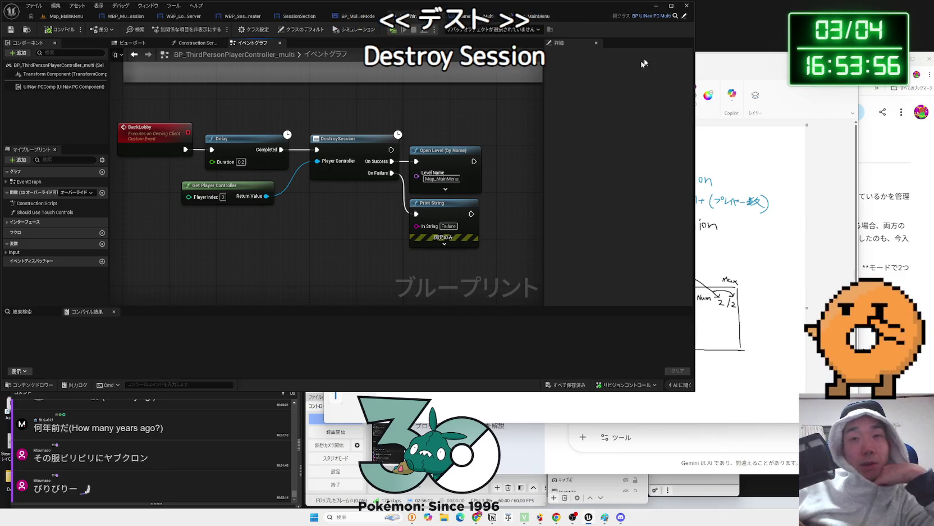
pyautogui.hotkey('alt', 'Tab')
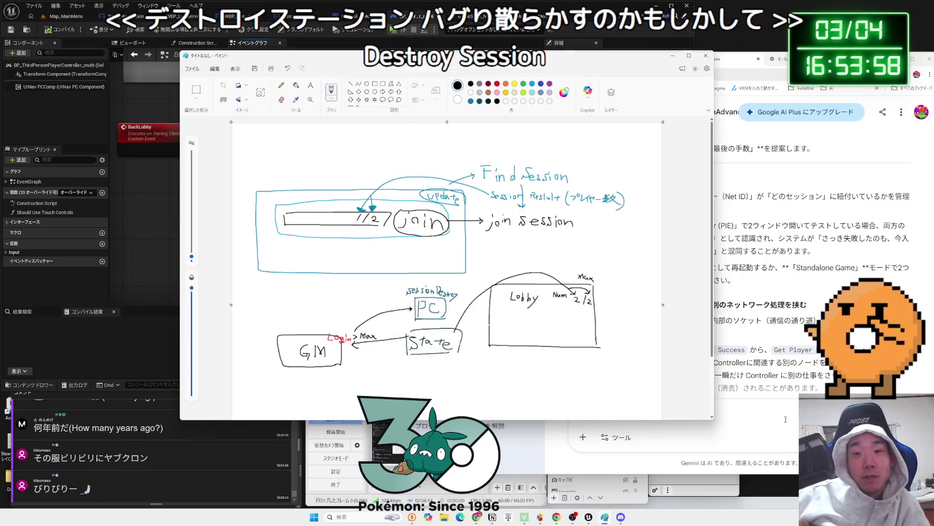
# Step: Ask Gemini in Japanese whether UE5.7 handles Destroy Session properly
pyautogui.click(786, 413)
pyautogui.write('UE5.')
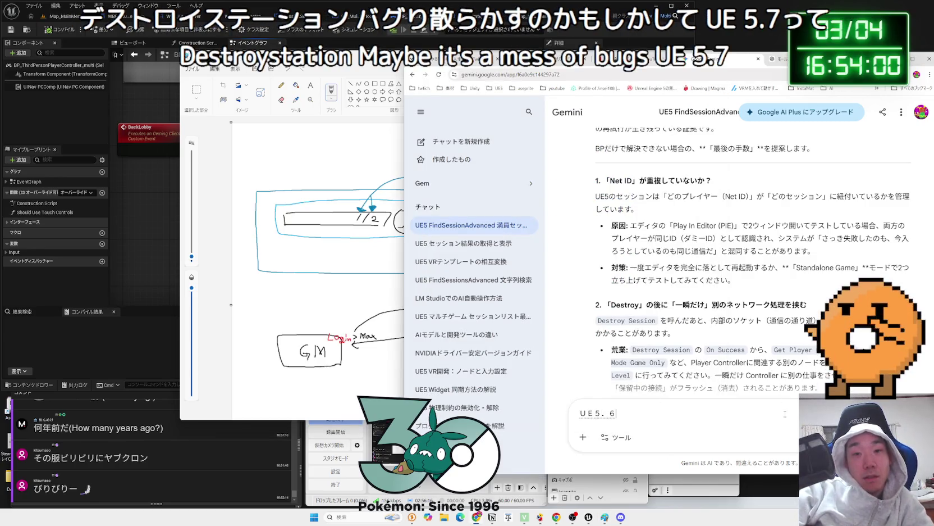
pyautogui.write('ってＤ')
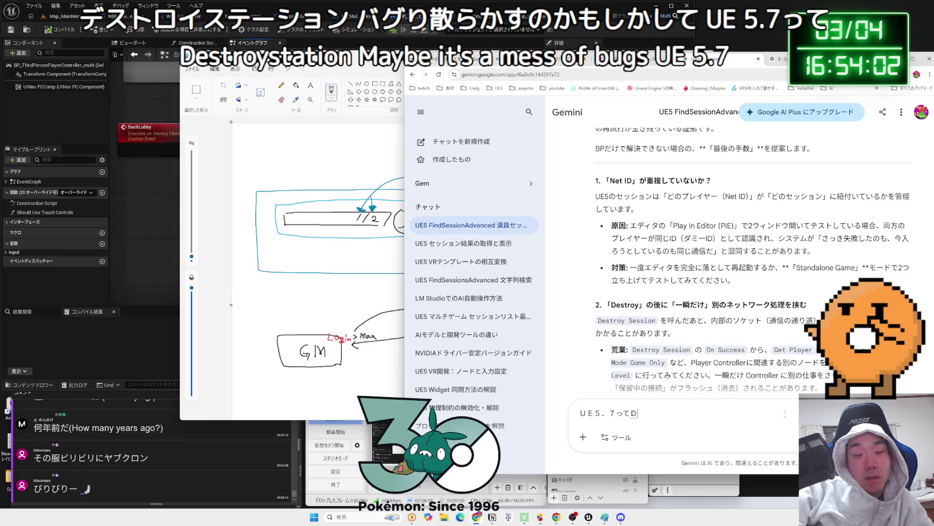
pyautogui.write('es')
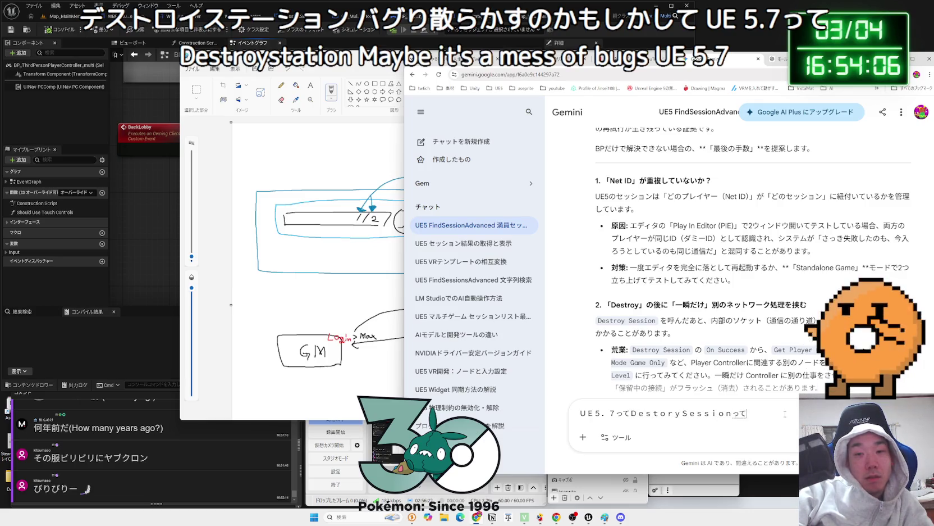
pyautogui.write('たいおうしてい')
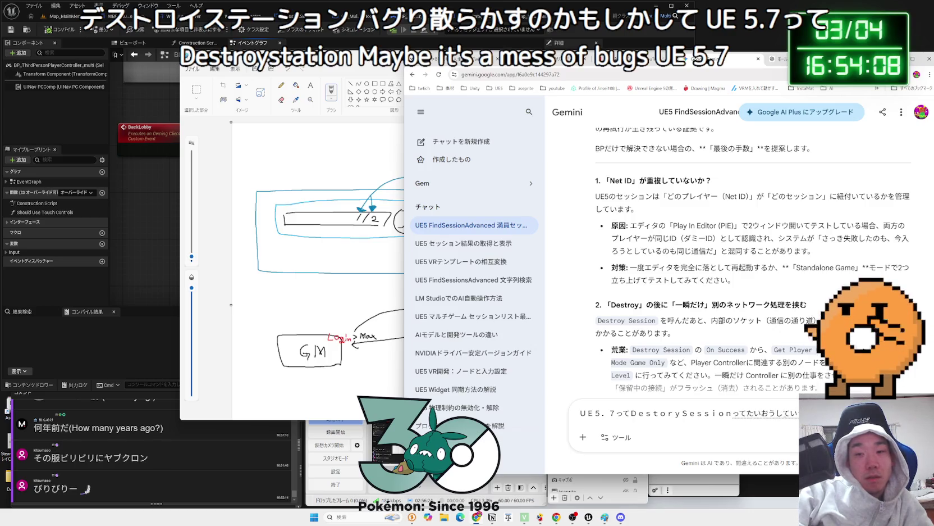
pyautogui.press('space')
pyautogui.press('Return')
pyautogui.press('Return')
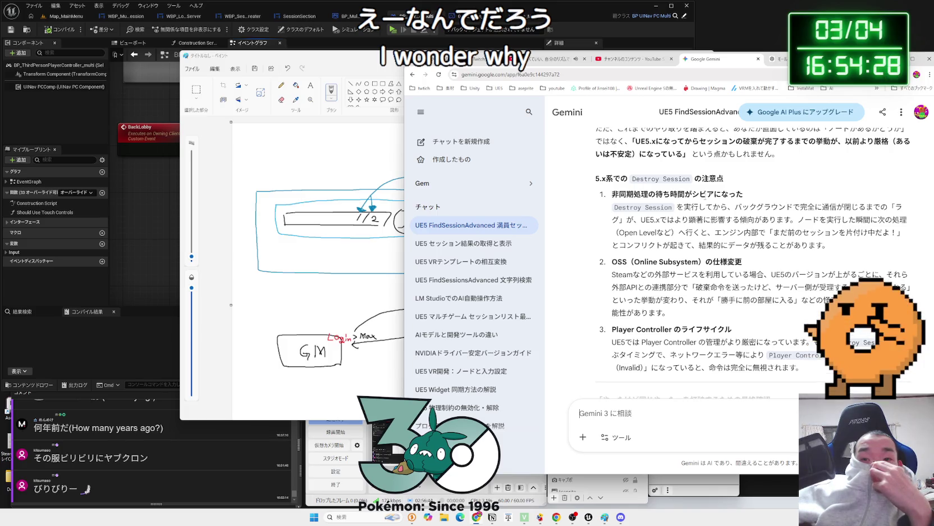
# Step: Read through Gemini's reply, highlighting the Logout advice lines
pyautogui.scroll(-2, 705, 196)
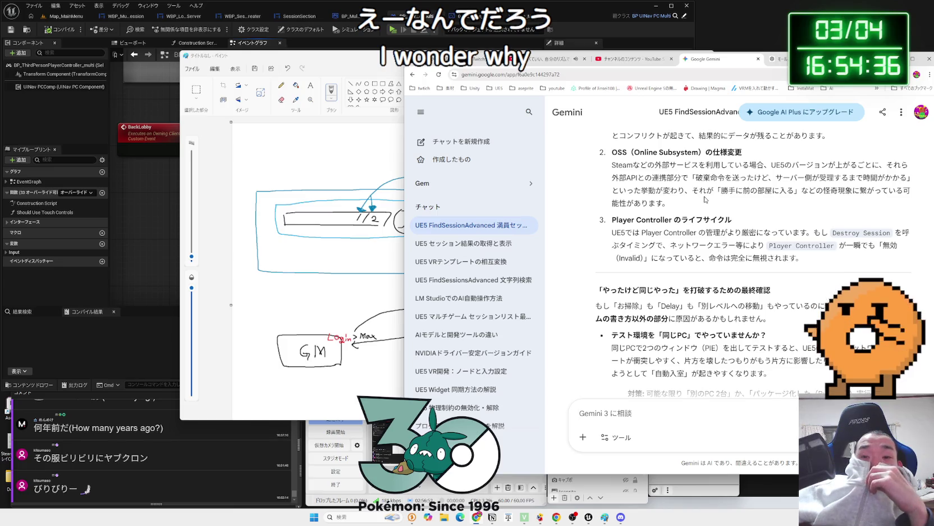
pyautogui.scroll(-3, 706, 199)
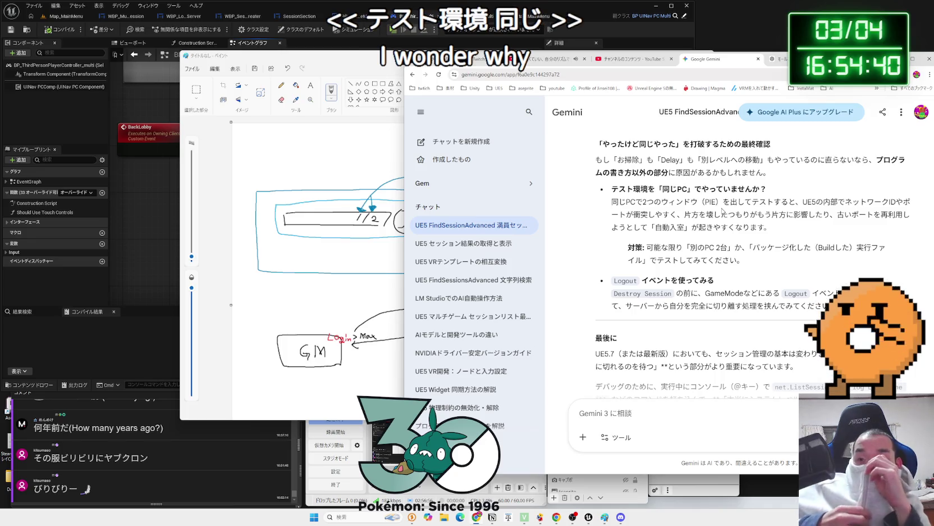
pyautogui.moveTo(726, 281)
pyautogui.mouseDown()
pyautogui.moveTo(612, 281)
pyautogui.moveTo(820, 306)
pyautogui.mouseUp()
pyautogui.click(820, 306)
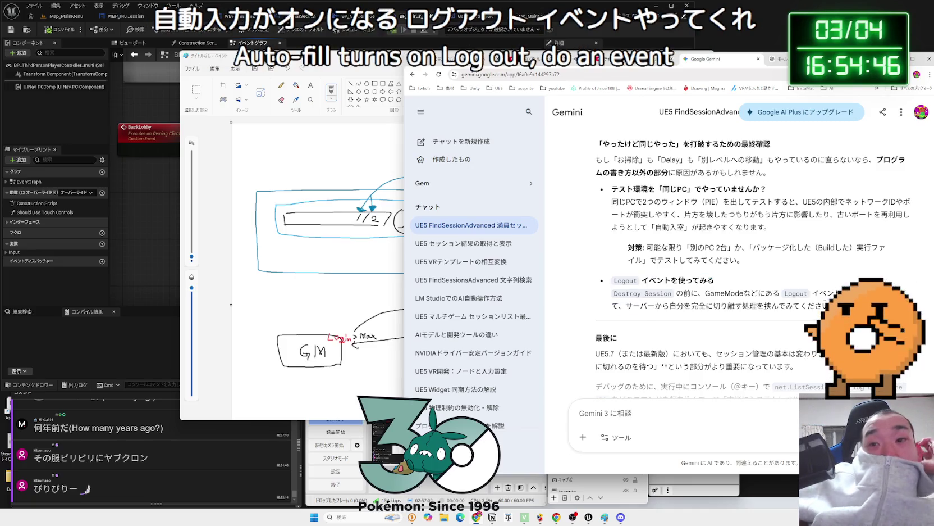
pyautogui.scroll(-2, 816, 286)
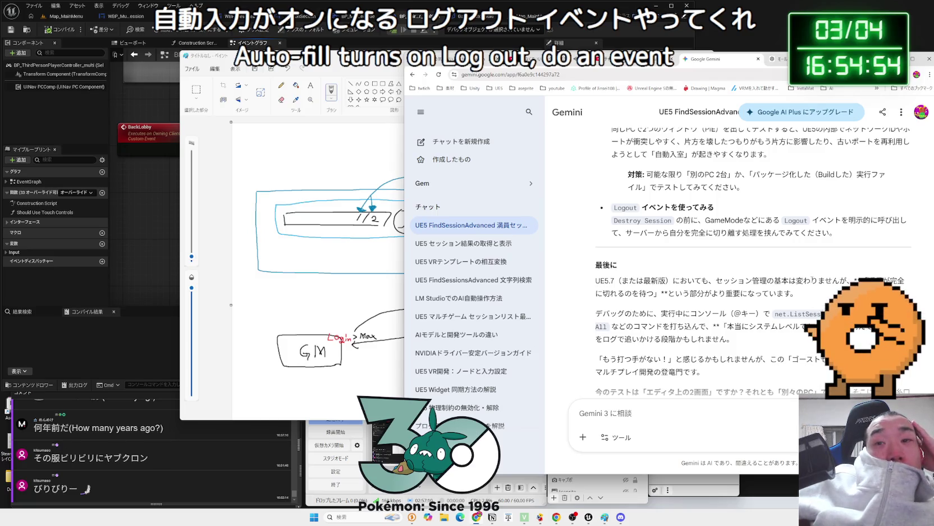
pyautogui.scroll(-1, 812, 278)
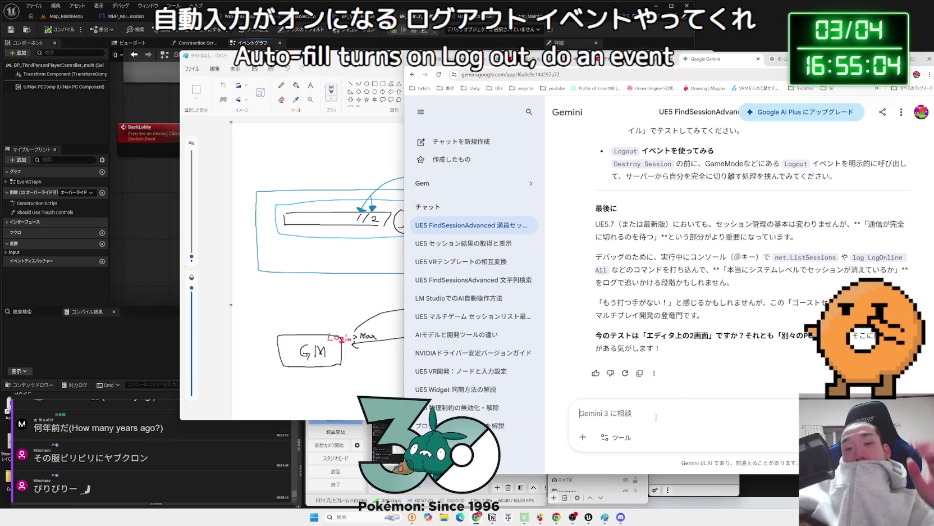
# Step: Reply to Gemini that the test runs as three editor windows (エディタ上の3画面です)
pyautogui.write('えditaueno')
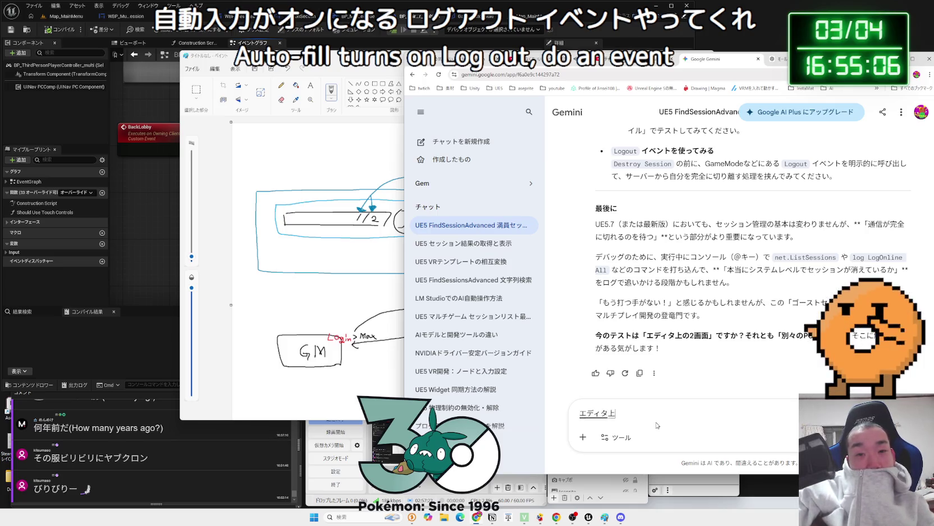
pyautogui.press('space')
pyautogui.write('gamenu')
pyautogui.press('space')
pyautogui.press('Return')
pyautogui.press('Return')
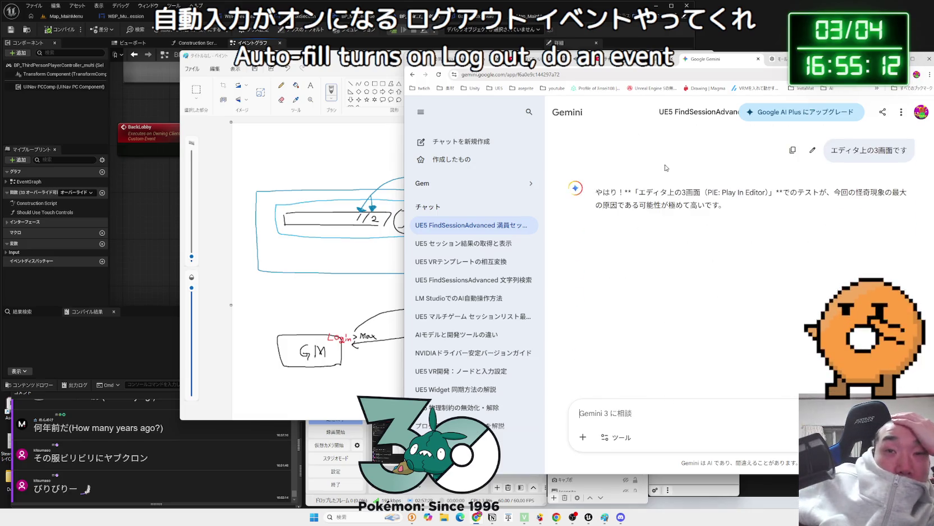
# Step: Read Gemini's answer, highlighting the PIE, simulated-player and port-reuse points
pyautogui.moveTo(720, 193); pyautogui.dragTo(625, 192)
pyautogui.moveTo(807, 238)
pyautogui.mouseDown()
pyautogui.moveTo(601, 194)
pyautogui.moveTo(646, 247)
pyautogui.moveTo(688, 236)
pyautogui.moveTo(606, 225)
pyautogui.moveTo(646, 250)
pyautogui.moveTo(691, 235)
pyautogui.moveTo(645, 251)
pyautogui.mouseUp()
pyautogui.click(689, 225)
pyautogui.scroll(-2, 690, 222)
pyautogui.moveTo(612, 201); pyautogui.dragTo(891, 214)
pyautogui.click(842, 225)
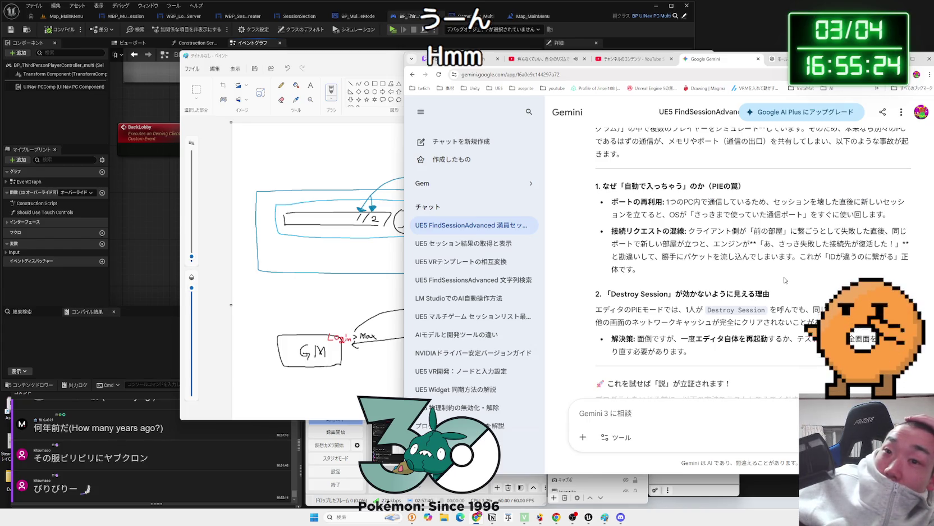
# Step: Reread the Destroy Session explanation and begin a follow-up about Standalone Game
pyautogui.moveTo(845, 286); pyautogui.dragTo(688, 273)
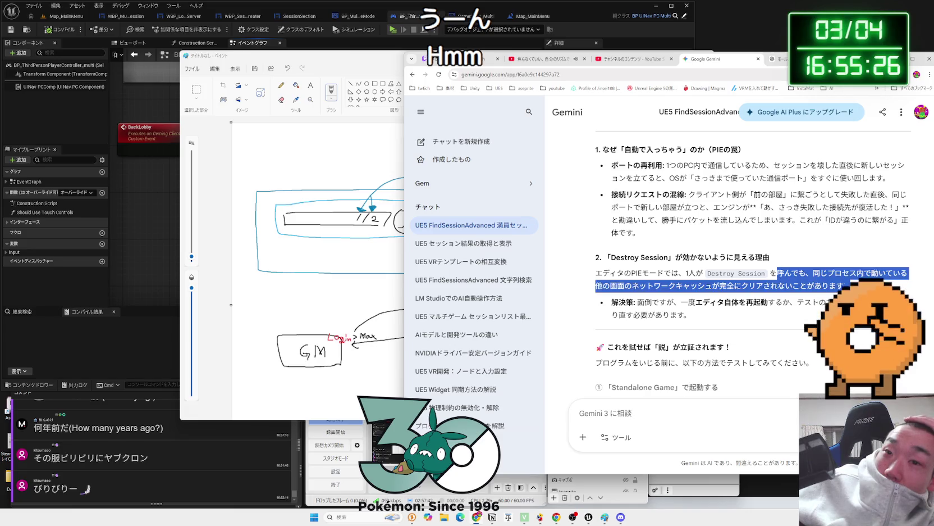
pyautogui.click(688, 273)
pyautogui.moveTo(845, 285); pyautogui.dragTo(643, 273)
pyautogui.click(650, 270)
pyautogui.click(831, 285)
pyautogui.click(639, 277)
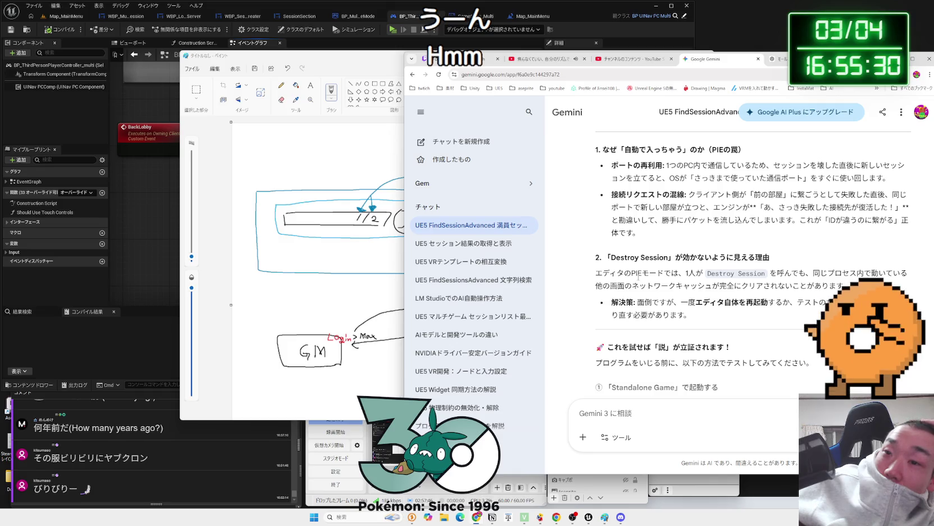
pyautogui.scroll(-3, 639, 275)
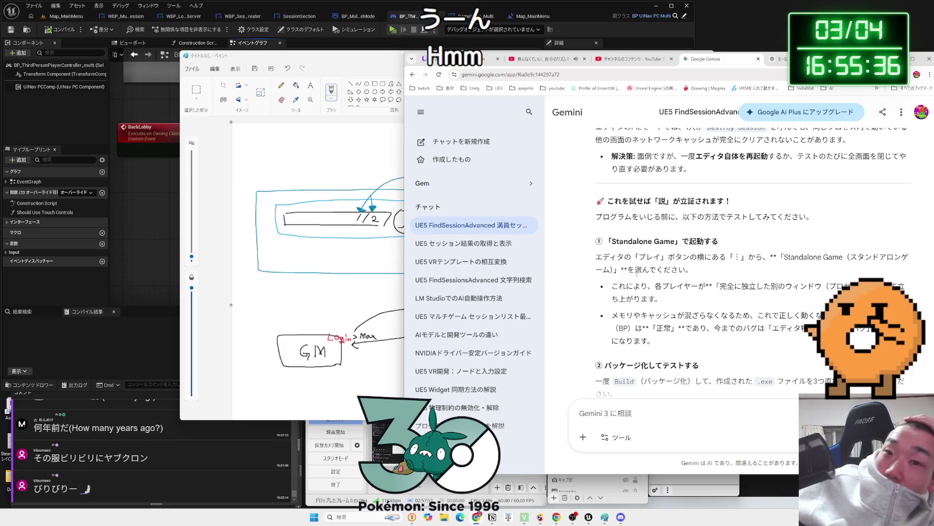
pyautogui.scroll(-3, 637, 273)
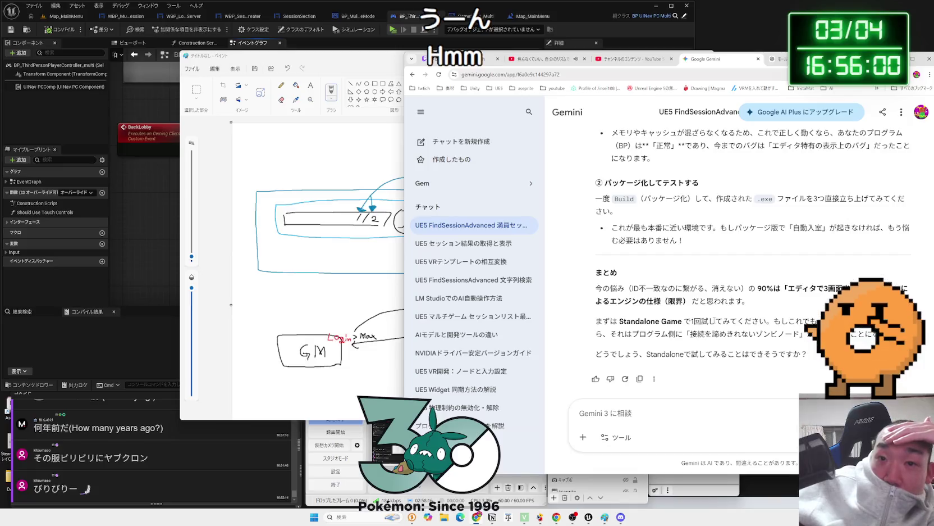
pyautogui.click(738, 415)
pyautogui.write('StandA')
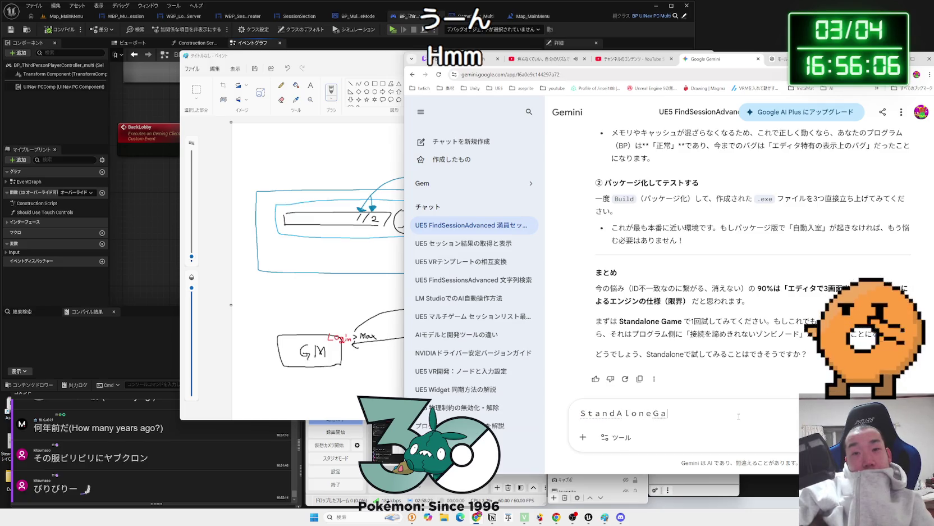
pyautogui.write('ame')
pyautogui.write('ら')
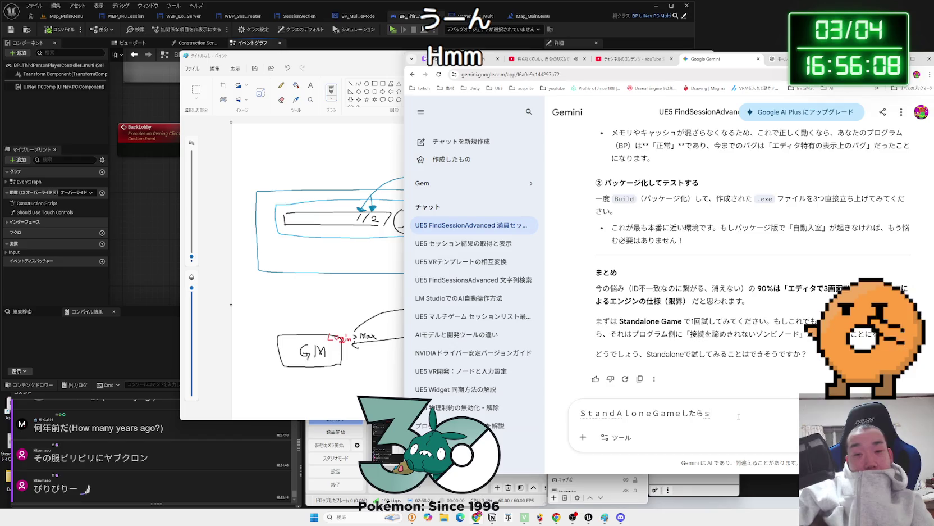
pyautogui.write('s')
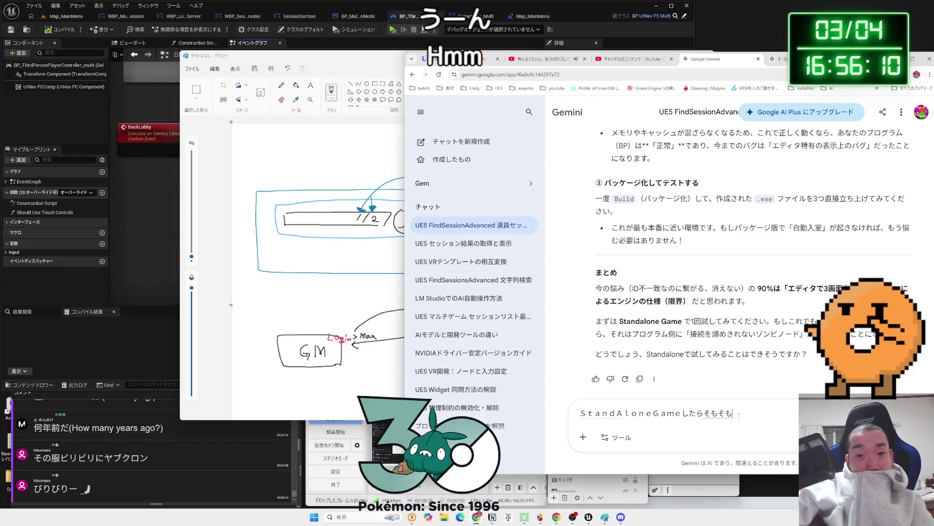
# Step: Report to Gemini that Standalone Game lets players join despite exceeding the player limit
pyautogui.press('Return')
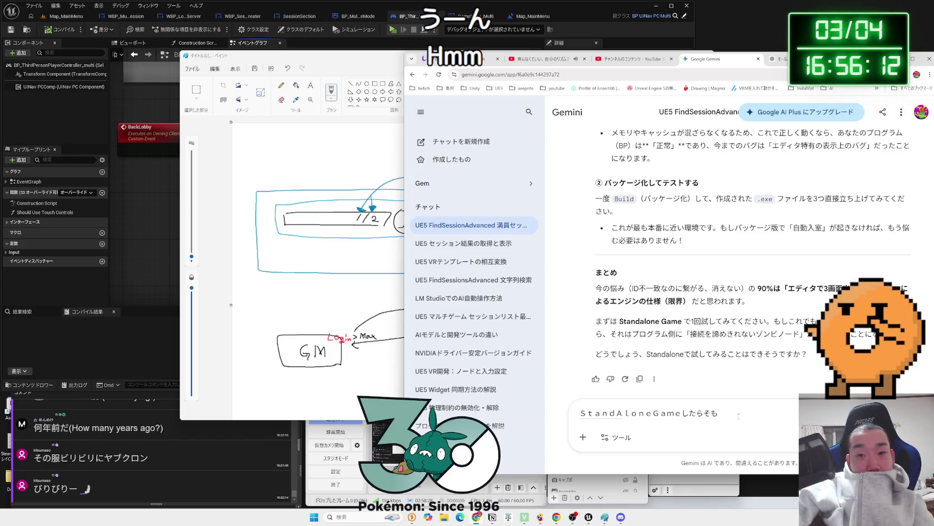
pyautogui.write('２ｈ')
pyautogui.press('BackSpace')
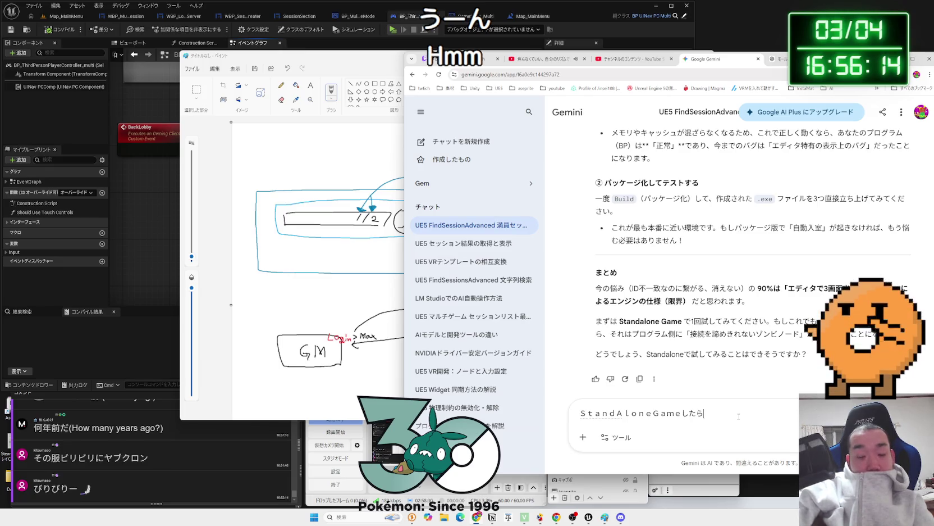
pyautogui.write('zuu')
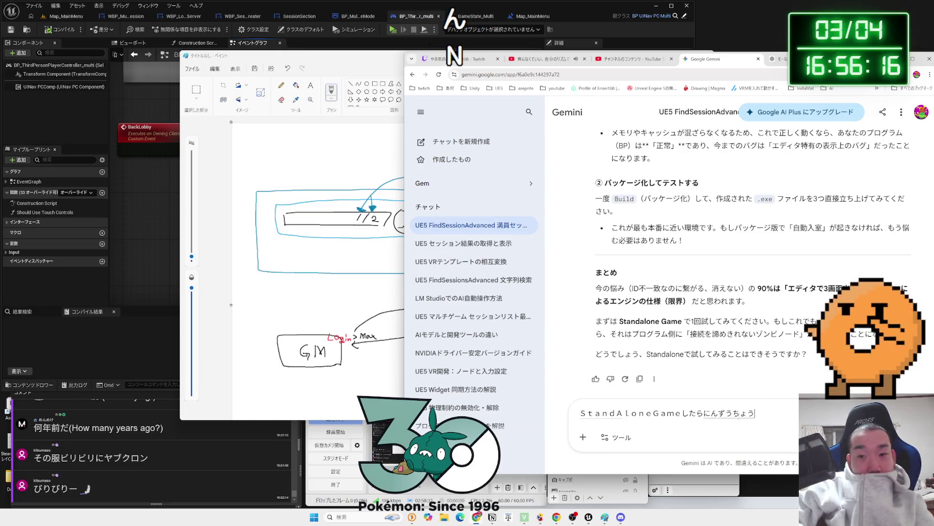
pyautogui.write('kashini')
pyautogui.press('space')
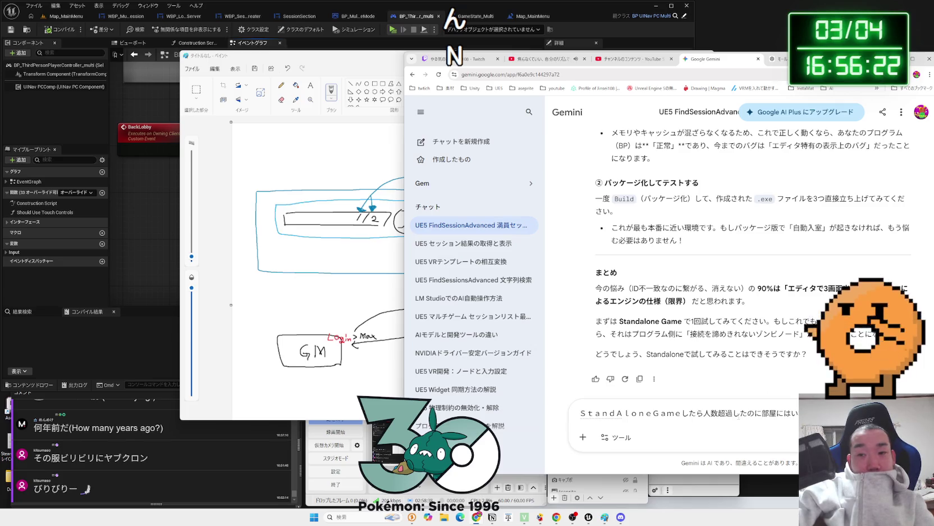
pyautogui.press('Return')
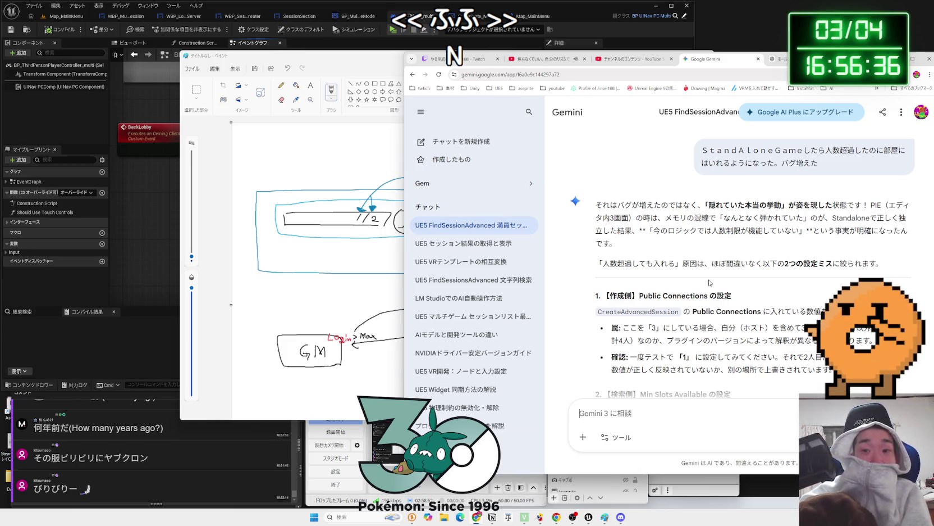
# Step: Review Gemini's answer about the Public Connections and Min Slots Available settings
pyautogui.scroll(-2, 709, 283)
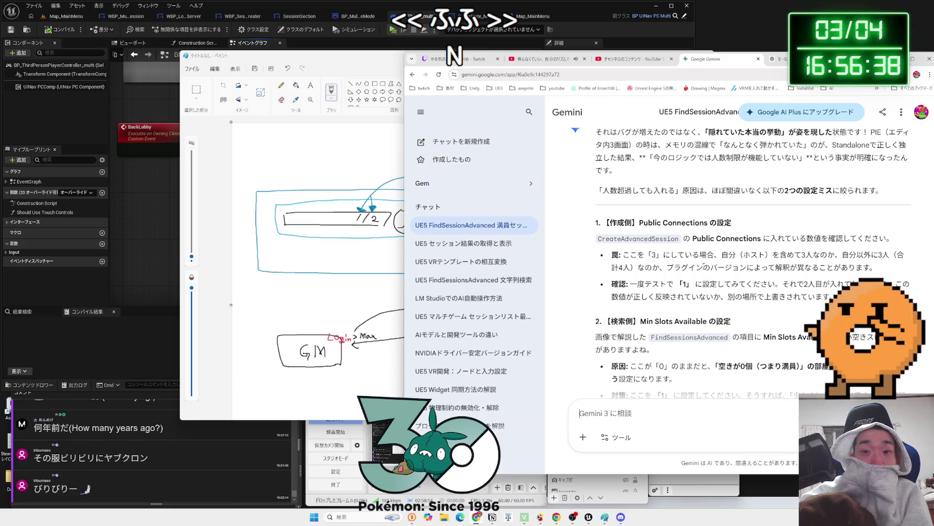
pyautogui.moveTo(697, 264)
pyautogui.mouseDown()
pyautogui.moveTo(769, 260)
pyautogui.moveTo(818, 270)
pyautogui.moveTo(650, 262)
pyautogui.moveTo(817, 258)
pyautogui.moveTo(629, 256)
pyautogui.moveTo(817, 262)
pyautogui.moveTo(635, 255)
pyautogui.moveTo(818, 269)
pyautogui.moveTo(649, 256)
pyautogui.moveTo(777, 285)
pyautogui.moveTo(771, 296)
pyautogui.mouseUp()
pyautogui.click(646, 264)
pyautogui.moveTo(645, 283)
pyautogui.mouseDown()
pyautogui.moveTo(826, 296)
pyautogui.moveTo(630, 284)
pyautogui.mouseUp()
pyautogui.tripleClick(628, 284)
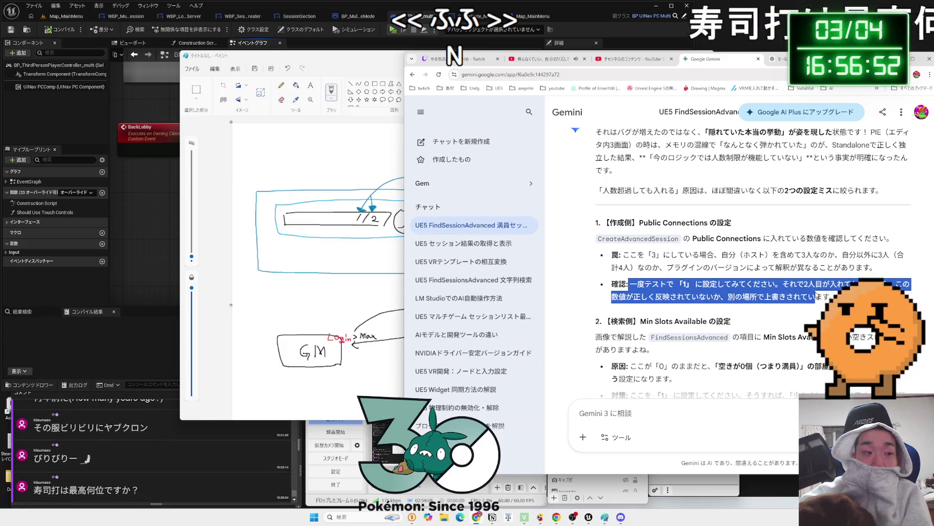
pyautogui.click(628, 284)
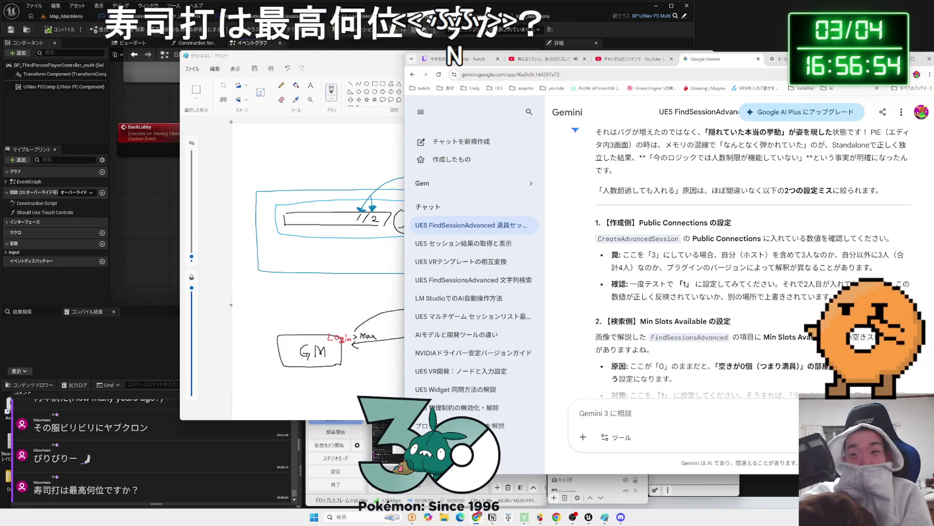
pyautogui.hotkey('ctrl', 't')
# Step: Search Google for 寿司だ and browse the results
pyautogui.write('寿司だ')
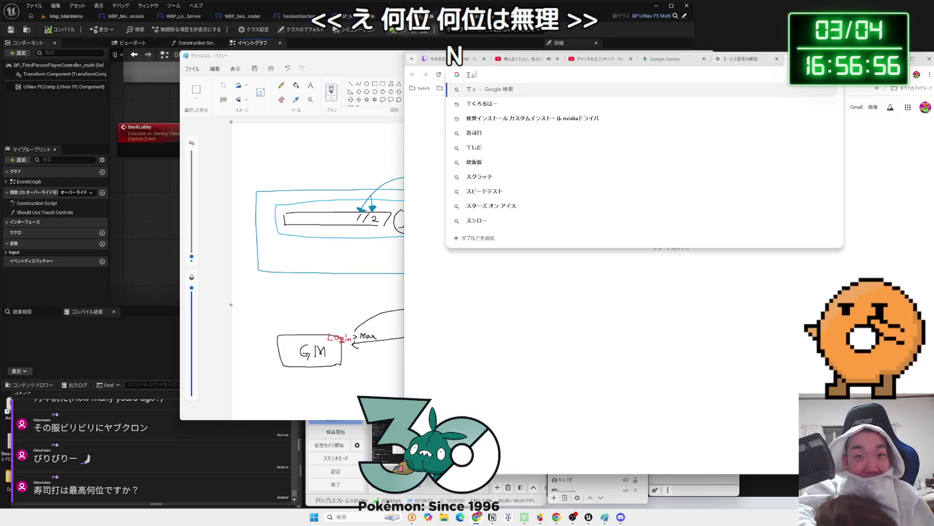
pyautogui.press('Return')
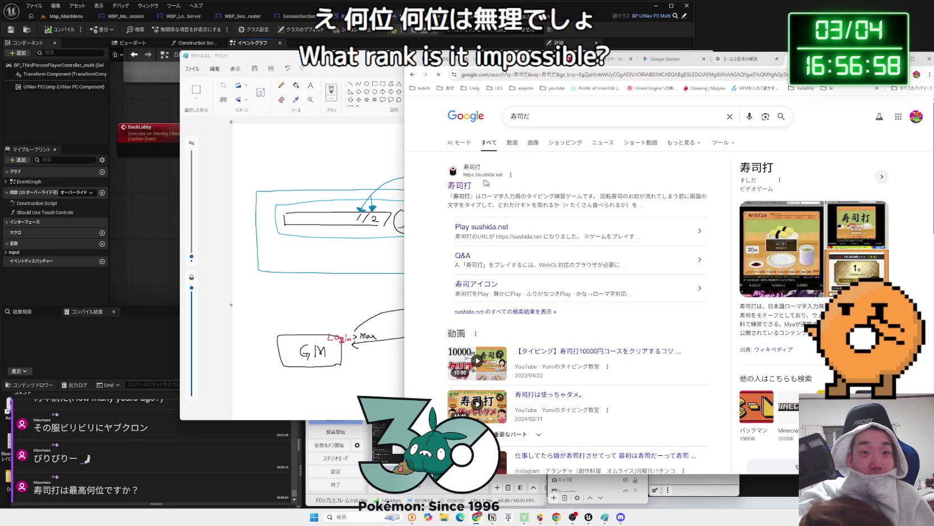
pyautogui.scroll(-7, 554, 279)
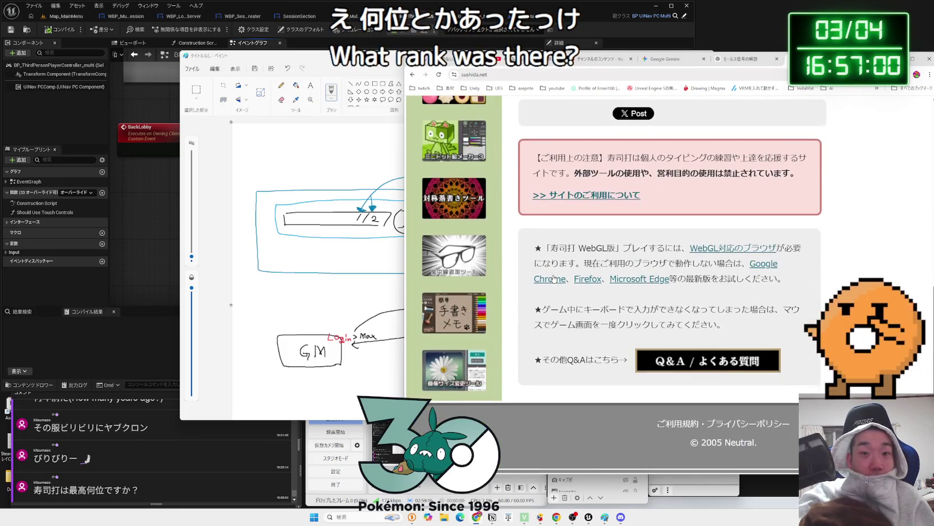
pyautogui.scroll(8, 555, 279)
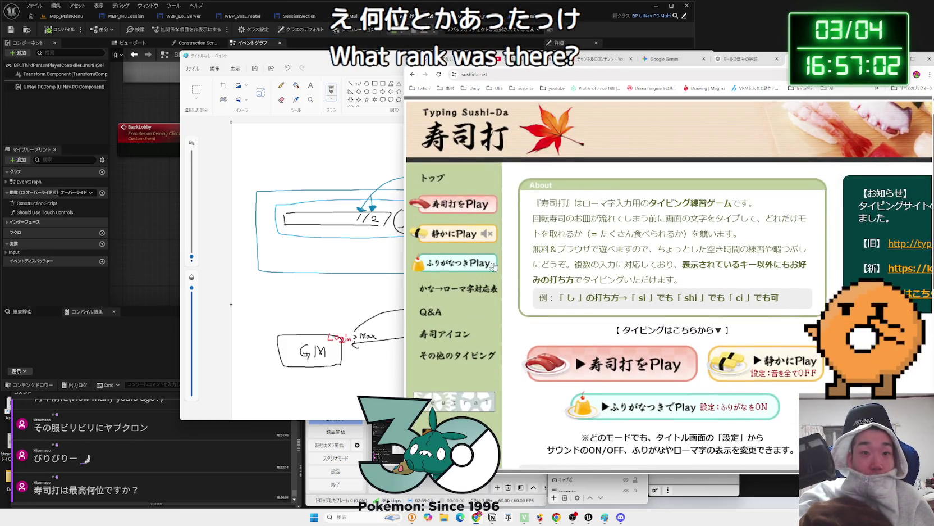
pyautogui.moveTo(880, 63); pyautogui.dragTo(697, 58)
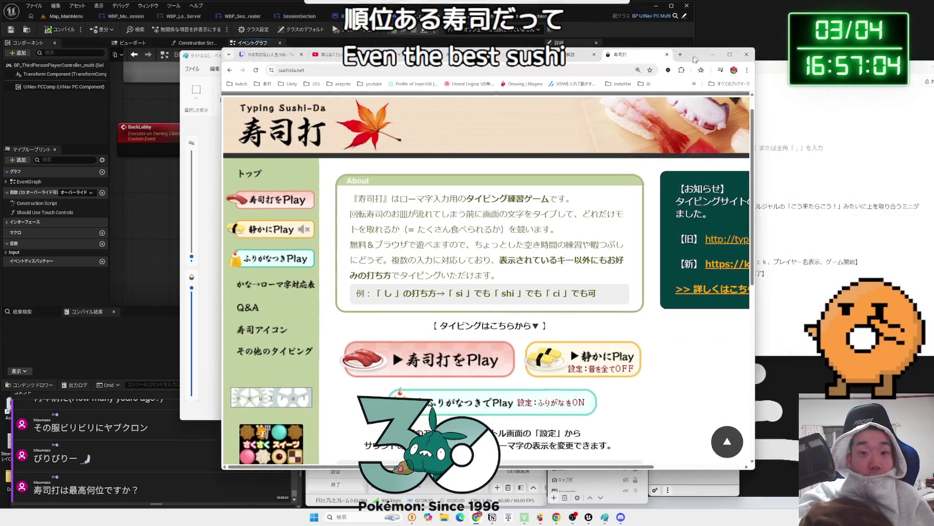
pyautogui.scroll(-10, 504, 240)
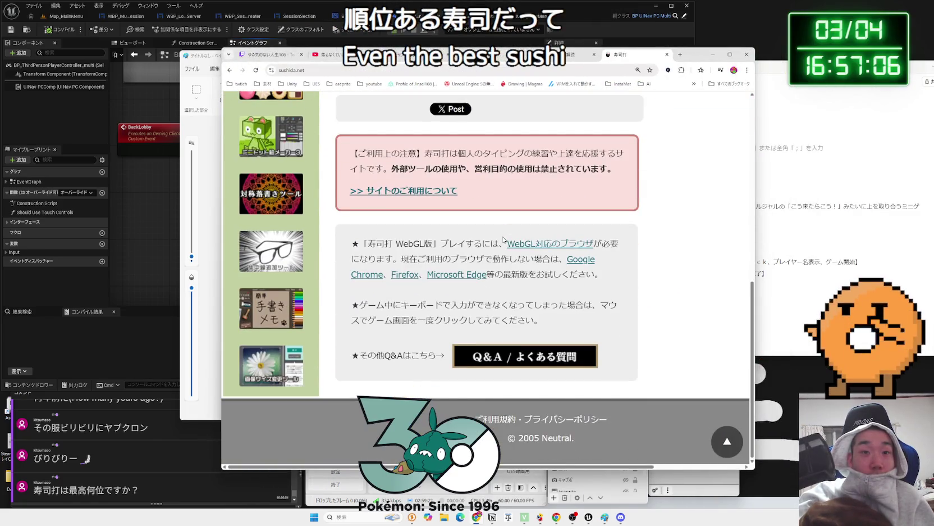
pyautogui.scroll(10, 504, 239)
pyautogui.hotkey('alt', 'Left')
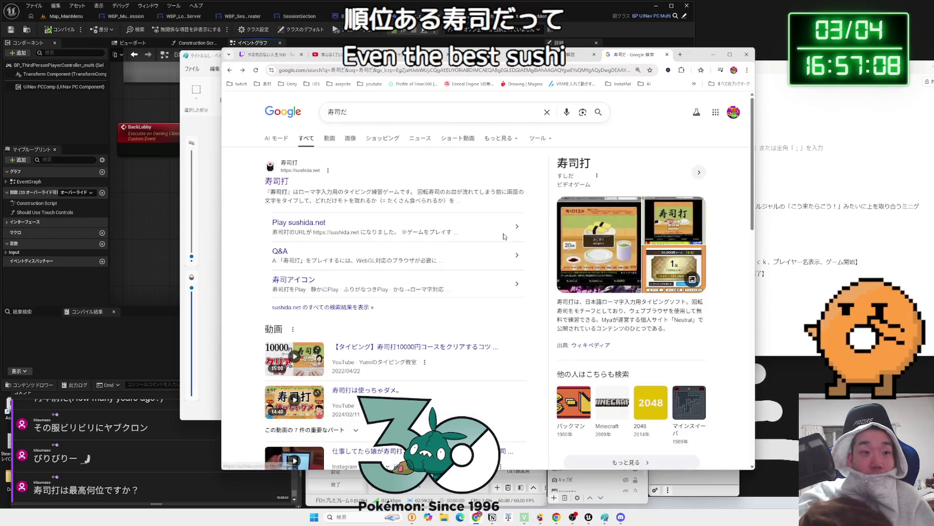
# Step: Refine the search to 寿司だ ランキング and glance at the official 寿司打 site
pyautogui.click(402, 115)
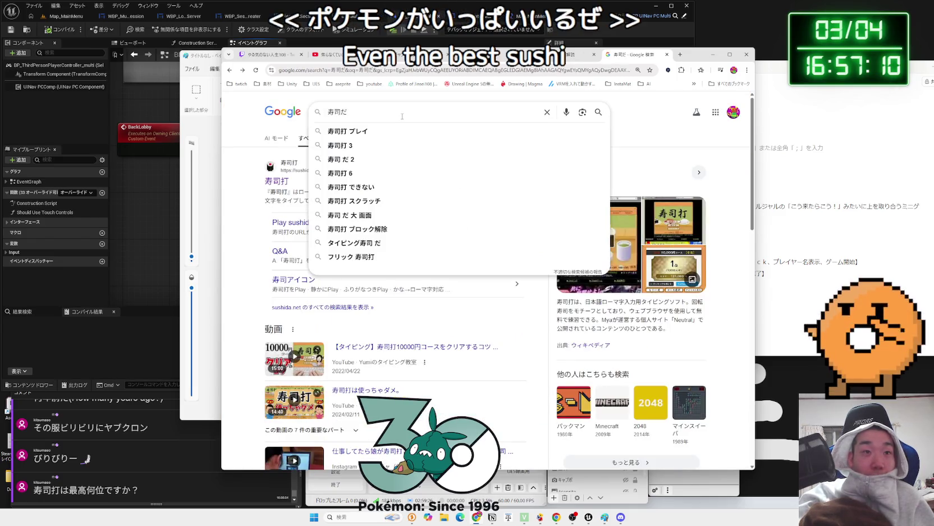
pyautogui.write('ran')
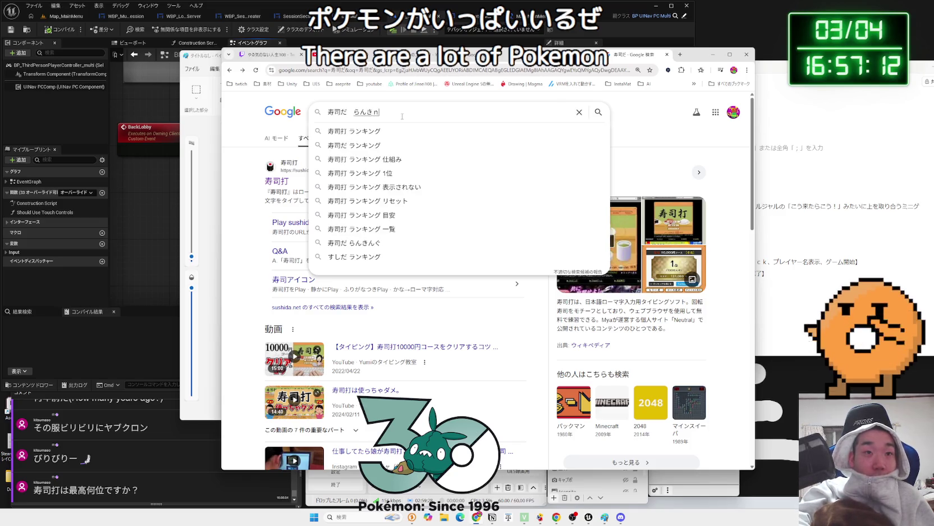
pyautogui.press('Return')
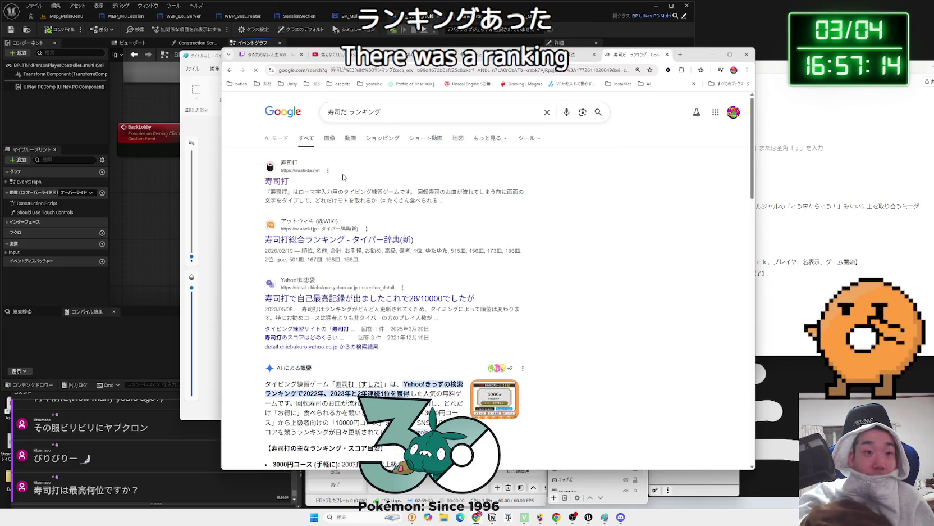
pyautogui.click(286, 178)
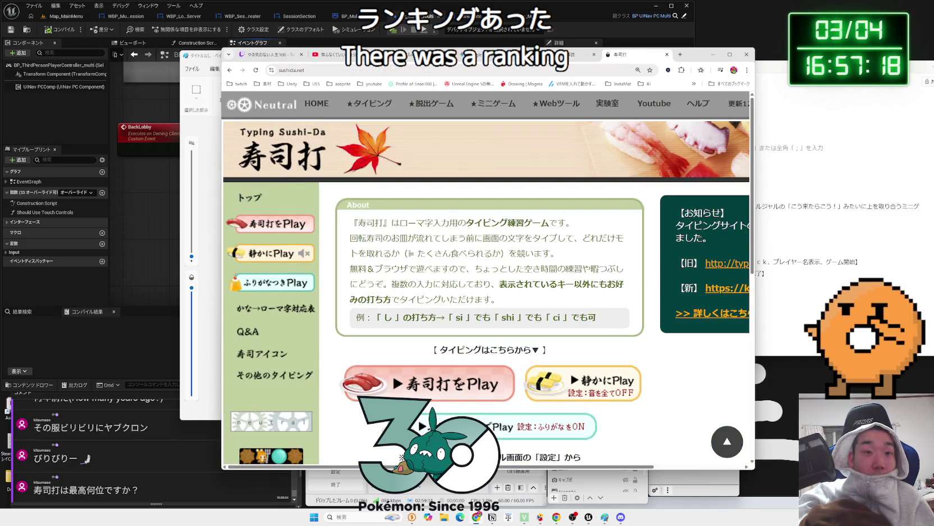
pyautogui.scroll(-8, 400, 258)
pyautogui.hotkey('alt', 'Left')
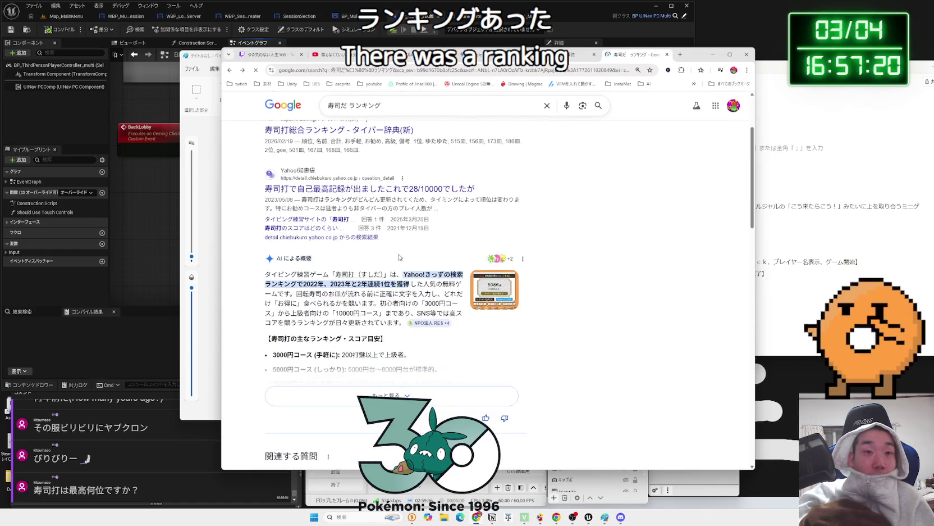
# Step: Read the 寿司打ラブ ranking answer, then return to the search results
pyautogui.scroll(-10, 399, 258)
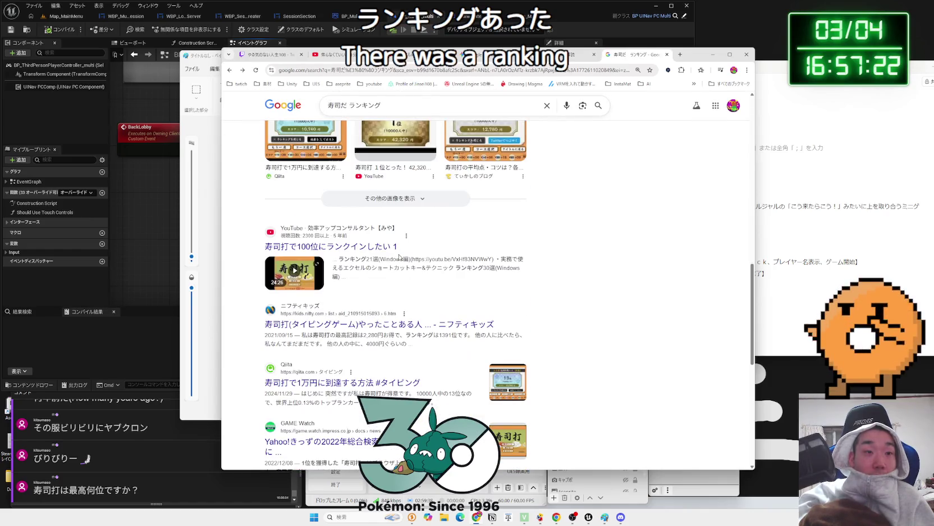
pyautogui.scroll(-1, 400, 256)
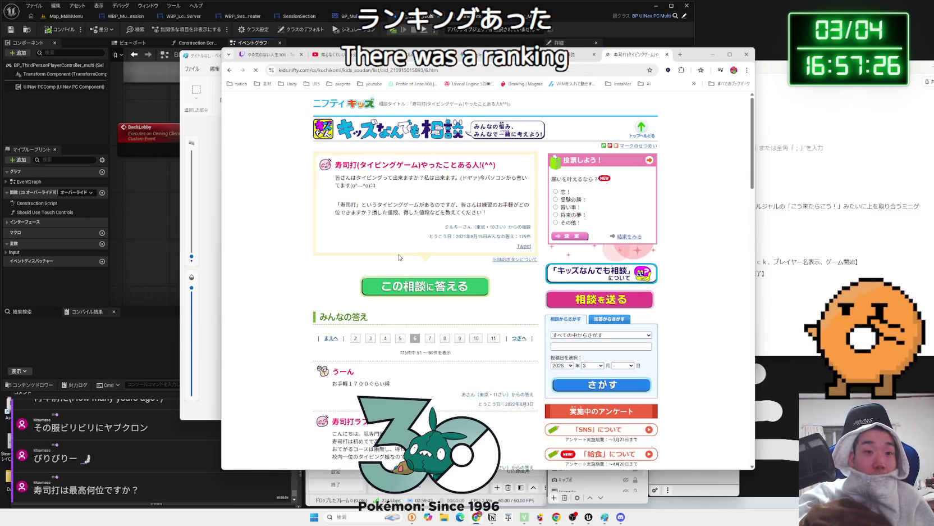
pyautogui.scroll(-3, 399, 258)
pyautogui.moveTo(447, 260); pyautogui.dragTo(393, 262)
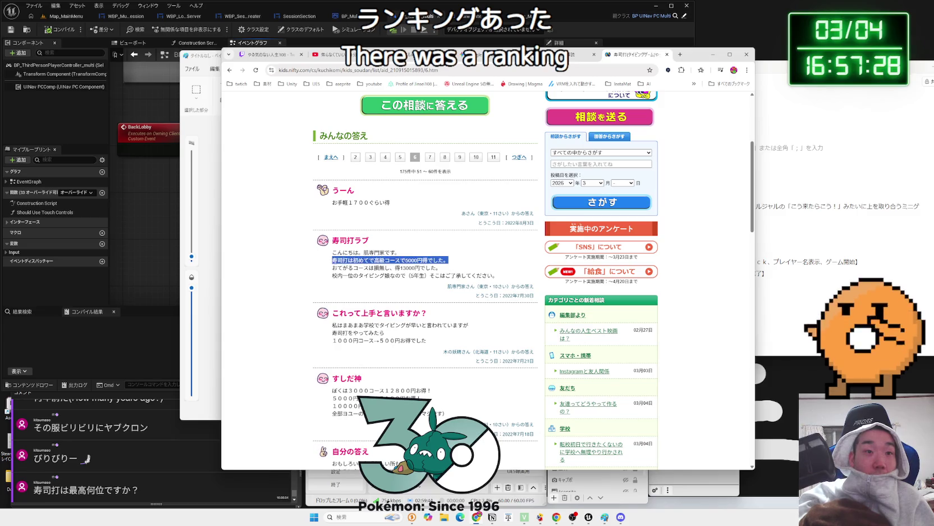
pyautogui.moveTo(332, 260); pyautogui.dragTo(489, 277)
pyautogui.click(493, 275)
pyautogui.scroll(-1, 493, 275)
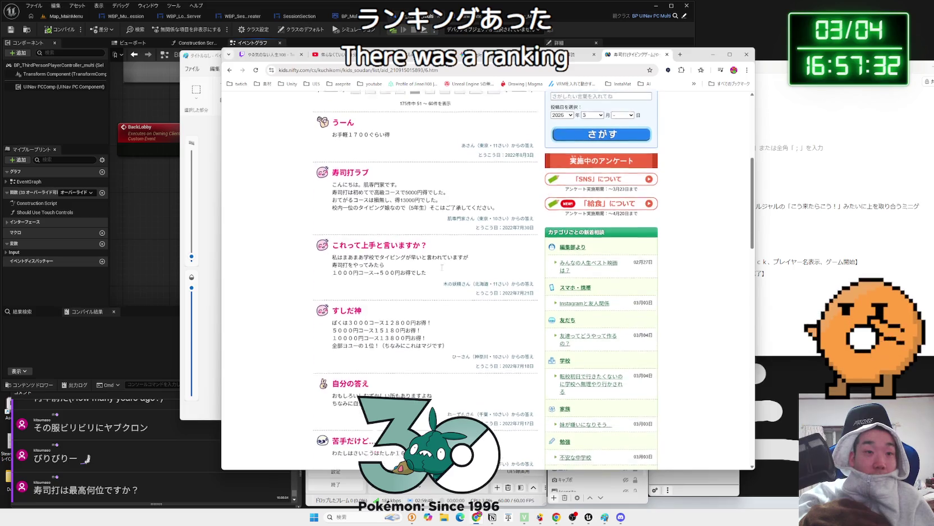
pyautogui.hotkey('alt', 'Left')
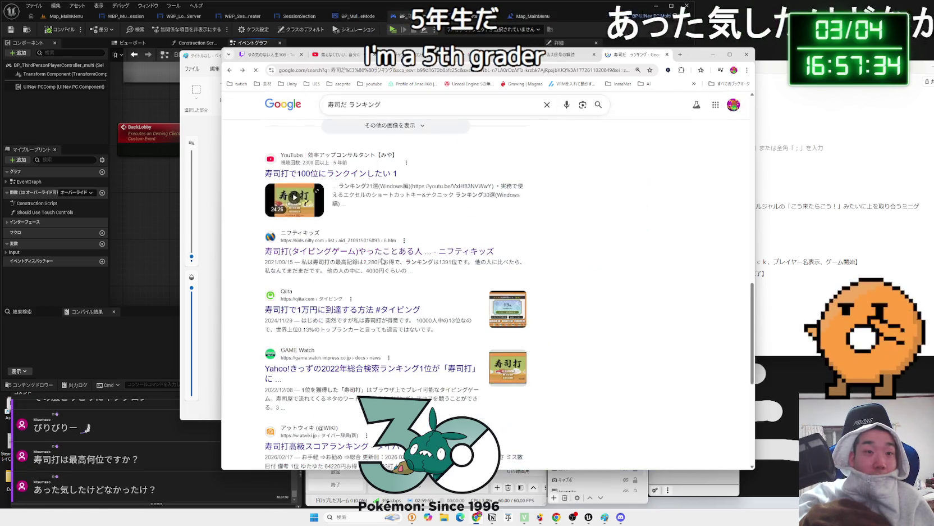
pyautogui.scroll(10, 370, 261)
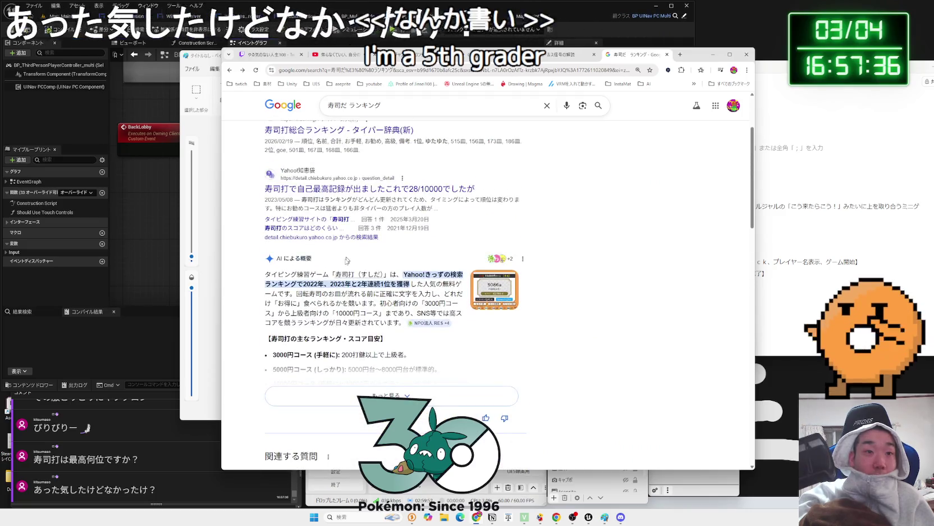
# Step: Open the 寿司打 site and launch the game to its course-selection screen
pyautogui.click(277, 181)
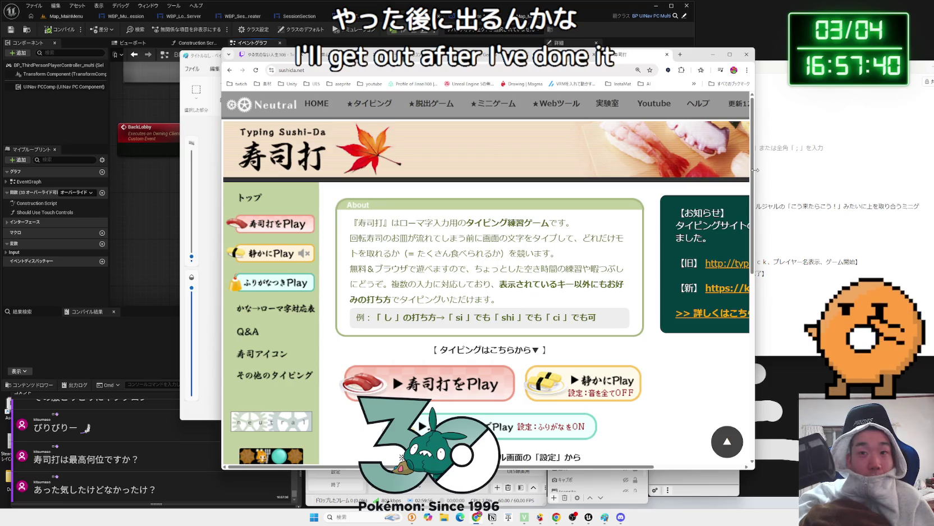
pyautogui.moveTo(755, 170); pyautogui.dragTo(811, 176)
pyautogui.moveTo(750, 60)
pyautogui.mouseDown()
pyautogui.moveTo(706, 23)
pyautogui.moveTo(566, 23)
pyautogui.moveTo(613, 26)
pyautogui.mouseUp()
pyautogui.scroll(-1, 354, 308)
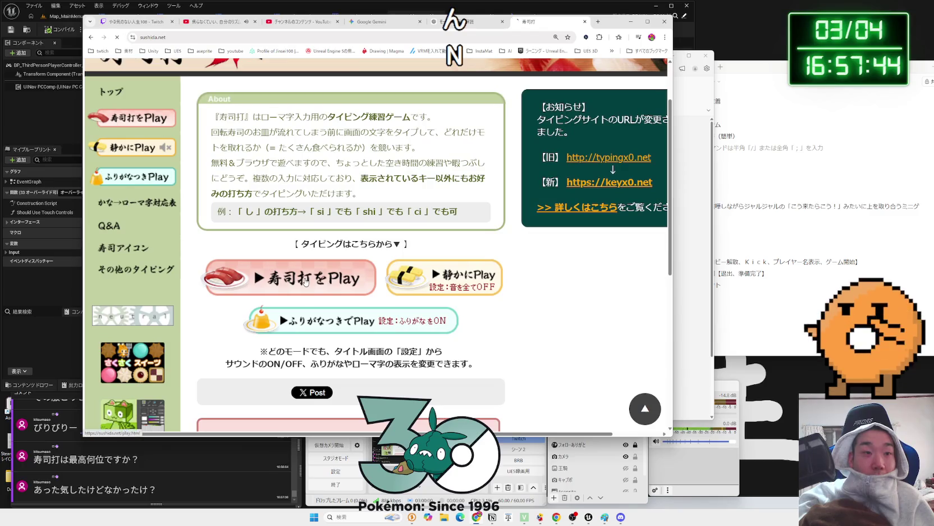
pyautogui.click(354, 291)
pyautogui.scroll(-10, 354, 293)
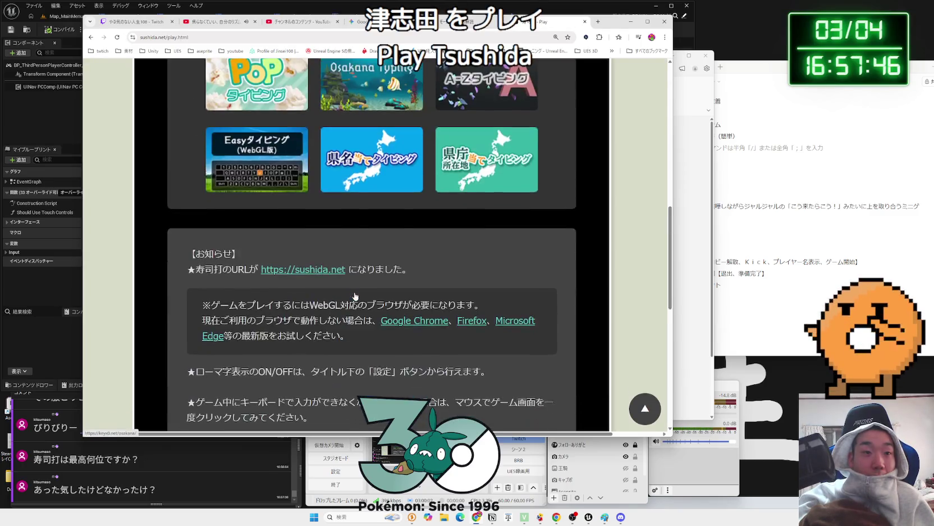
pyautogui.scroll(6, 360, 283)
pyautogui.scroll(5, 359, 283)
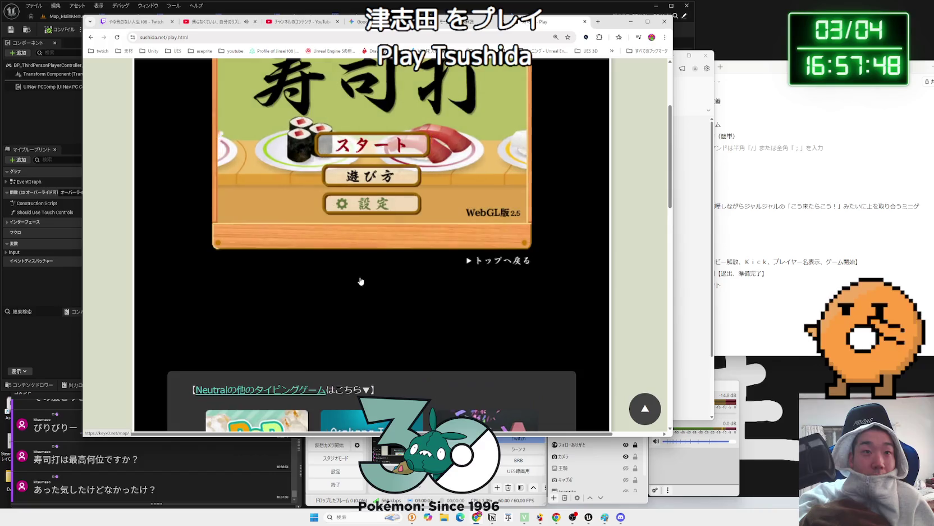
pyautogui.scroll(2, 314, 329)
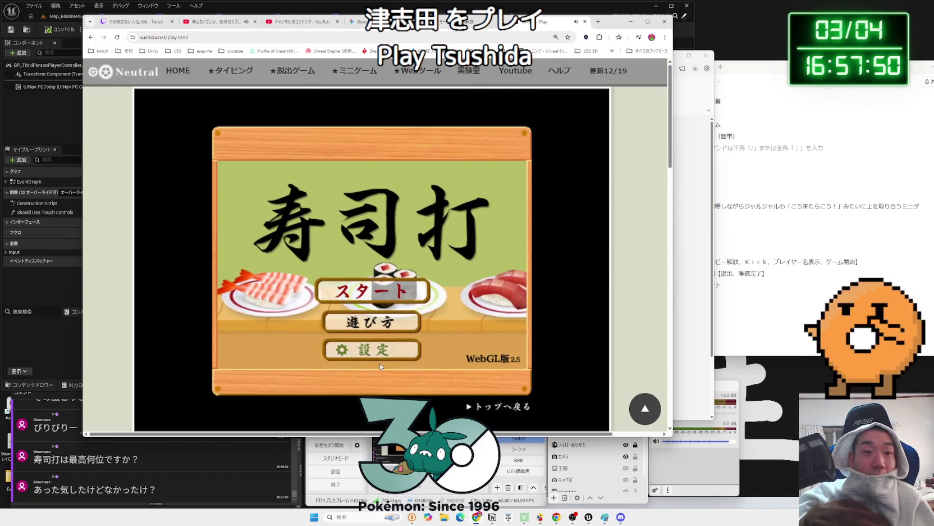
pyautogui.click(374, 291)
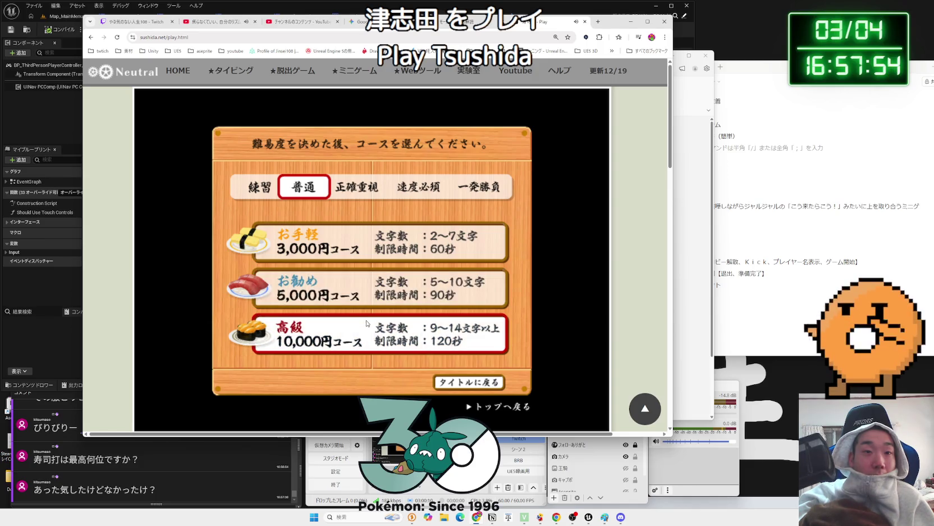
# Step: Start a 高級 10,000円 course round and type the opening sushi phrases
pyautogui.click(367, 323)
pyautogui.click(384, 387)
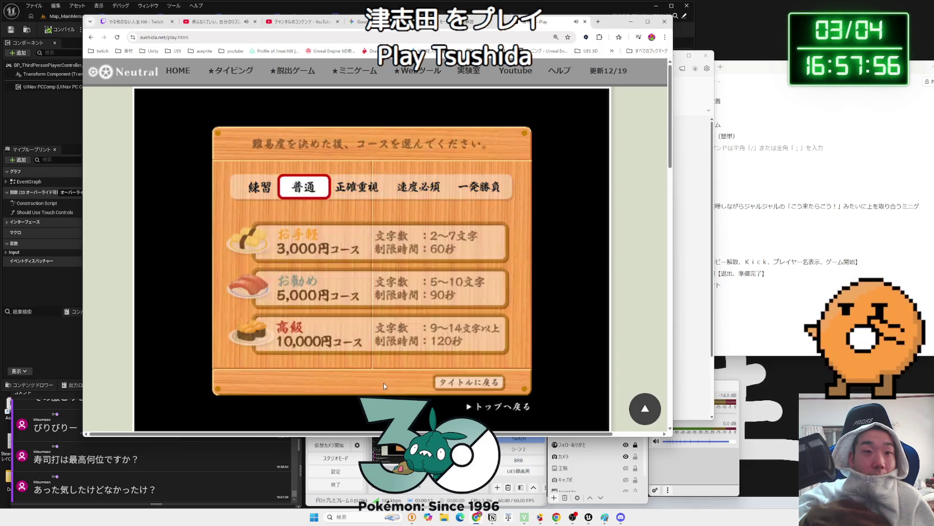
pyautogui.click(385, 381)
pyautogui.press('space')
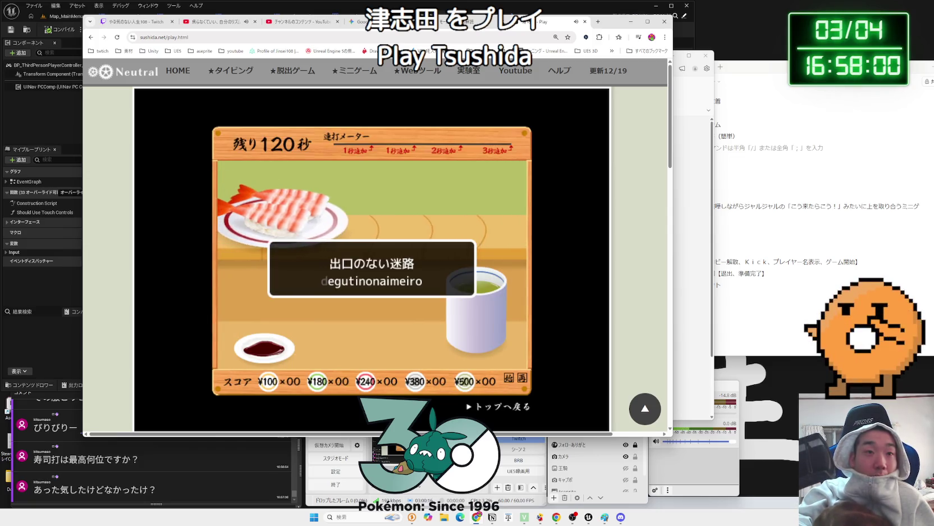
pyautogui.write('egutinonairosy')
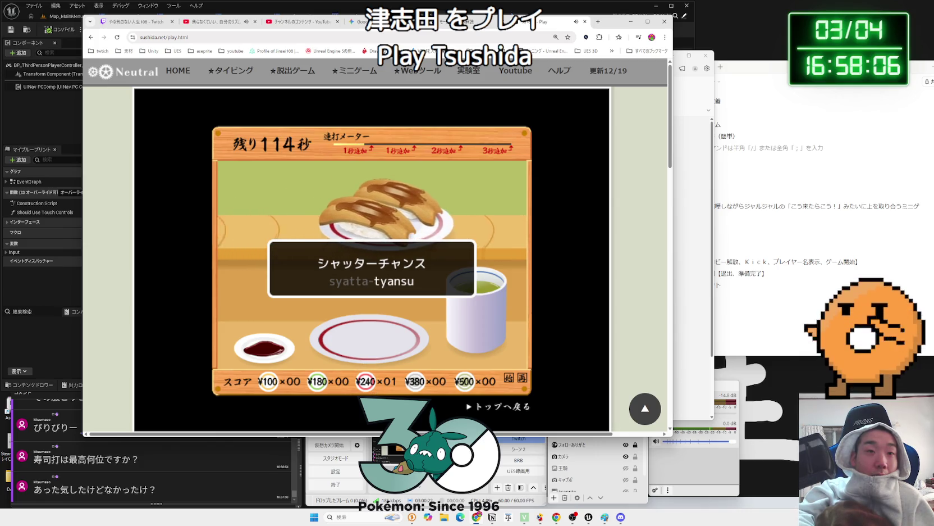
pyautogui.write('suu')
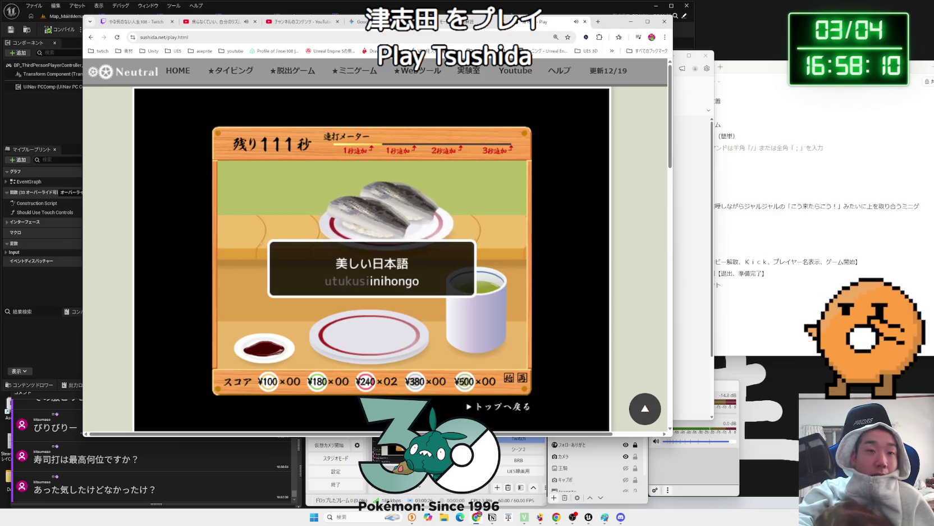
pyautogui.write('ngoru')
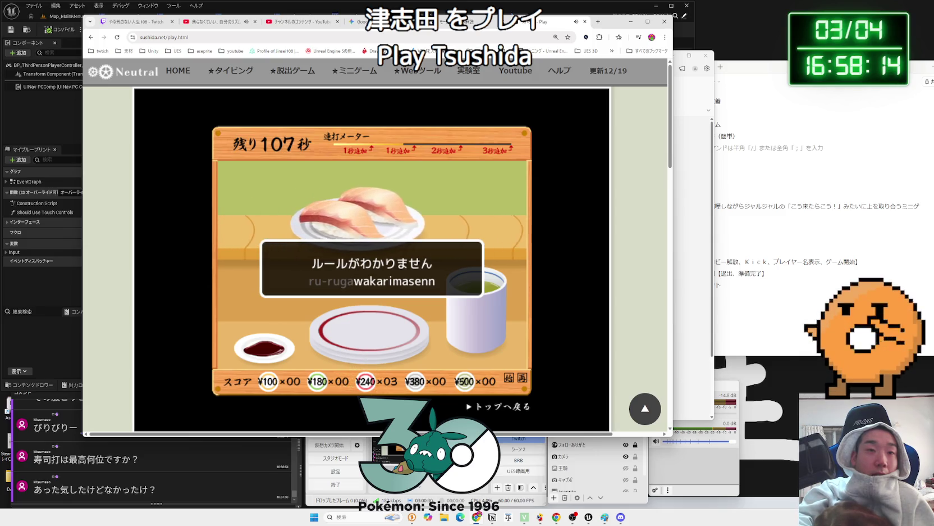
pyautogui.write('sennnat')
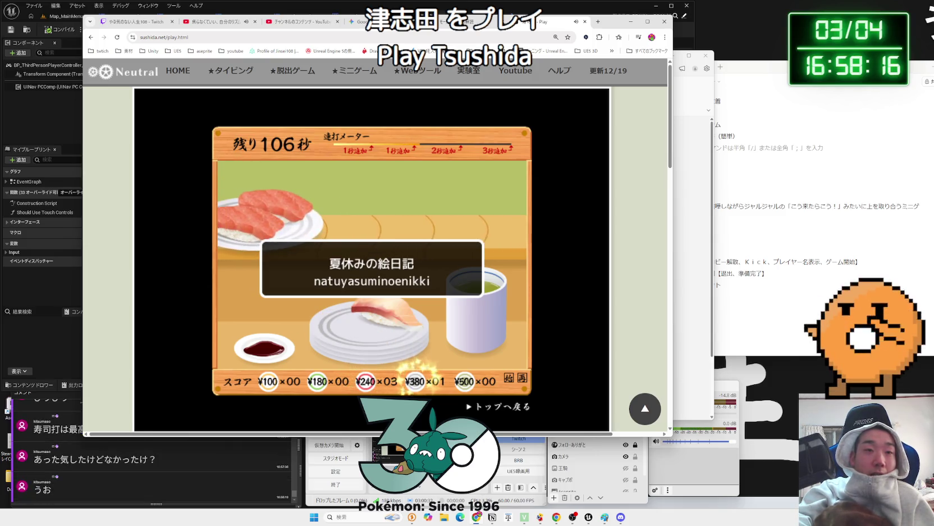
pyautogui.write('asuminoenikki')
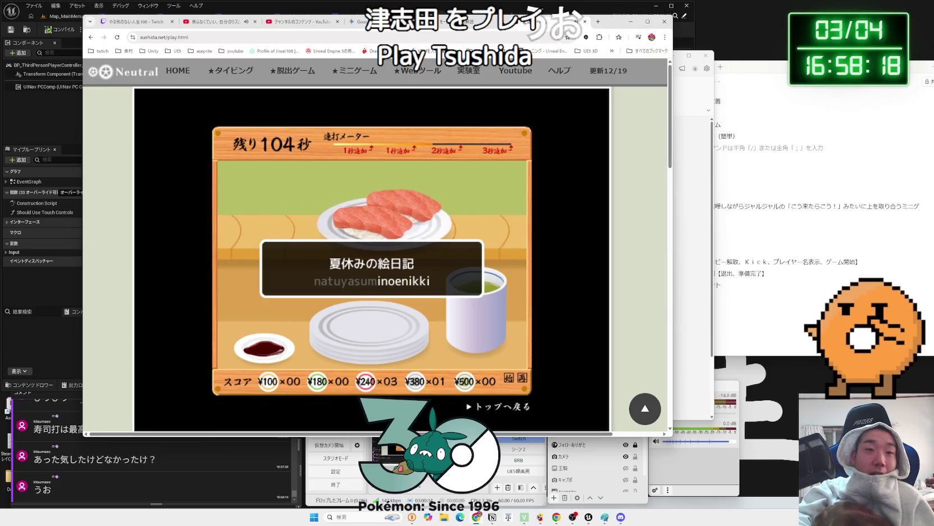
pyautogui.write('kurisumasu')
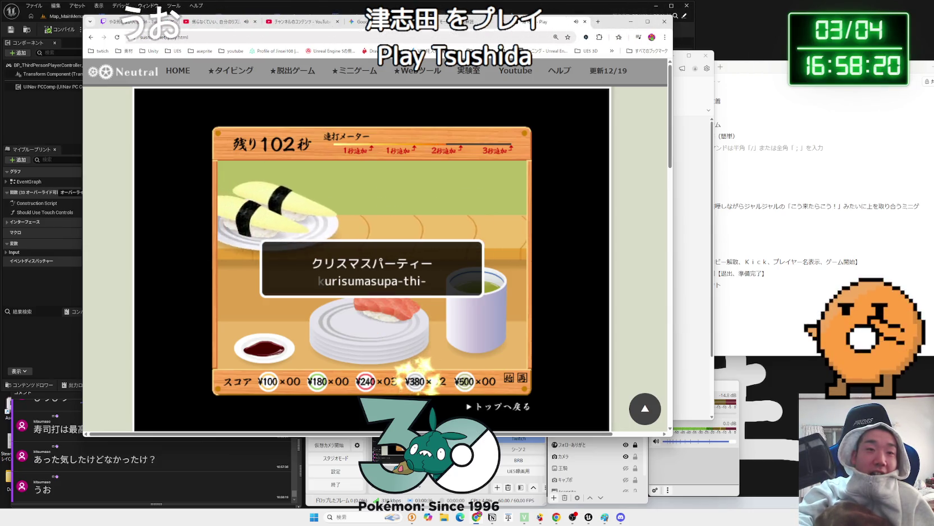
pyautogui.write('thi-')
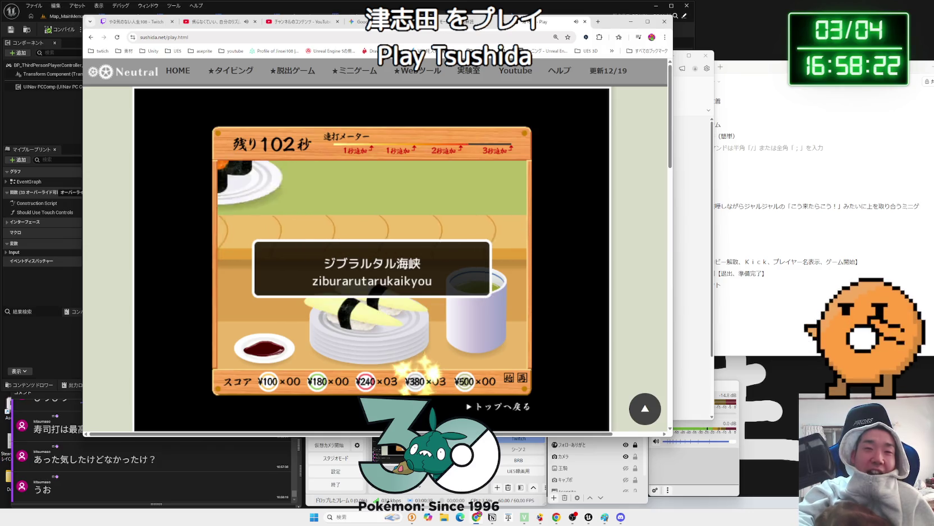
pyautogui.write('jiburarutarukai')
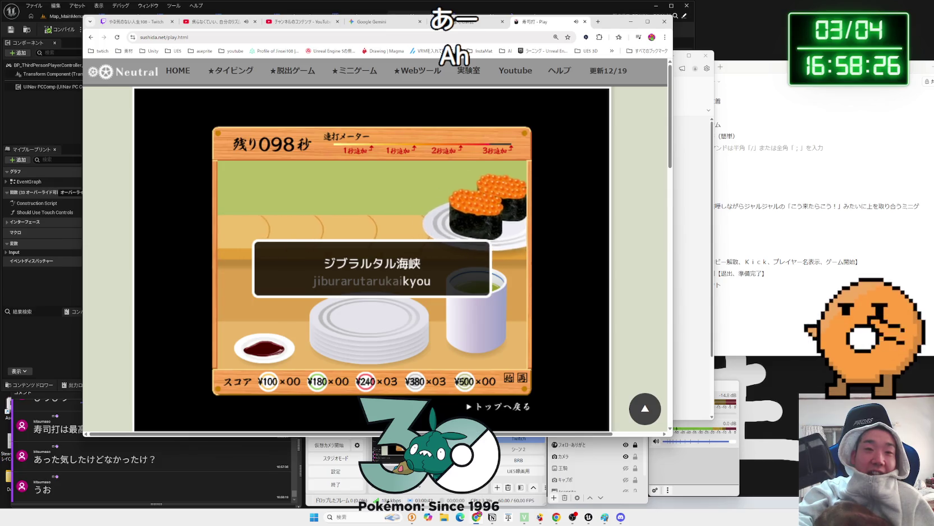
pyautogui.write('kyoukin')
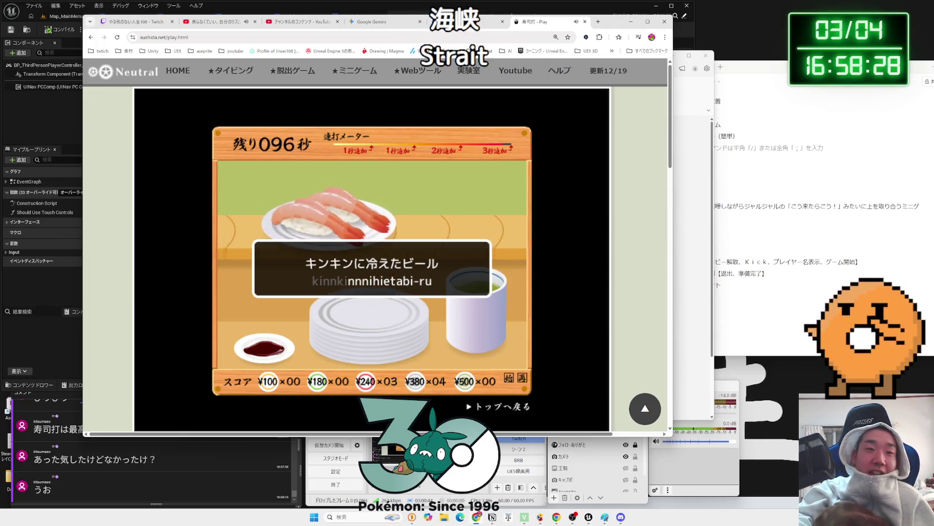
pyautogui.write('hietabi-ru')
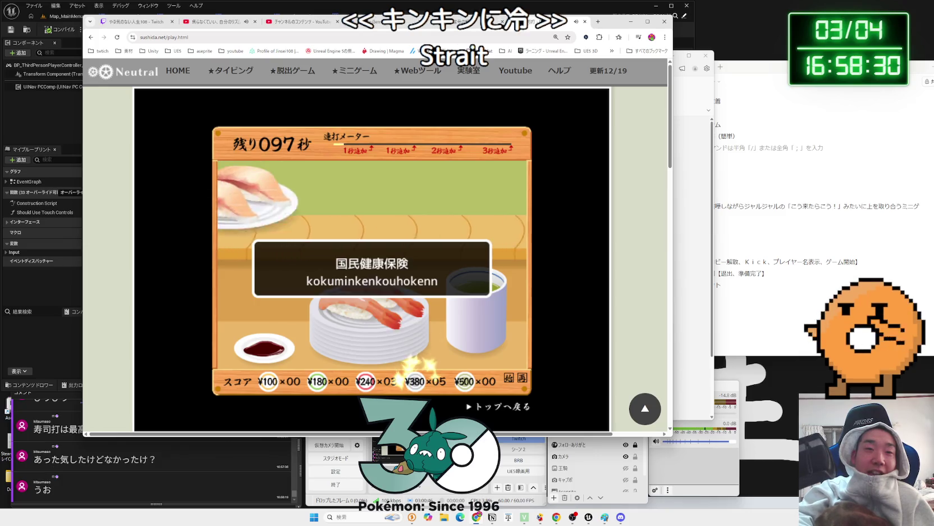
pyautogui.write('kokumin')
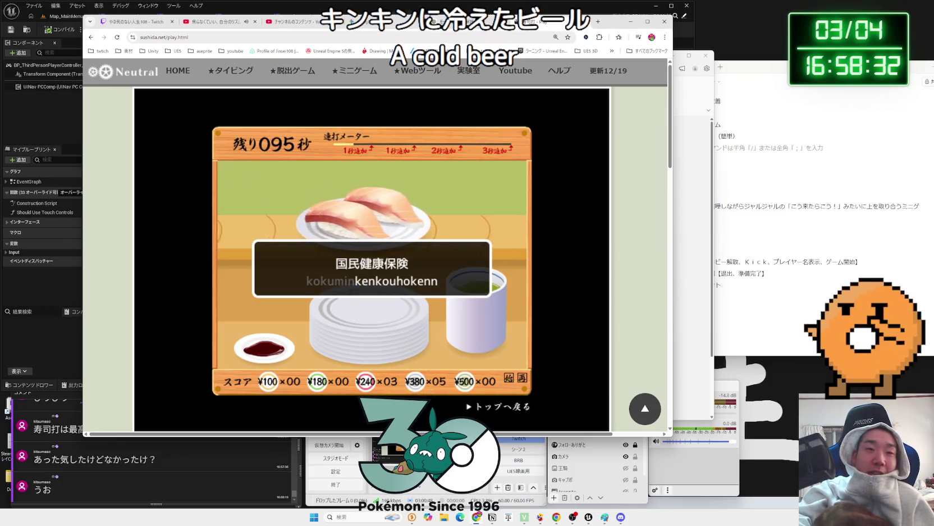
pyautogui.write('nkoenni')
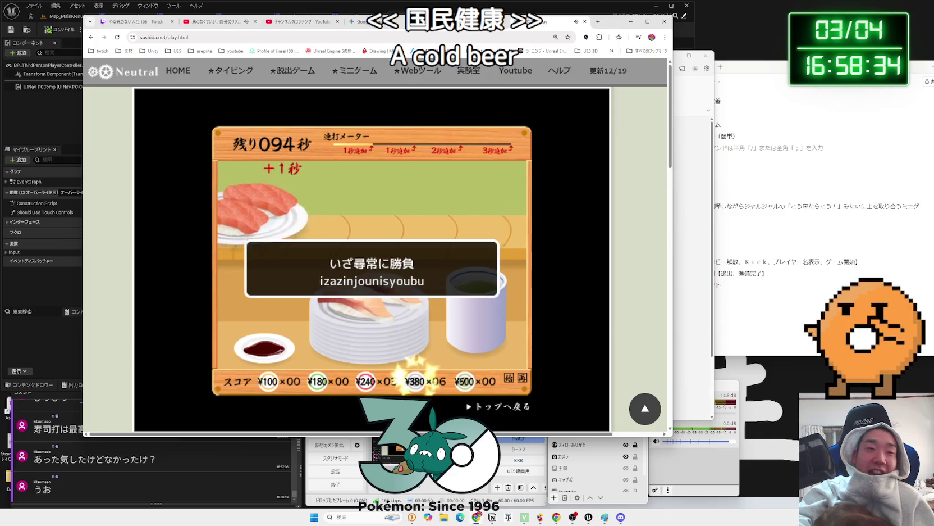
pyautogui.write('ouni')
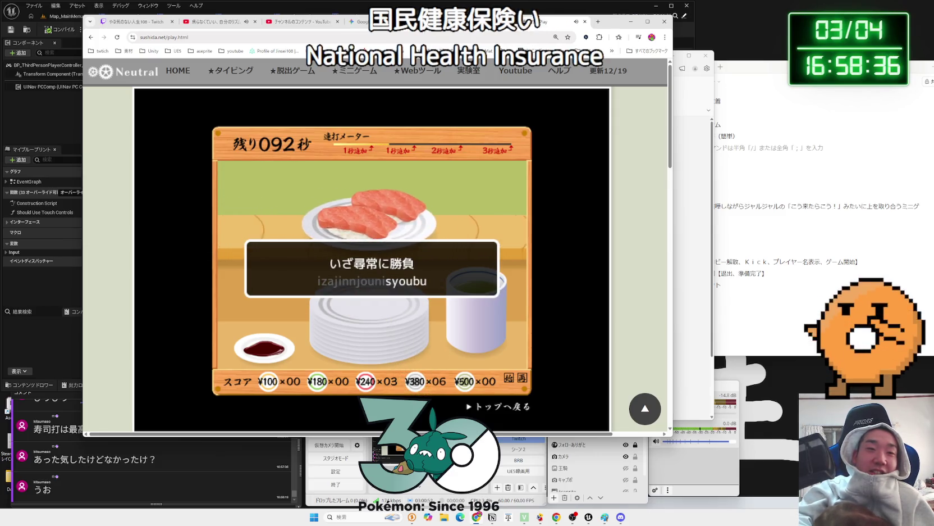
pyautogui.write('bukarasimen')
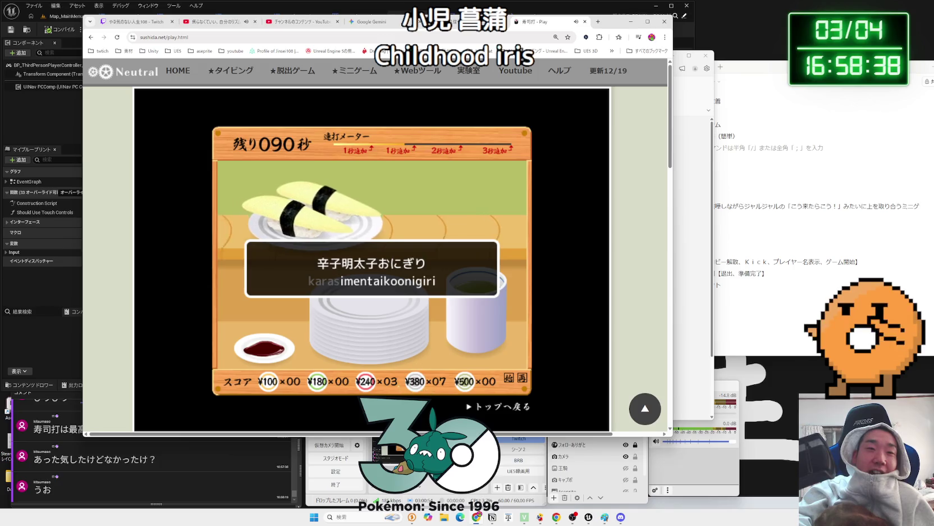
pyautogui.write('taikoonigiri')
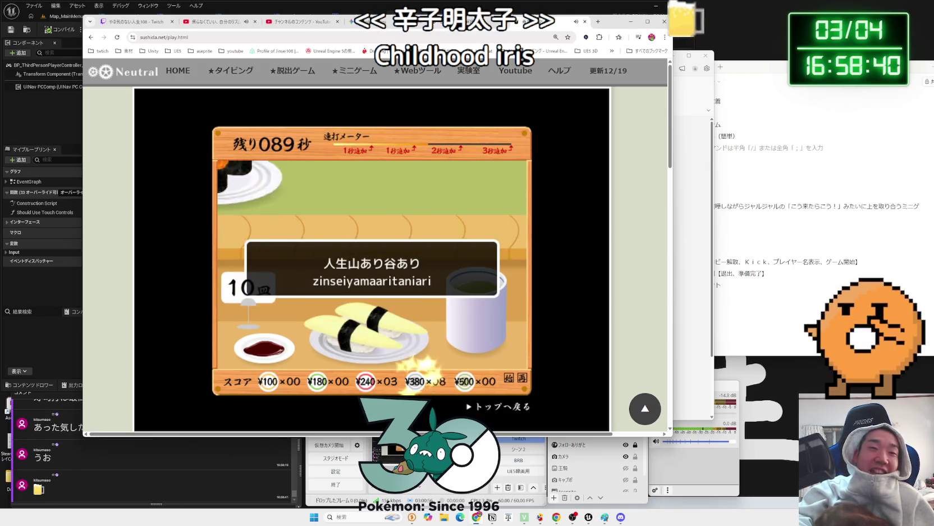
pyautogui.write('jinnseiyamaaritan')
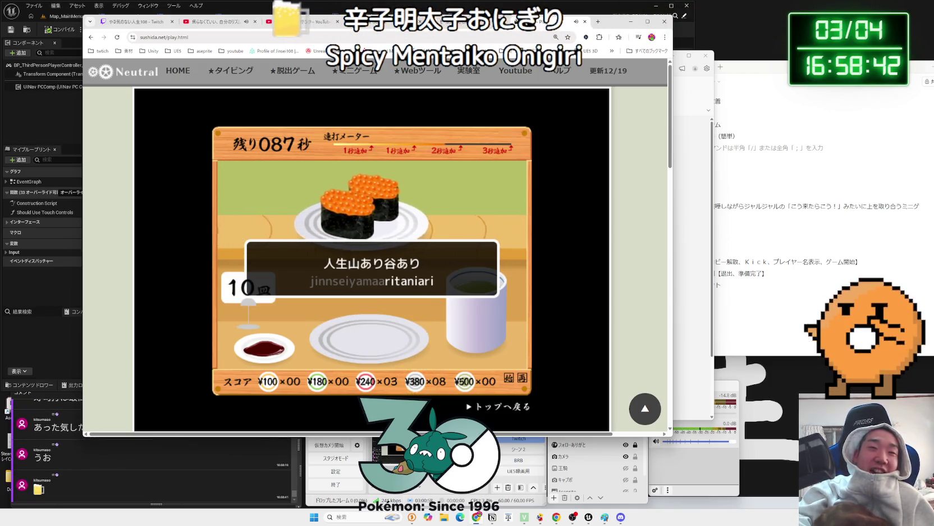
pyautogui.write('iarisikakui')
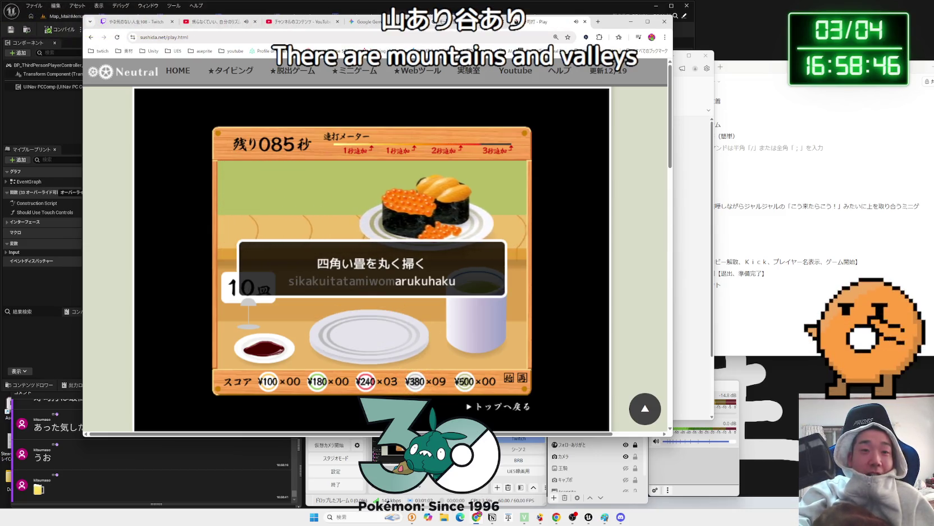
pyautogui.write('ua')
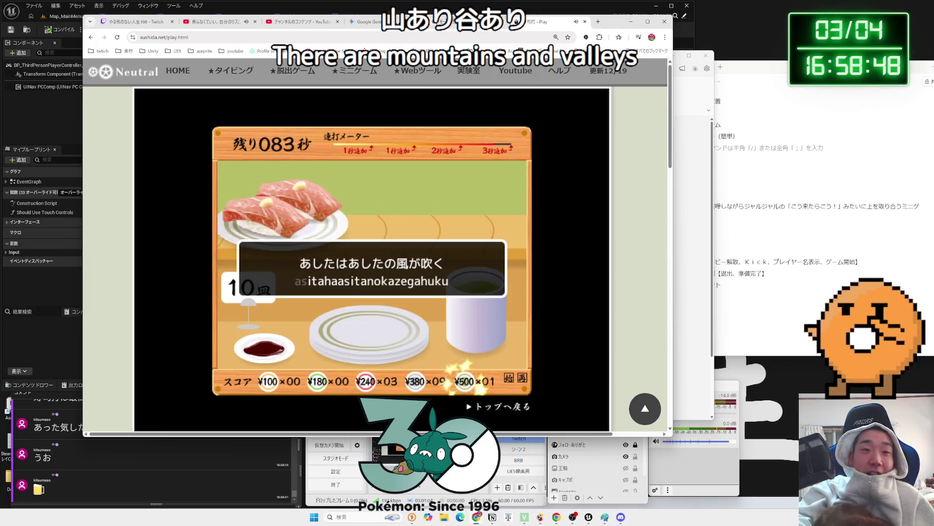
pyautogui.write('anokazegahuk')
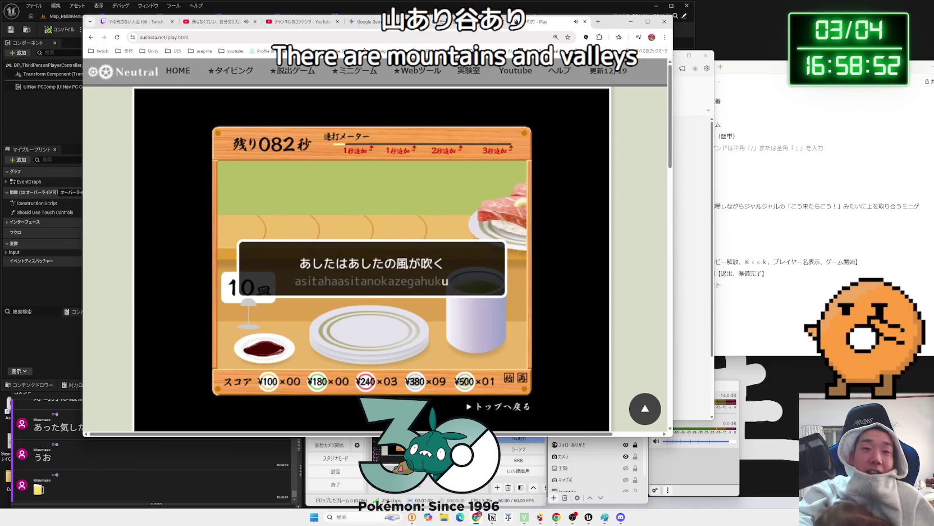
pyautogui.write('ua')
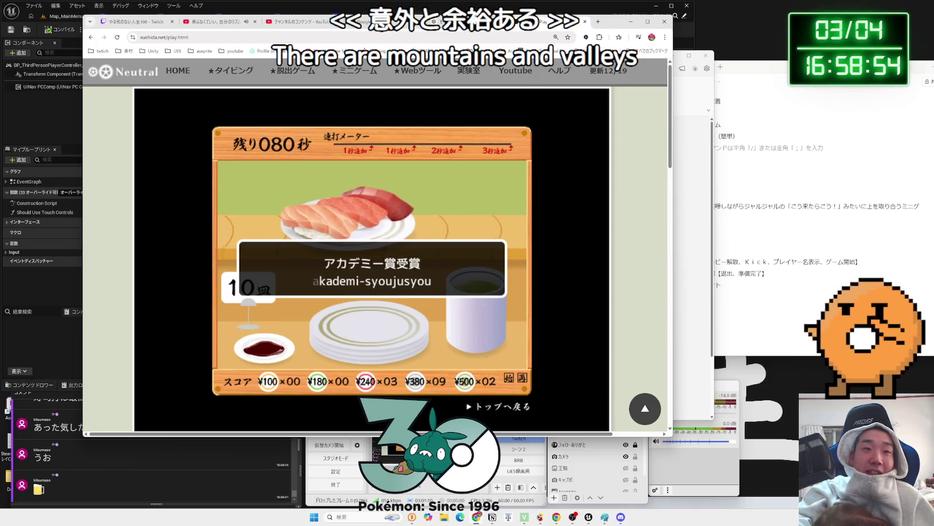
pyautogui.write('kademi-syou')
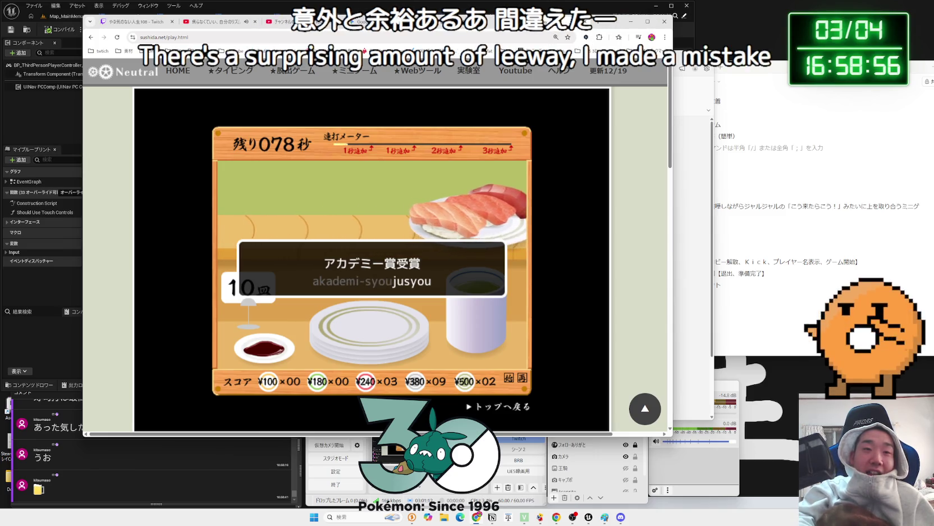
pyautogui.write('syoume')
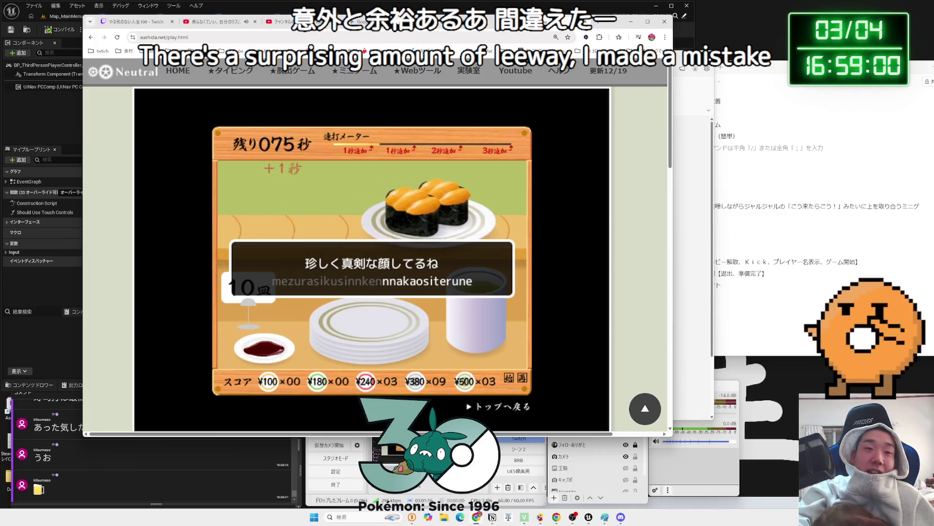
pyautogui.write('neho')
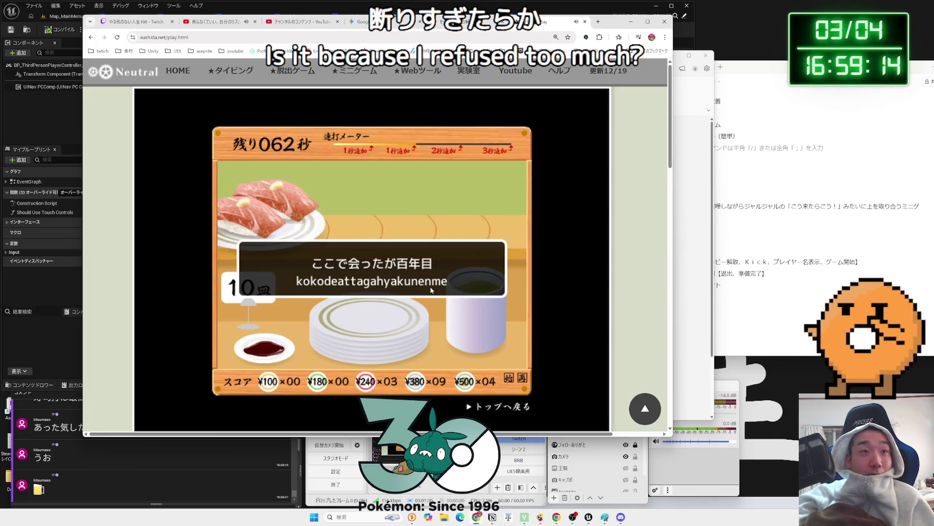
# Step: Type the romaji 'kokodeattaga' to clear the next sushi plate
pyautogui.write('kokodea')
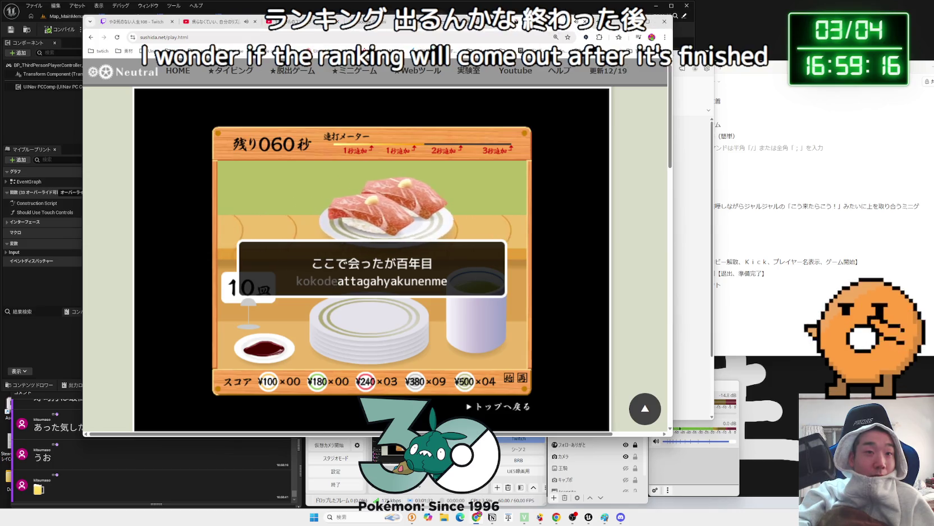
pyautogui.write('ttaga')
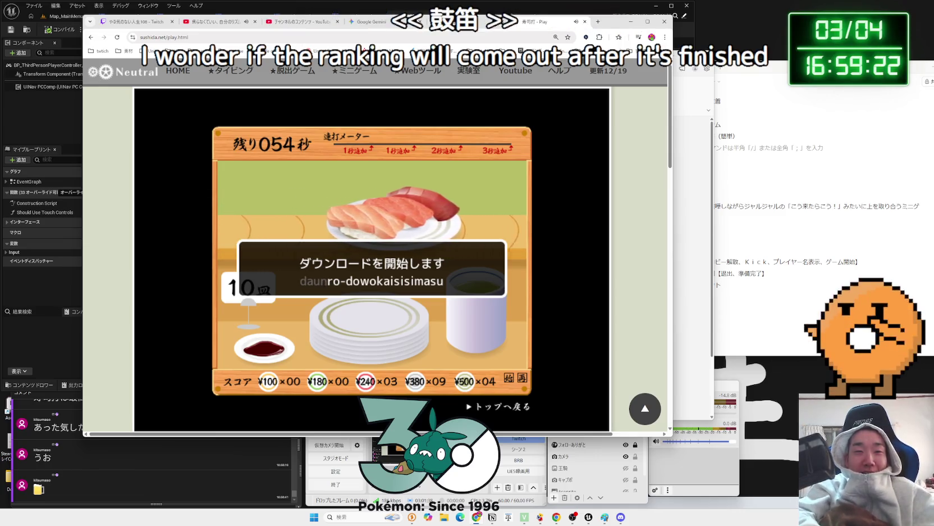
# Step: Dismiss a stray new window and keep typing romaji prompts until the timer nearly runs out
pyautogui.hotkey('ctrl', 'n')
pyautogui.write('879うj：あmぞdj')
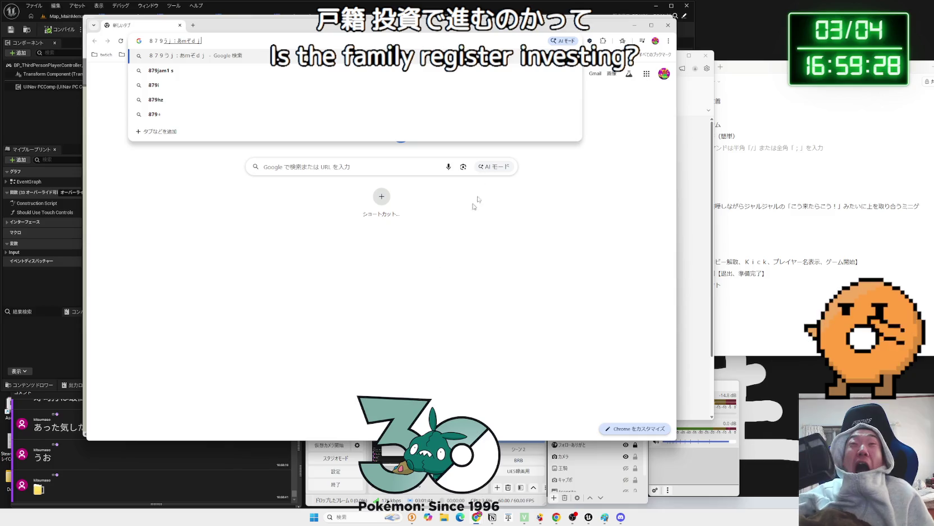
pyautogui.click(668, 25)
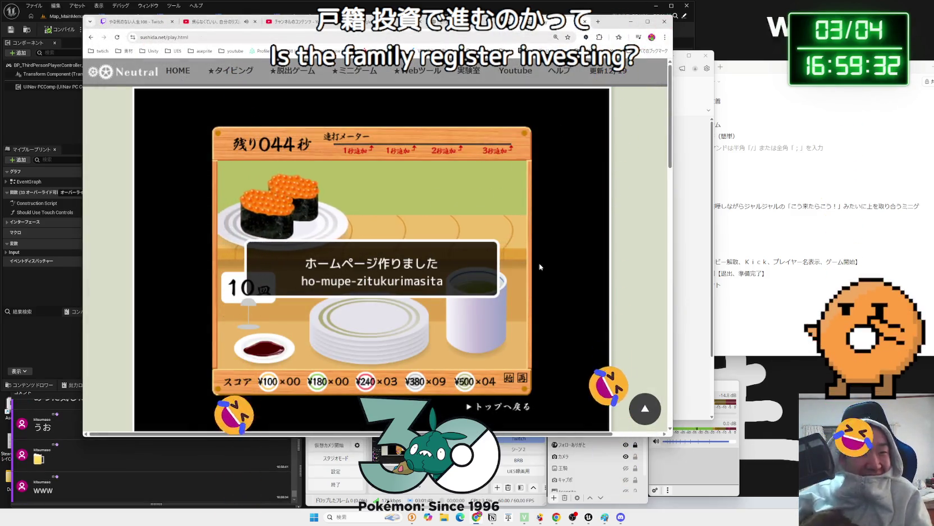
pyautogui.write('ho-m')
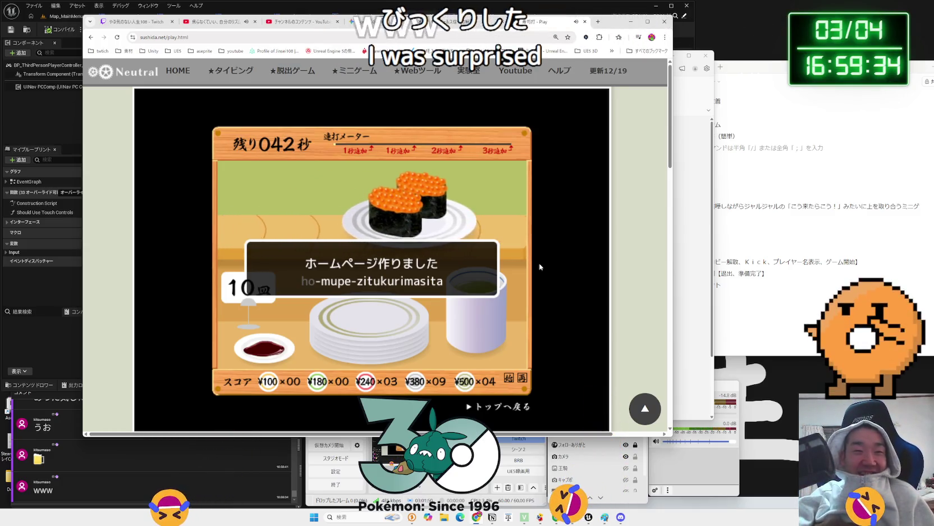
pyautogui.write('upe-jitukuri')
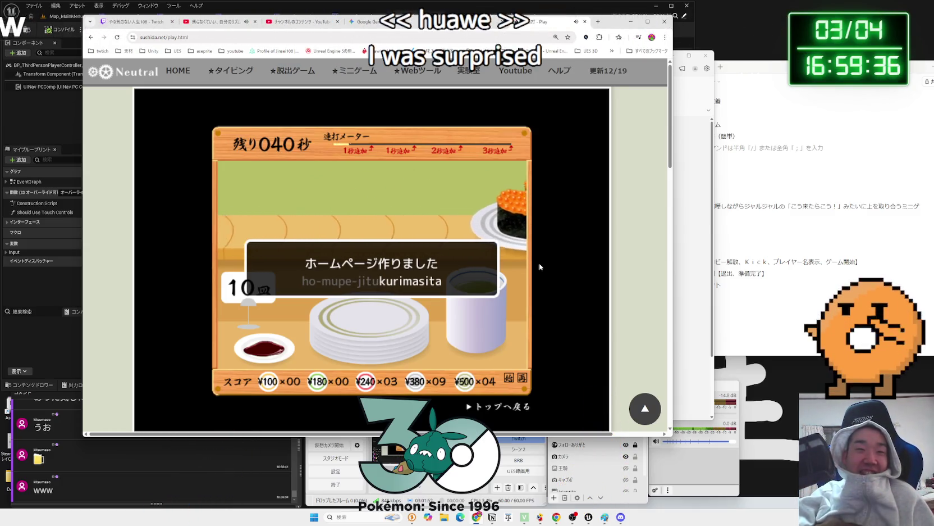
pyautogui.write('masita')
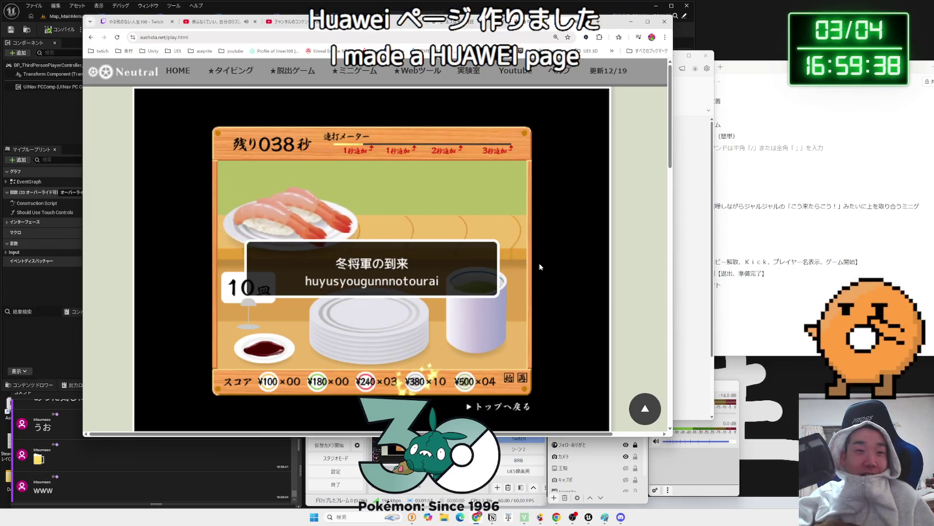
pyautogui.write('huyusyougunnnotour')
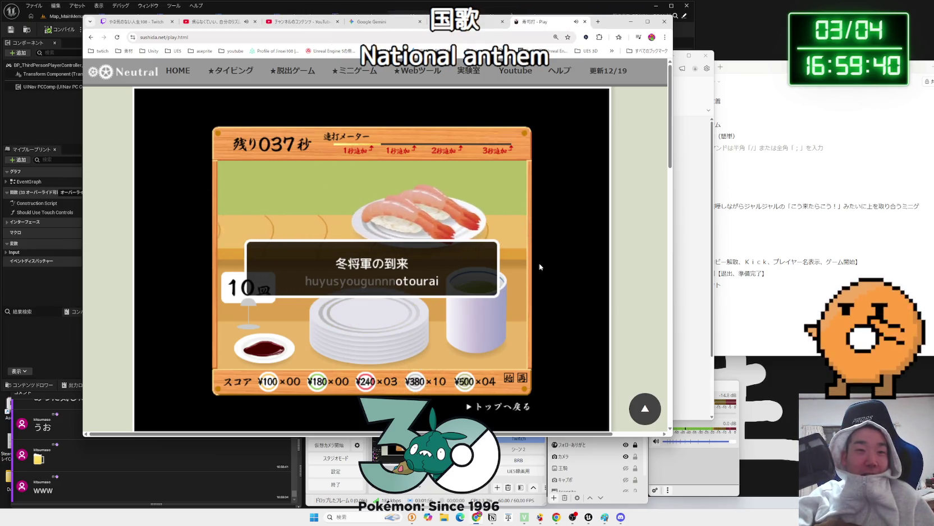
pyautogui.write('ai')
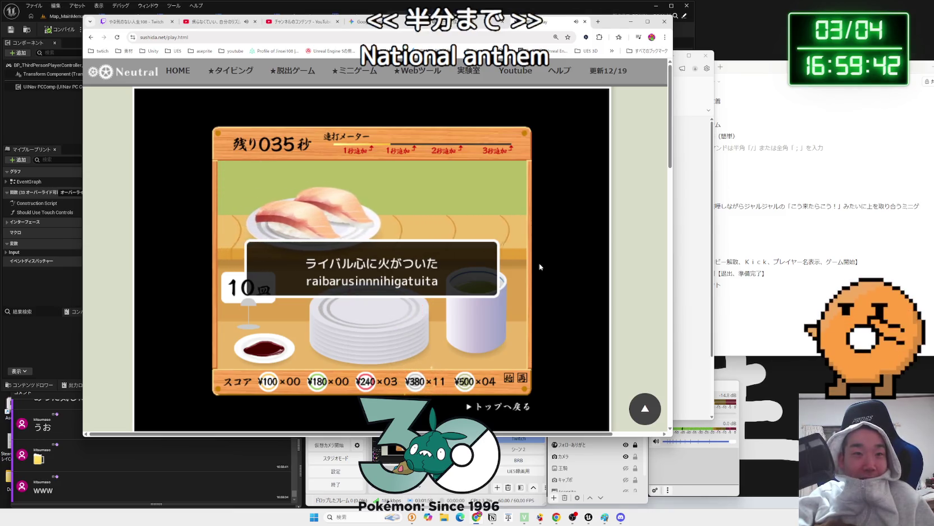
pyautogui.write('raibarusinnnih')
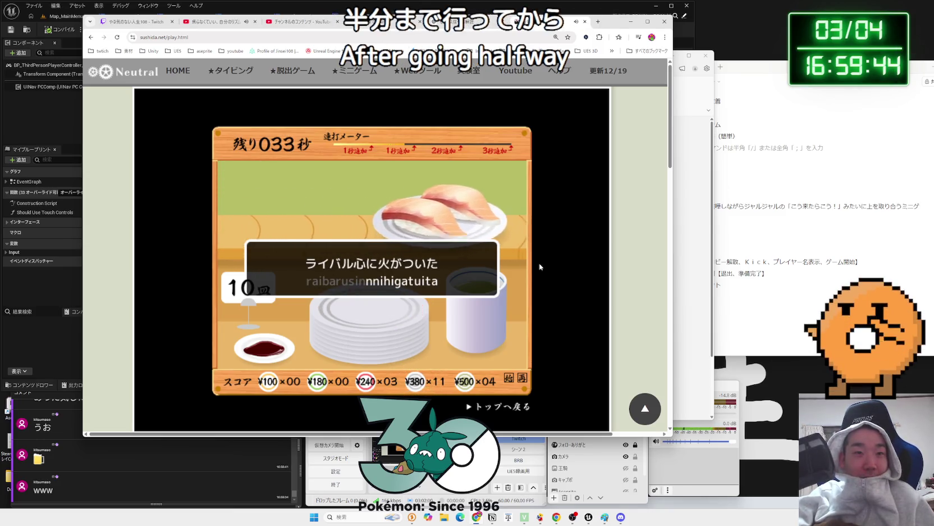
pyautogui.write('igatuita')
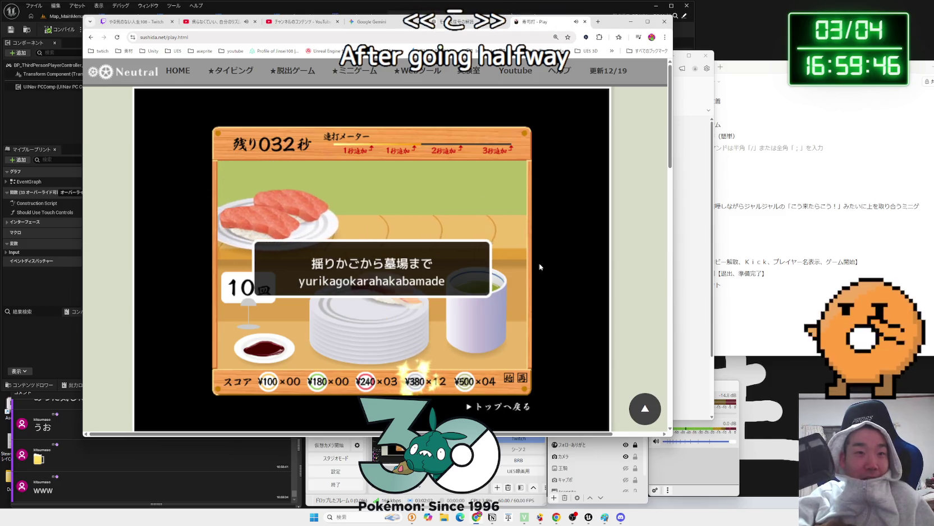
pyautogui.write('yurikag')
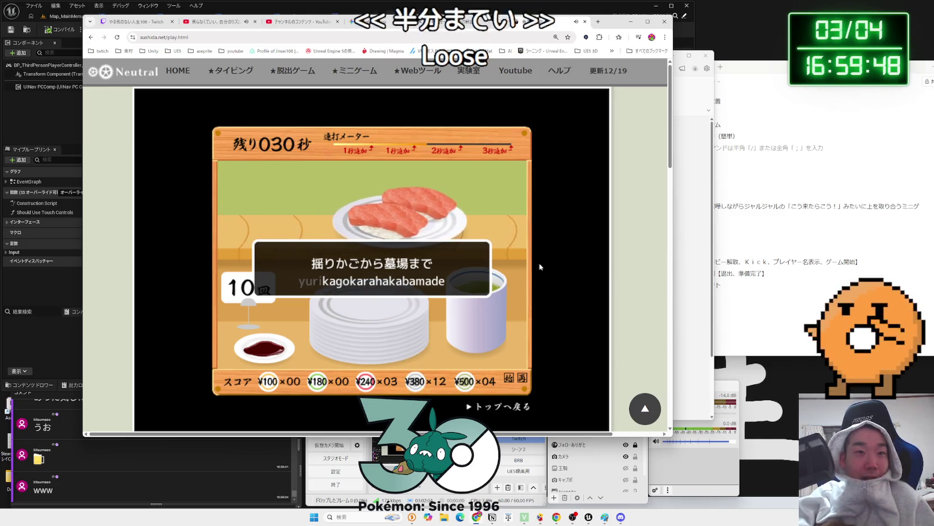
pyautogui.write('okarahakabama')
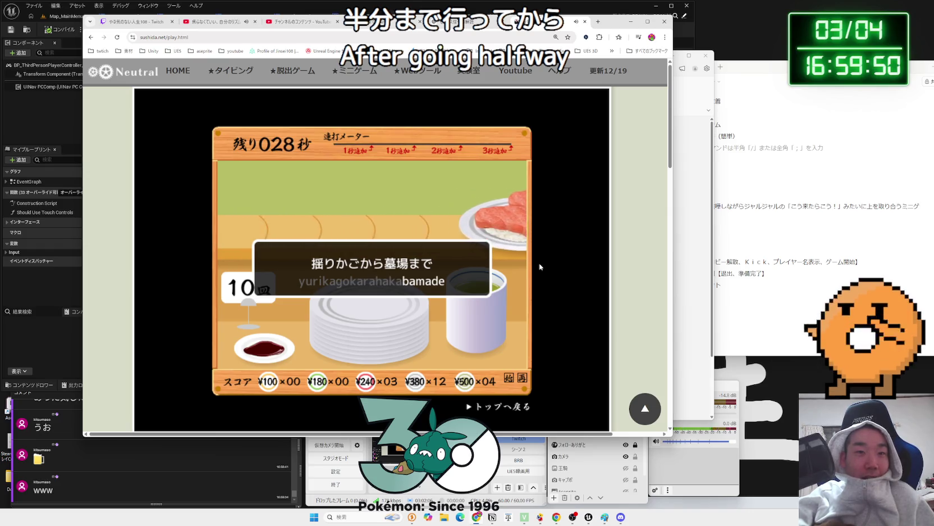
pyautogui.write('de')
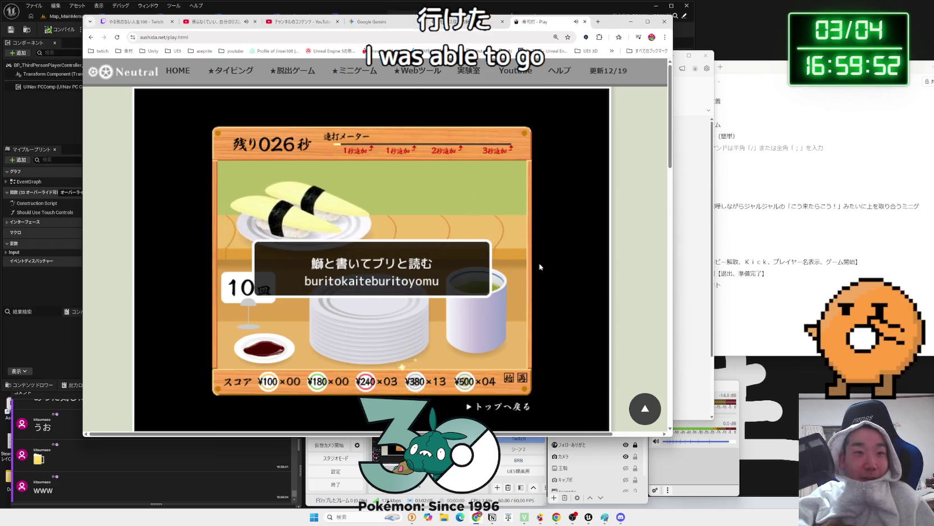
pyautogui.write('buritokaiteb')
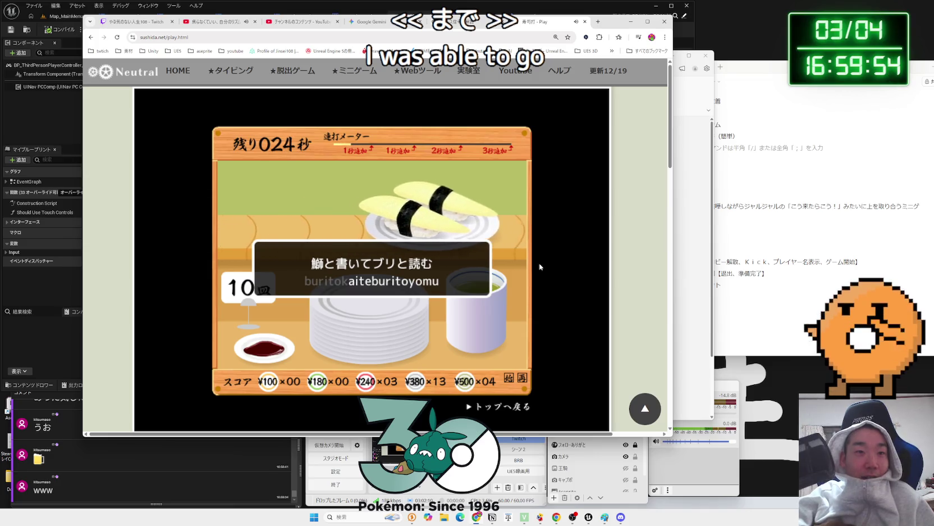
pyautogui.write('uritoyomu')
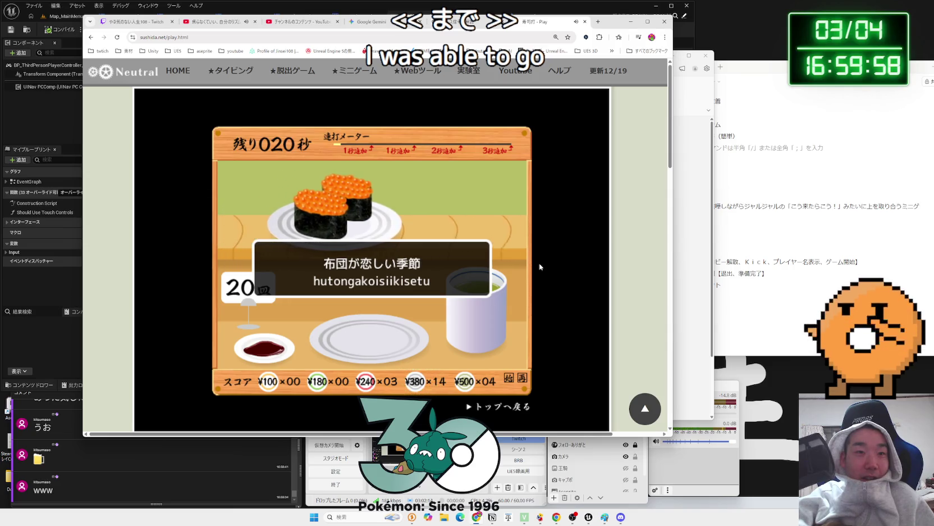
pyautogui.write('hutonngakoisii')
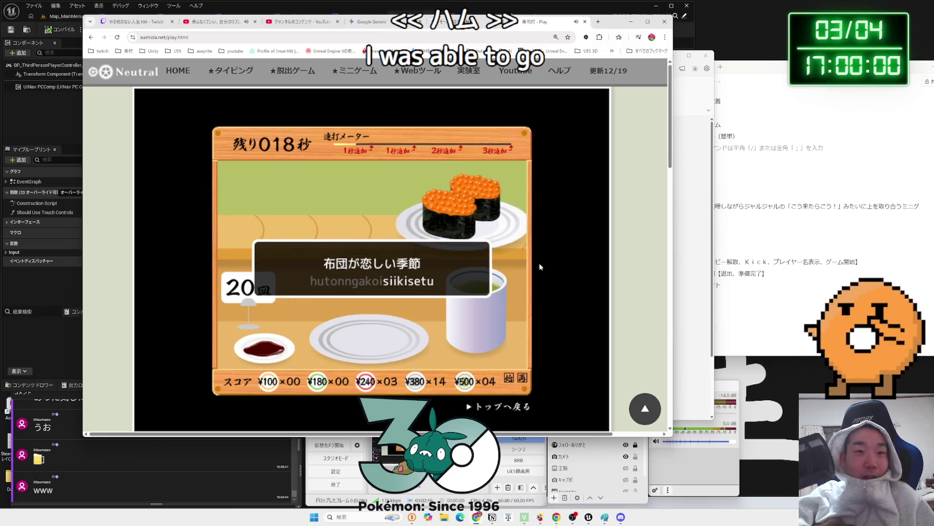
pyautogui.write('kisetu')
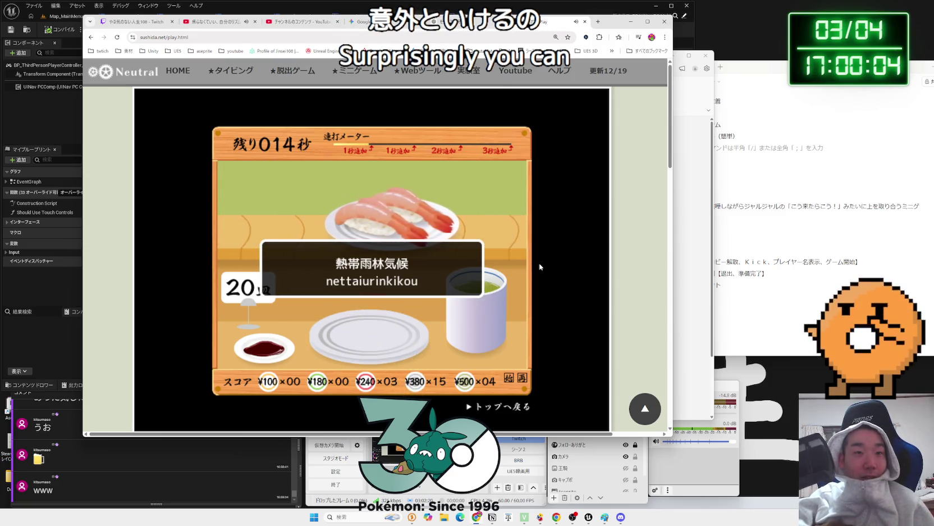
pyautogui.write('nettaiurinnk')
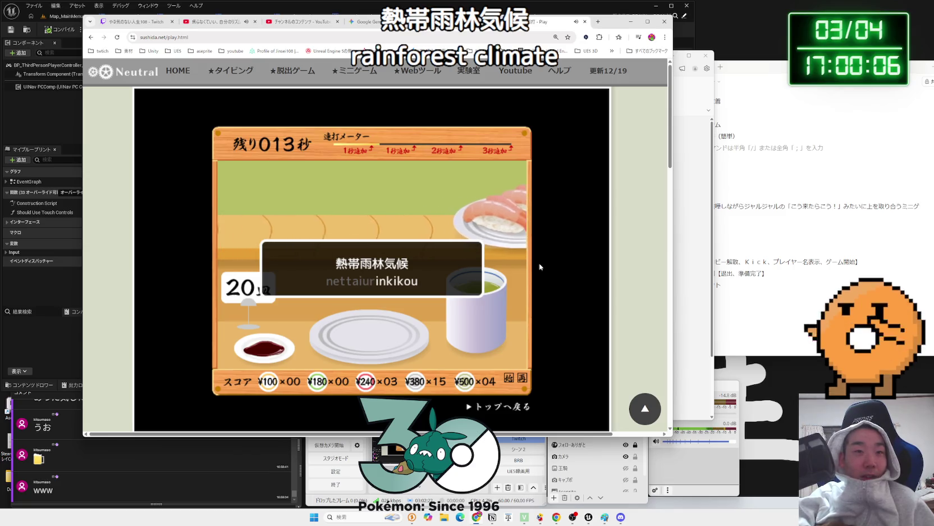
pyautogui.write('ikou')
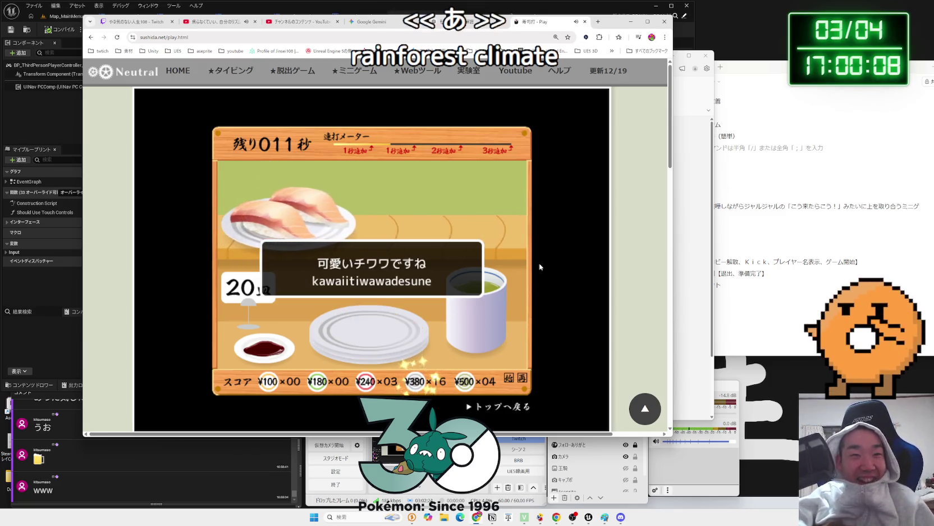
pyautogui.write('kawaii')
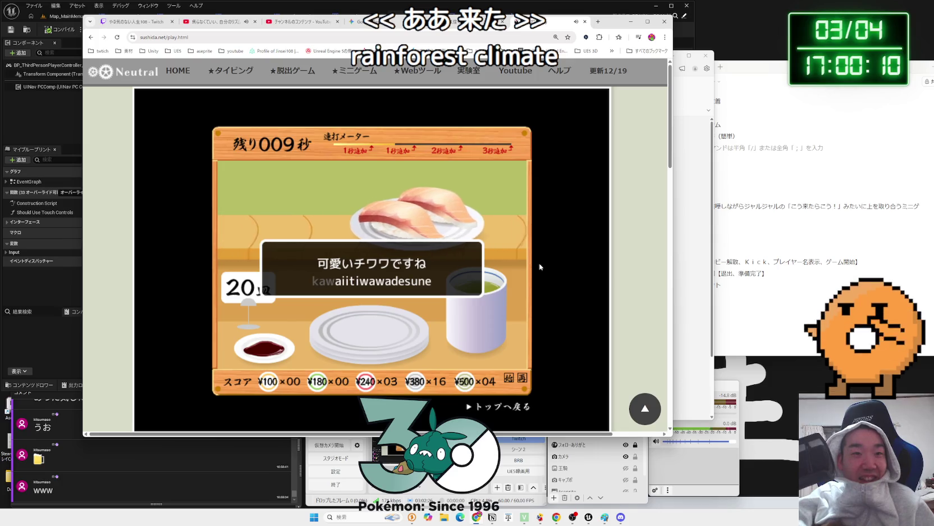
pyautogui.write('tiwa')
pyautogui.write('esune')
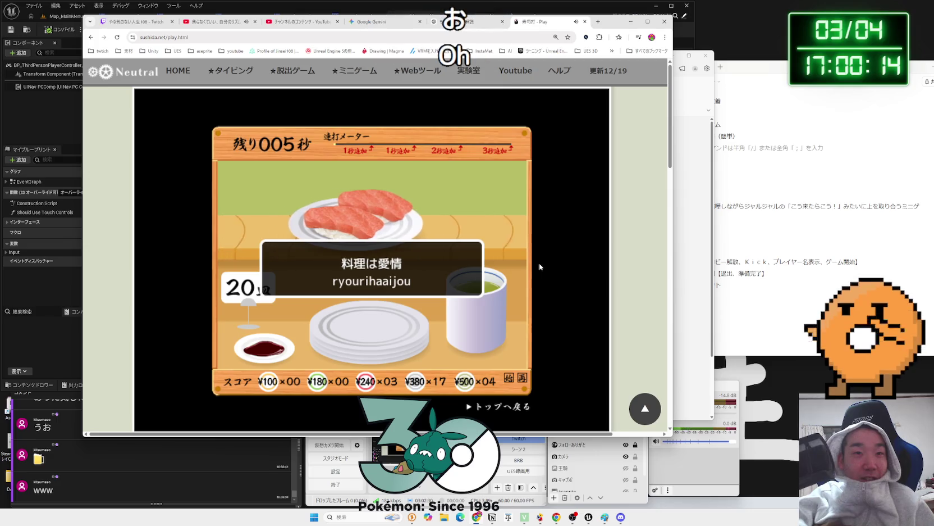
pyautogui.write('ryourihaaijou')
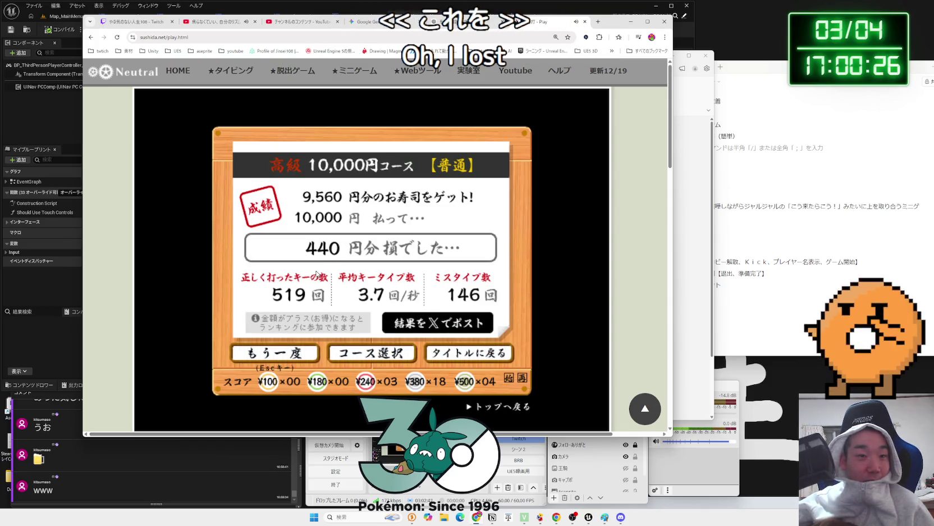
pyautogui.scroll(-10, 522, 308)
pyautogui.scroll(-5, 557, 292)
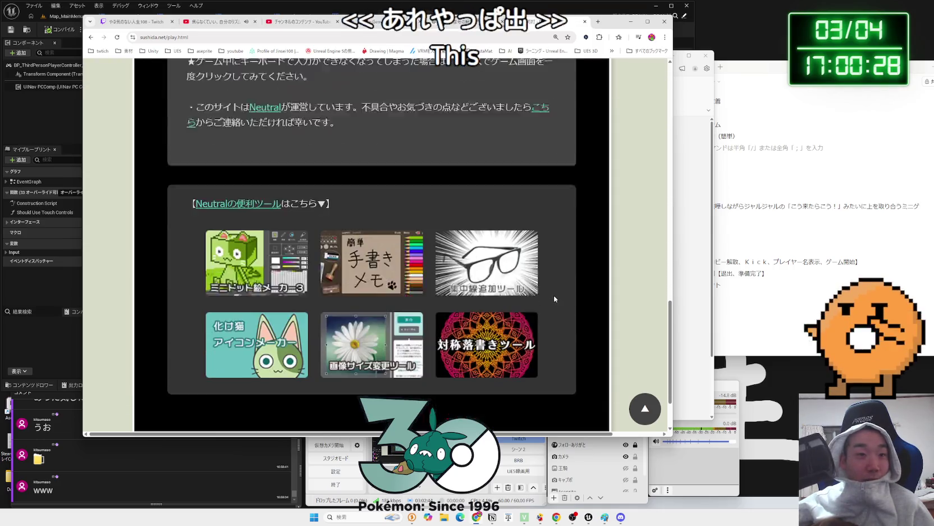
pyautogui.scroll(15, 474, 289)
pyautogui.scroll(3, 474, 292)
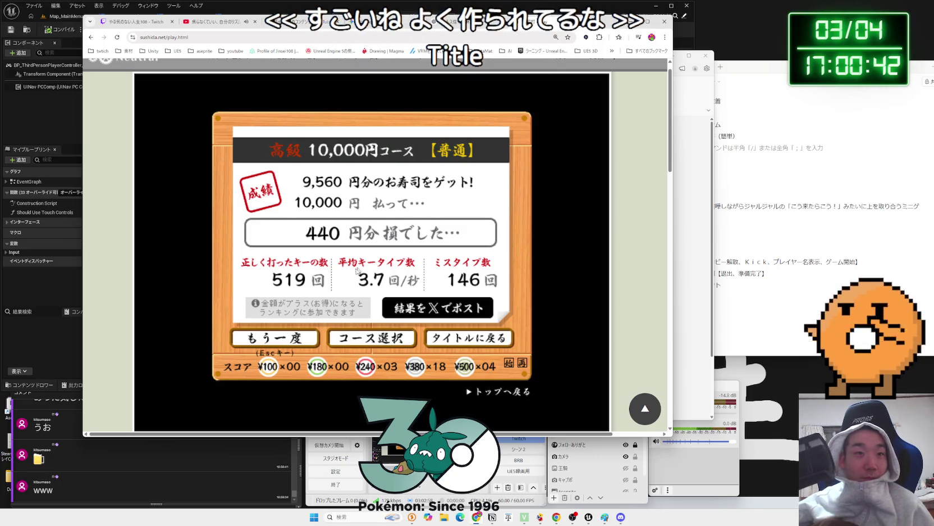
pyautogui.scroll(-3, 355, 271)
pyautogui.scroll(2, 365, 276)
pyautogui.scroll(-1, 434, 293)
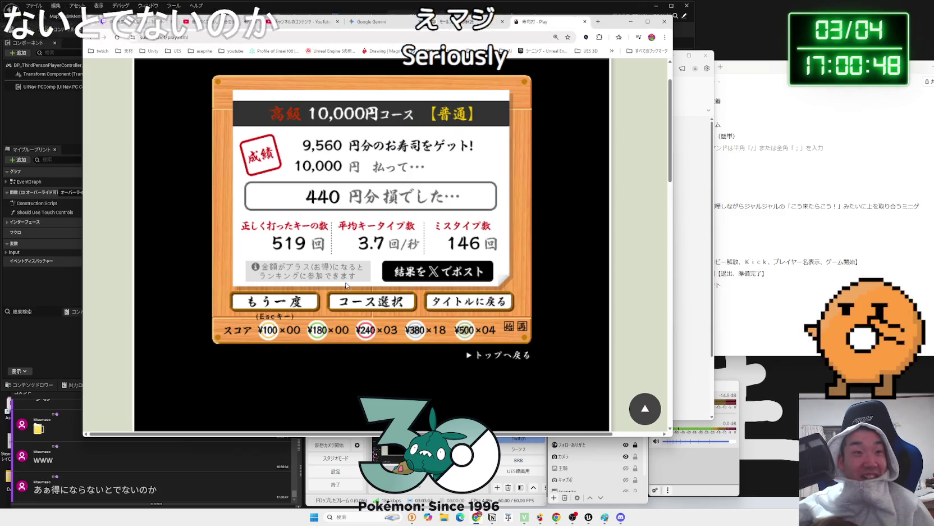
pyautogui.scroll(1, 305, 352)
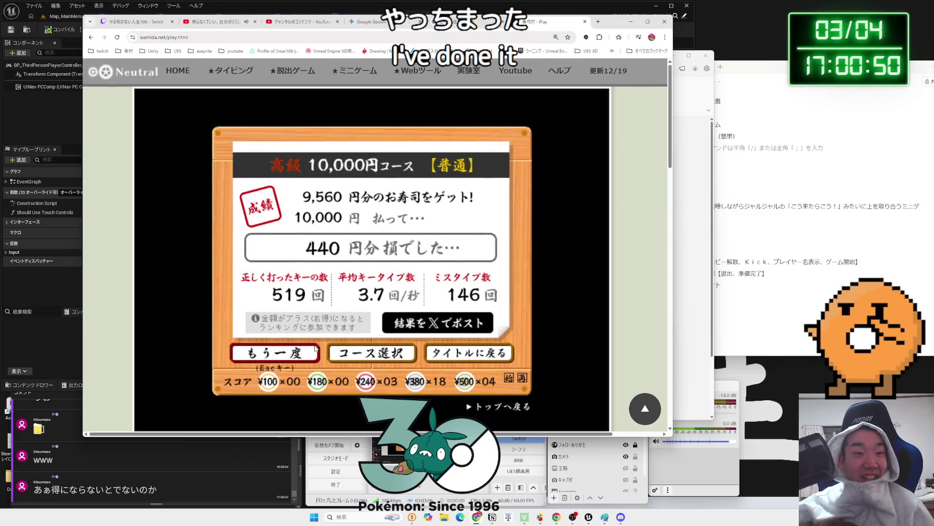
# Step: Try a 3,000円 お手軽 course round, then abandon it back to the title
pyautogui.click(372, 353)
pyautogui.click(371, 289)
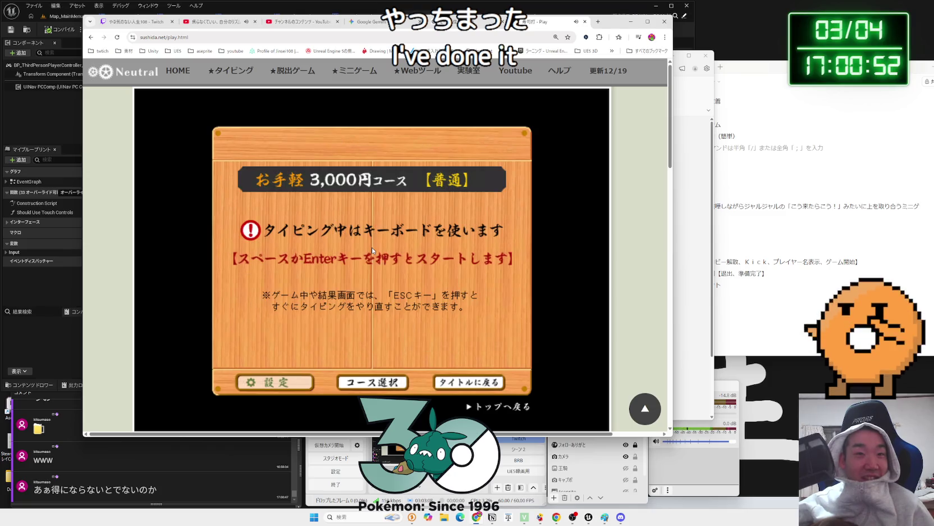
pyautogui.click(374, 382)
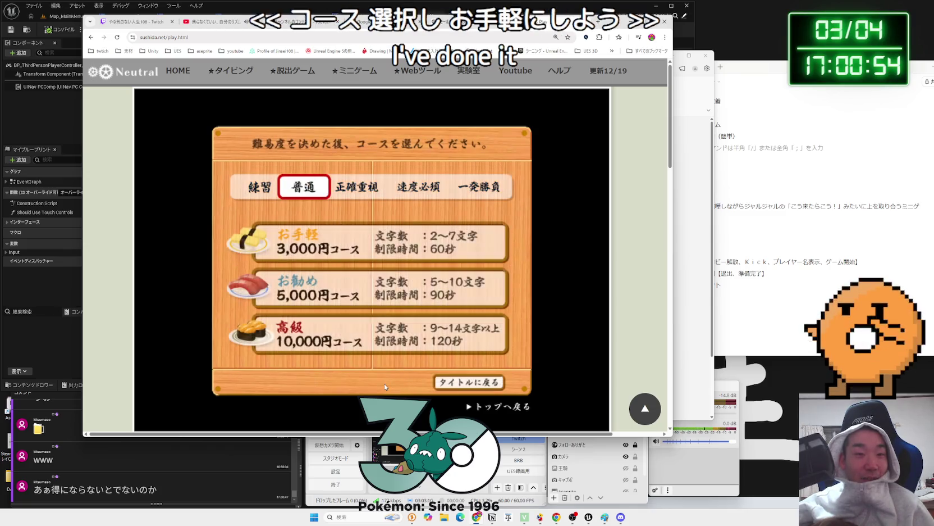
pyautogui.click(377, 258)
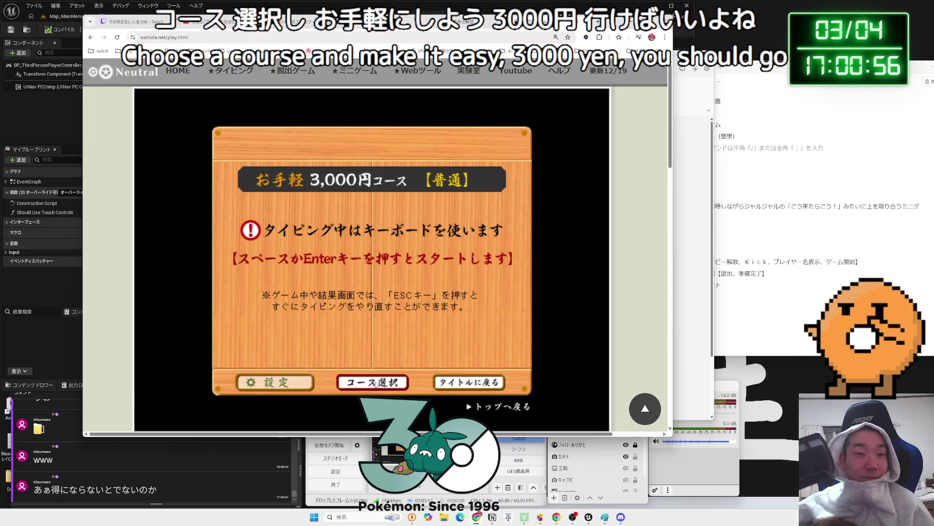
pyautogui.press('space')
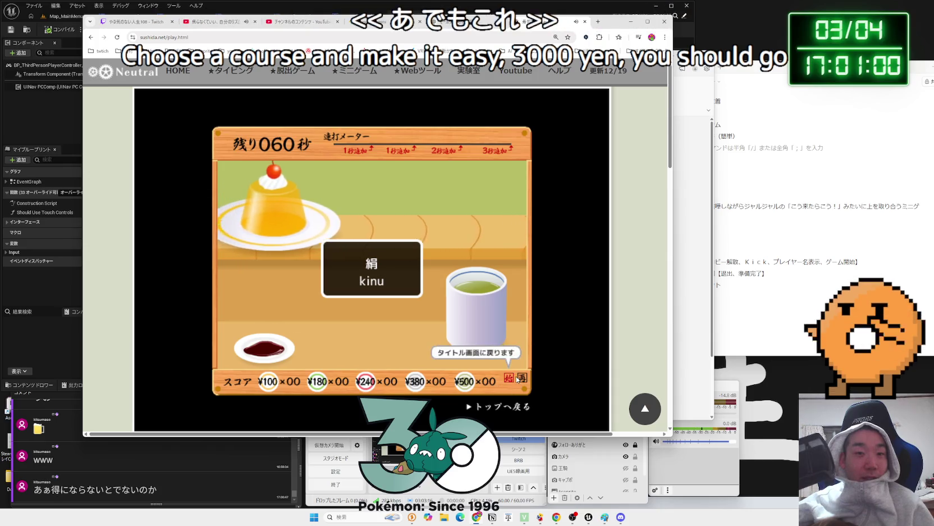
pyautogui.click(517, 379)
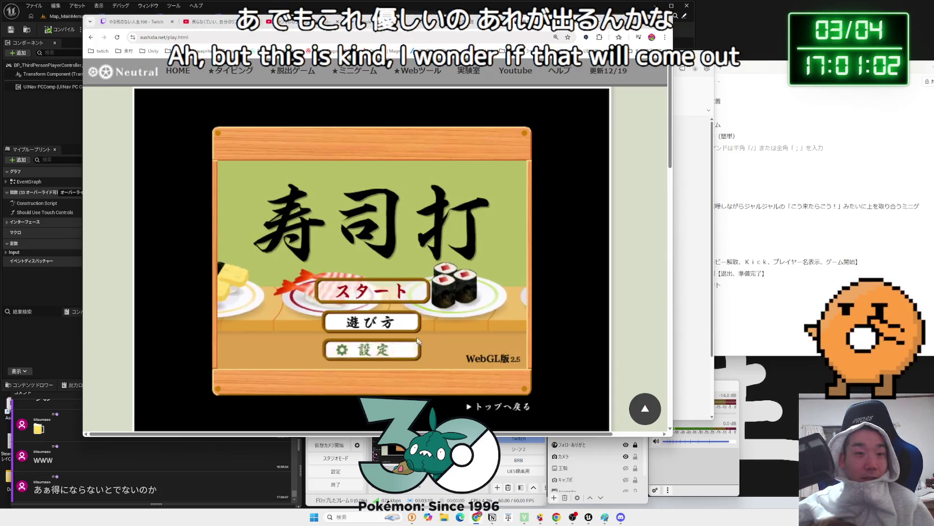
# Step: Start a 高級 10,000円 course round on 普通 difficulty
pyautogui.click(374, 291)
pyautogui.click(384, 348)
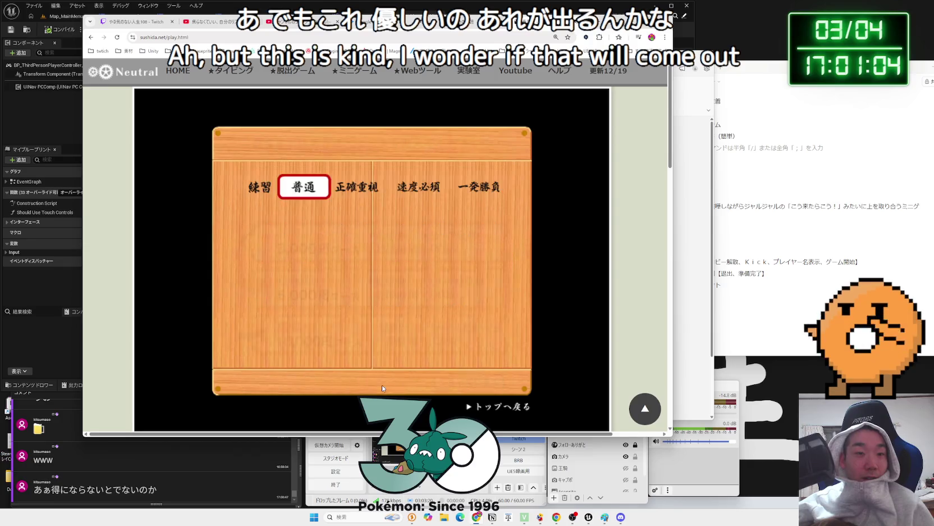
pyautogui.click(384, 387)
pyautogui.click(450, 380)
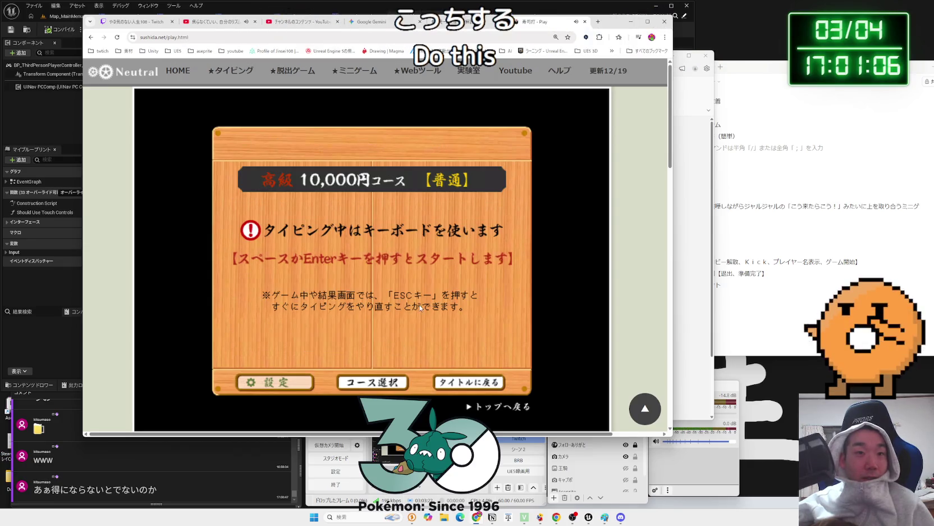
pyautogui.press('space')
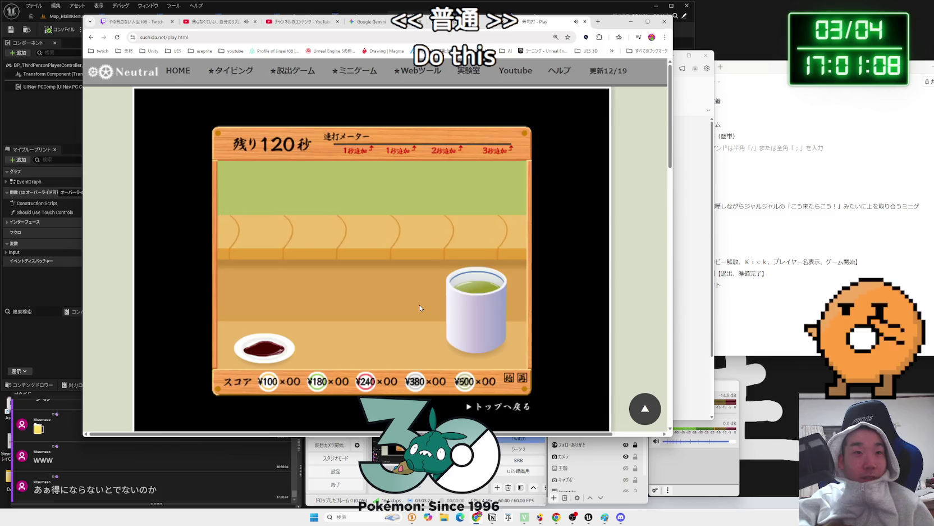
# Step: Type the romaji prompts, starting with 大切な書類 (taisetunasyorui), to clear plates
pyautogui.write('taisetu')
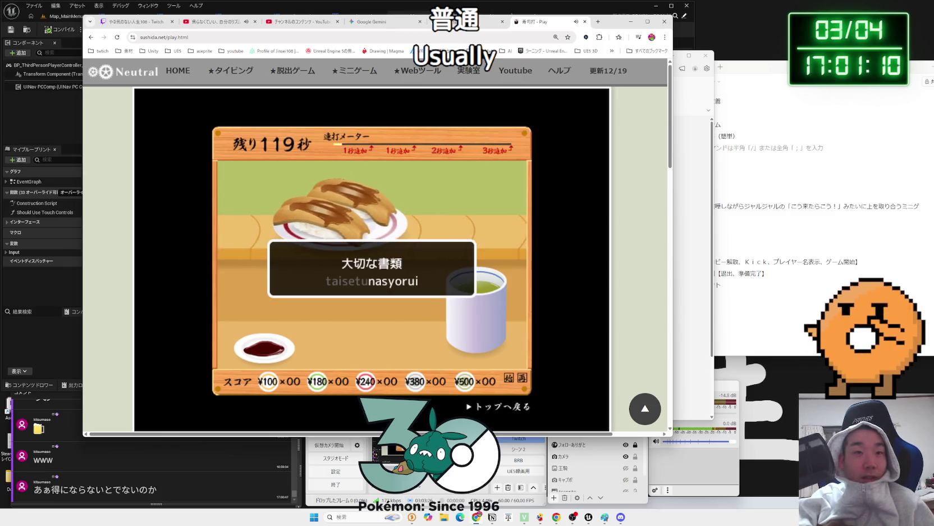
pyautogui.write('nasyoruiryuu')
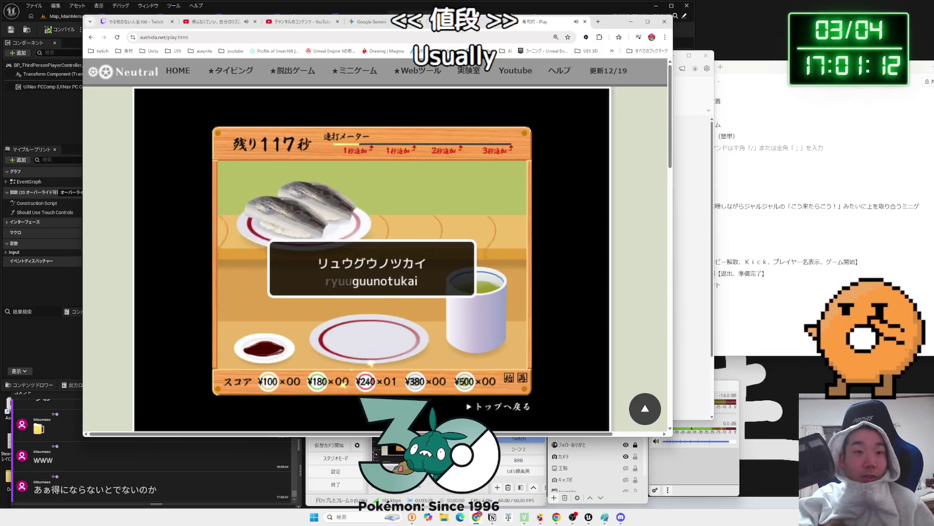
pyautogui.write('guunotukai')
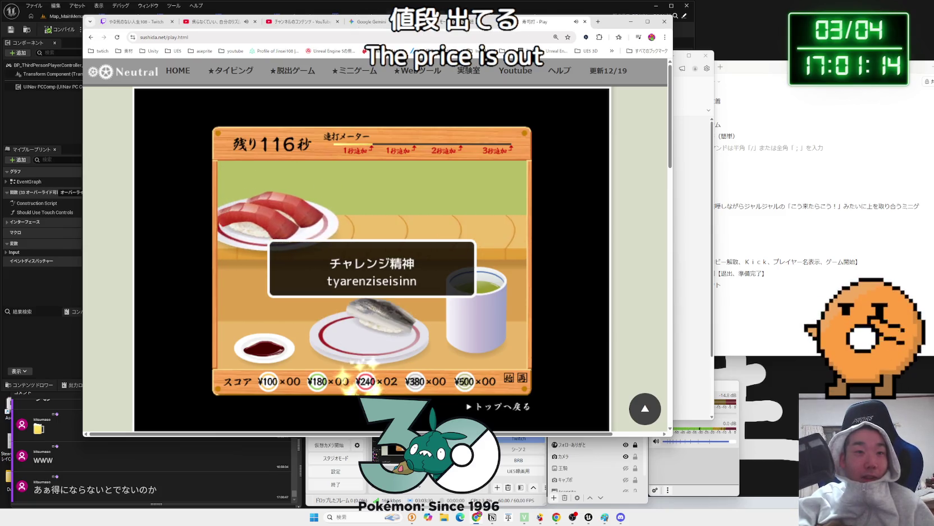
pyautogui.write('tyar')
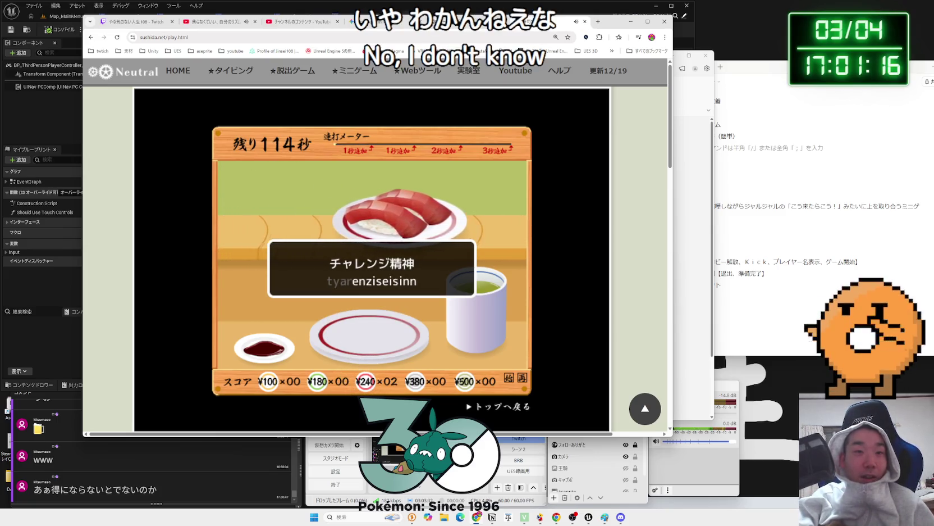
pyautogui.write('nn')
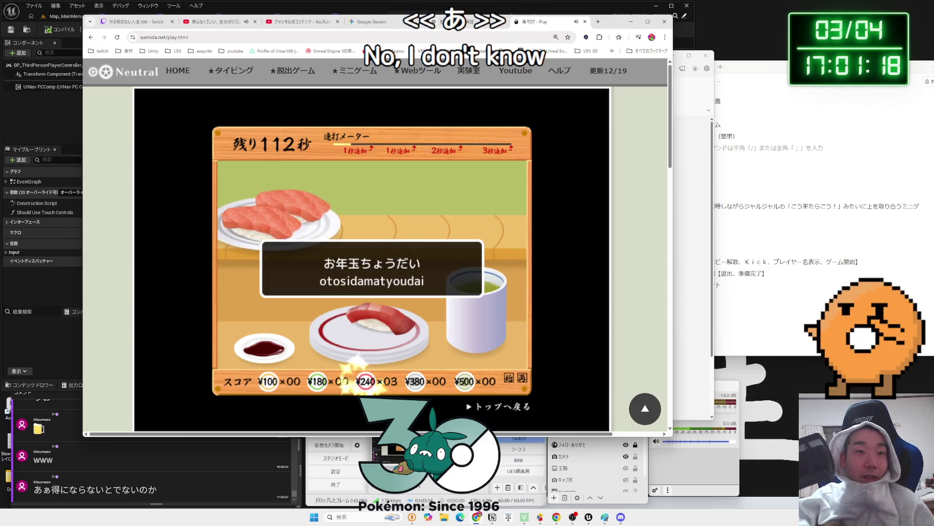
pyautogui.write('otosidamadai')
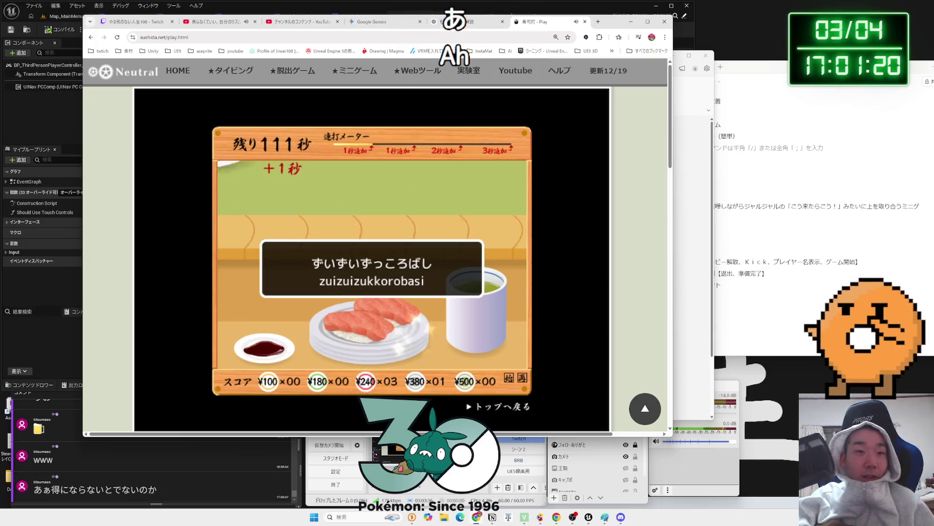
pyautogui.write('zuizuizukkorobasi')
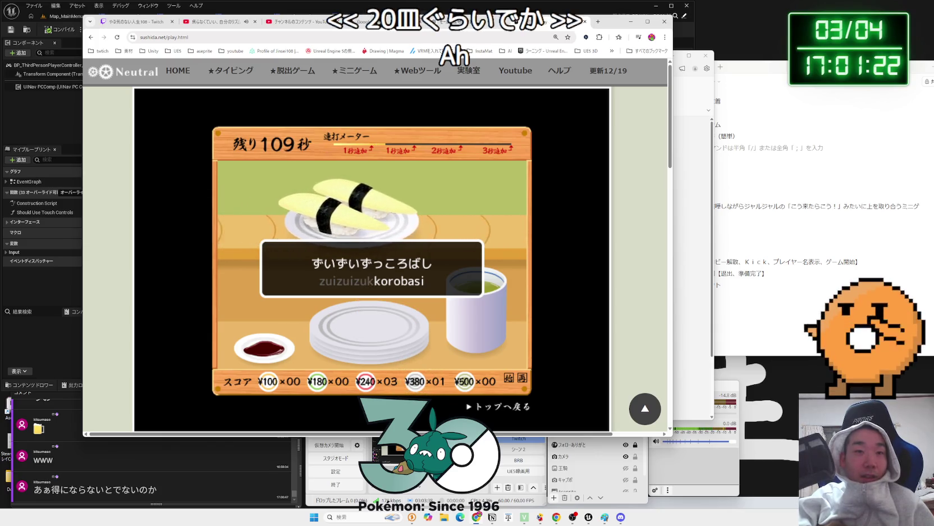
pyautogui.write('okiniirinitouroku')
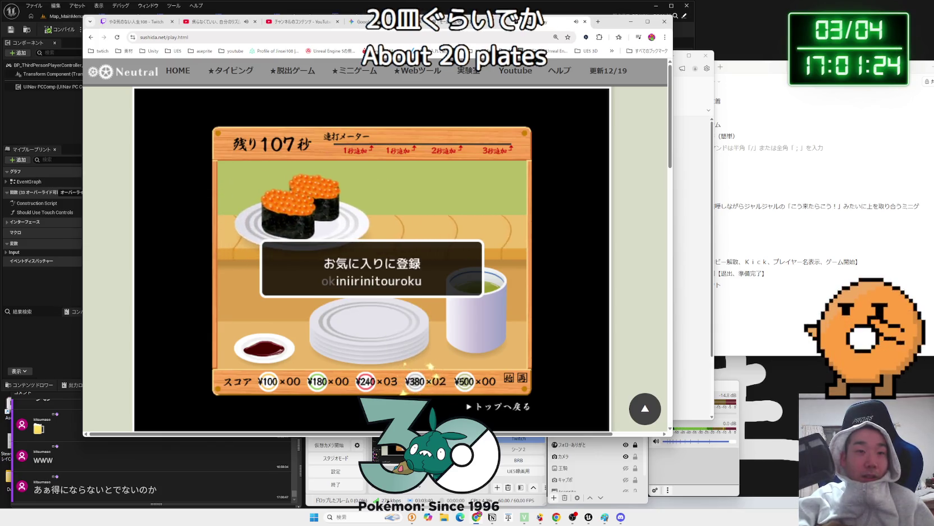
pyautogui.write('niirinito')
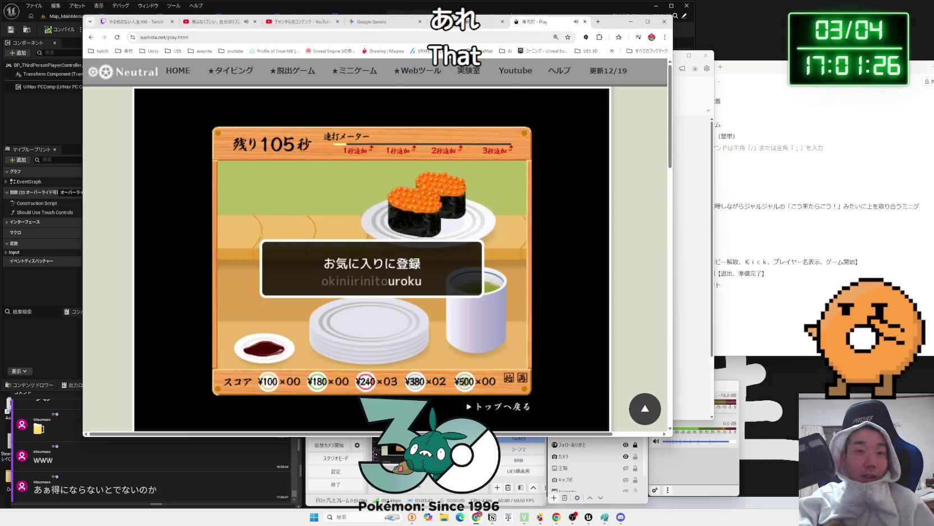
pyautogui.write('ukousienky')
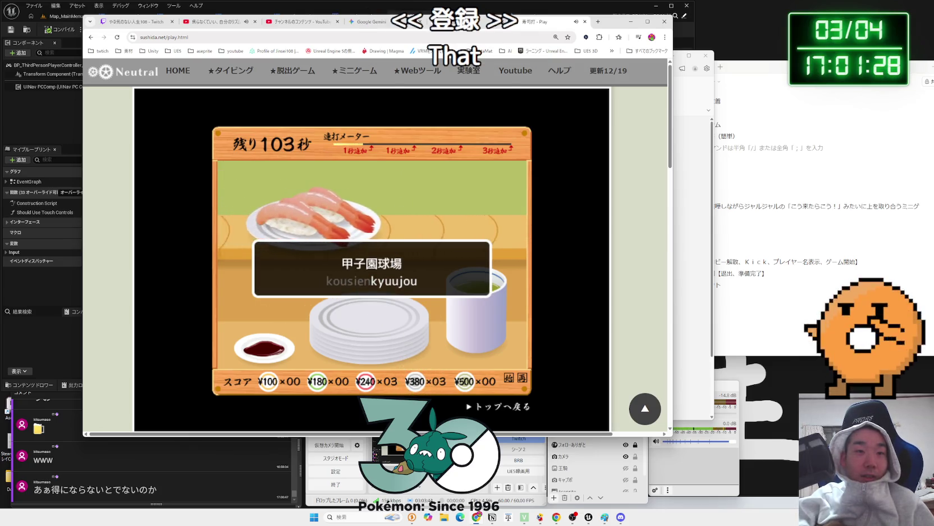
pyautogui.write('uujou')
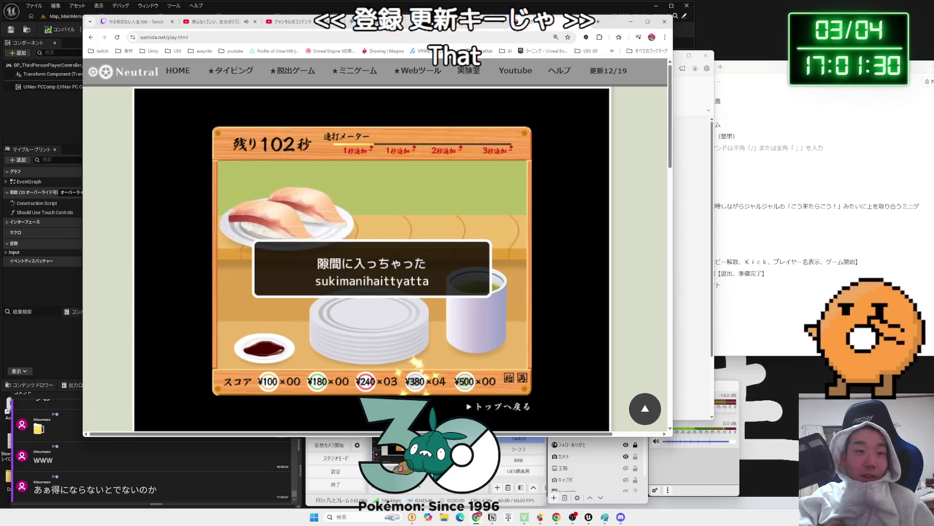
pyautogui.write('kimanihaitt')
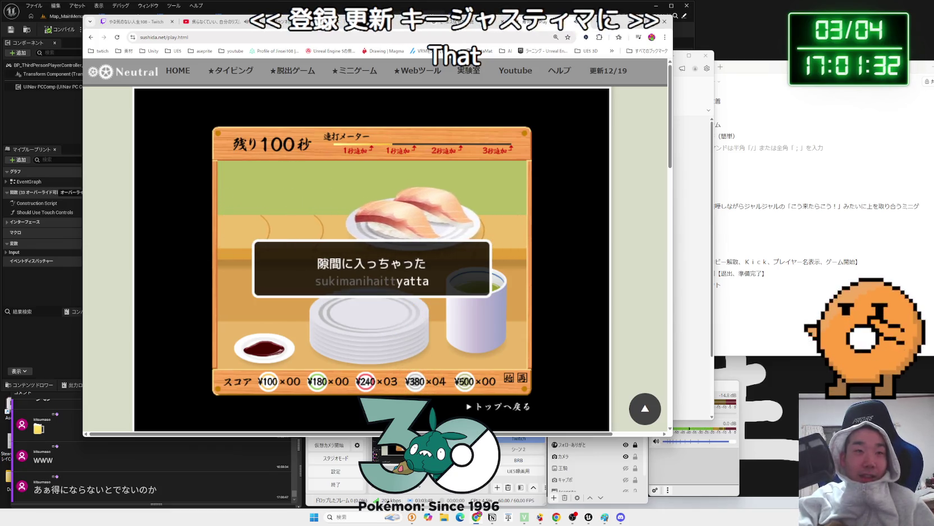
pyautogui.write('tata')
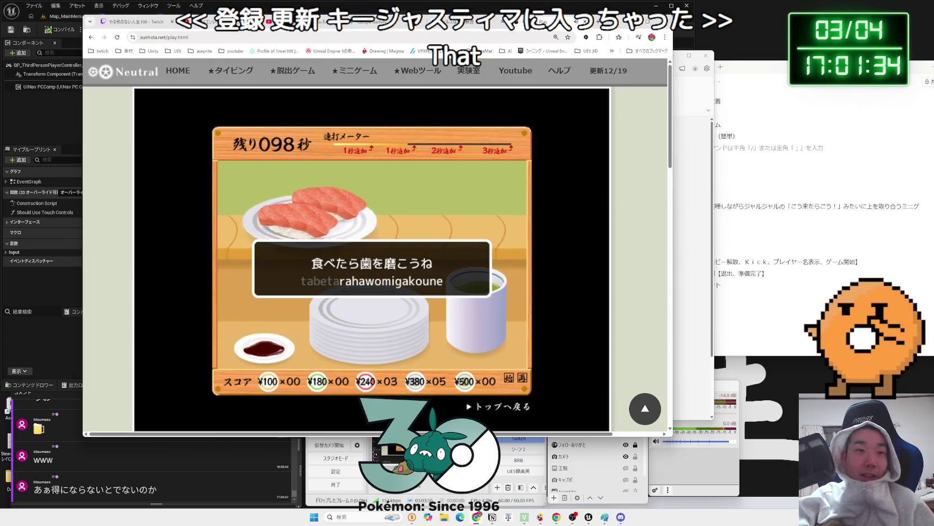
pyautogui.write('rahawomigakou')
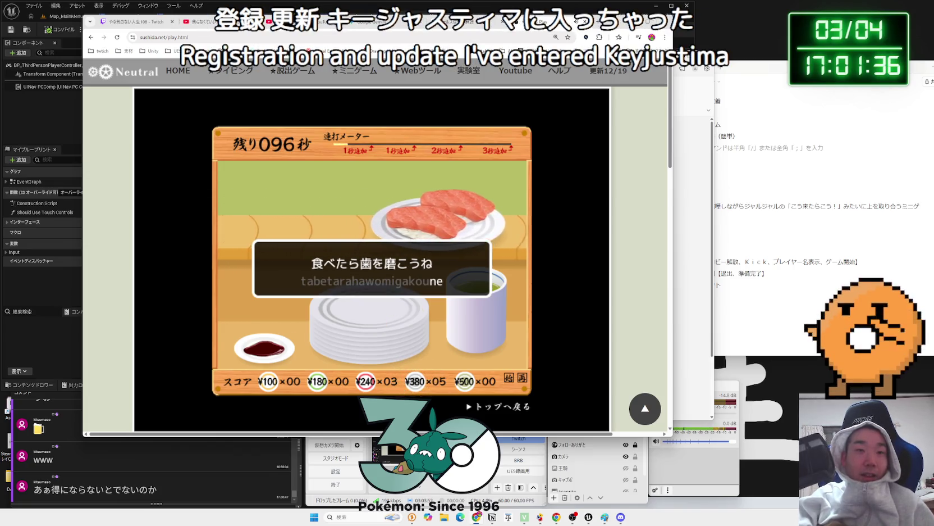
pyautogui.write('neonnnago')
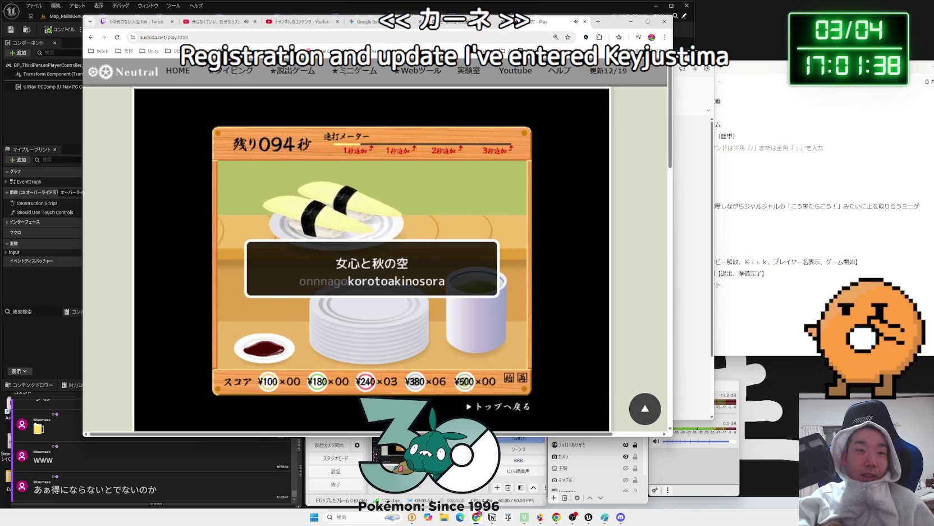
pyautogui.write('korotinosora')
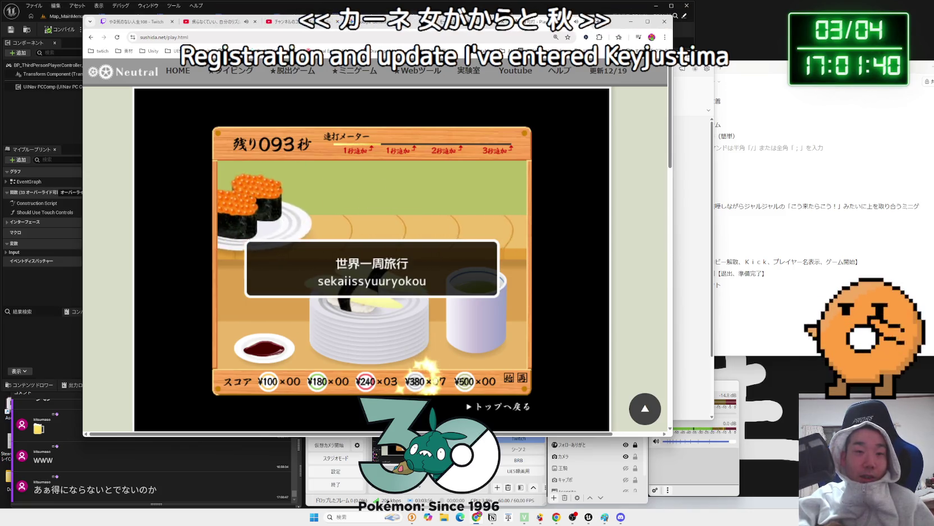
pyautogui.write('ssy')
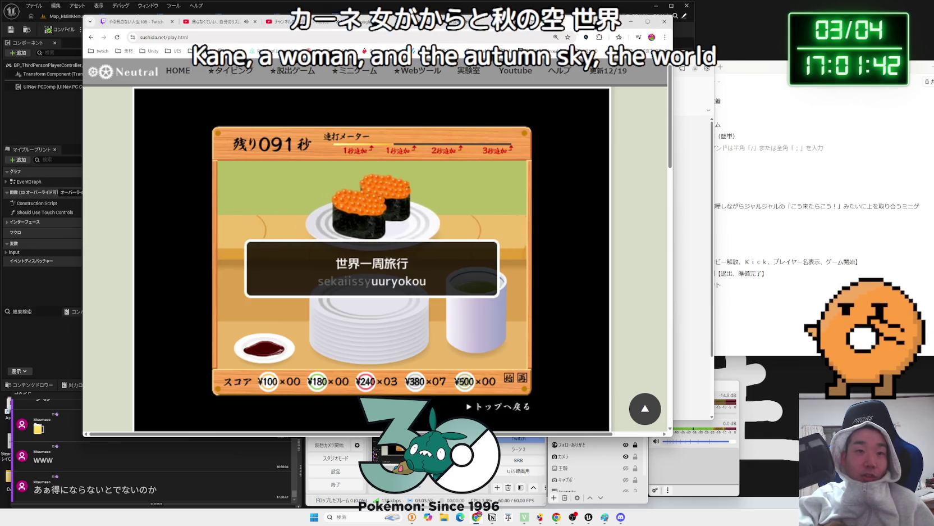
pyautogui.write('kousyo')
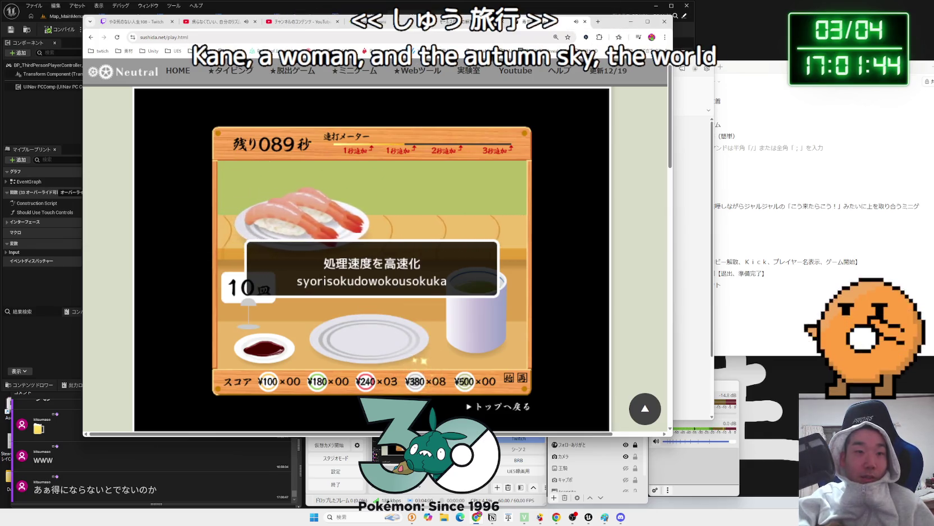
pyautogui.write('risokudowo')
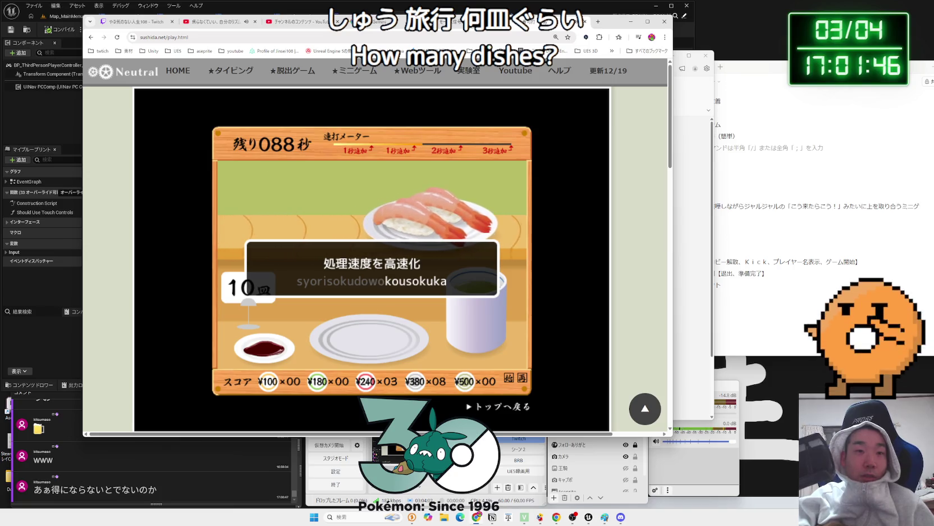
pyautogui.write('kukaki')
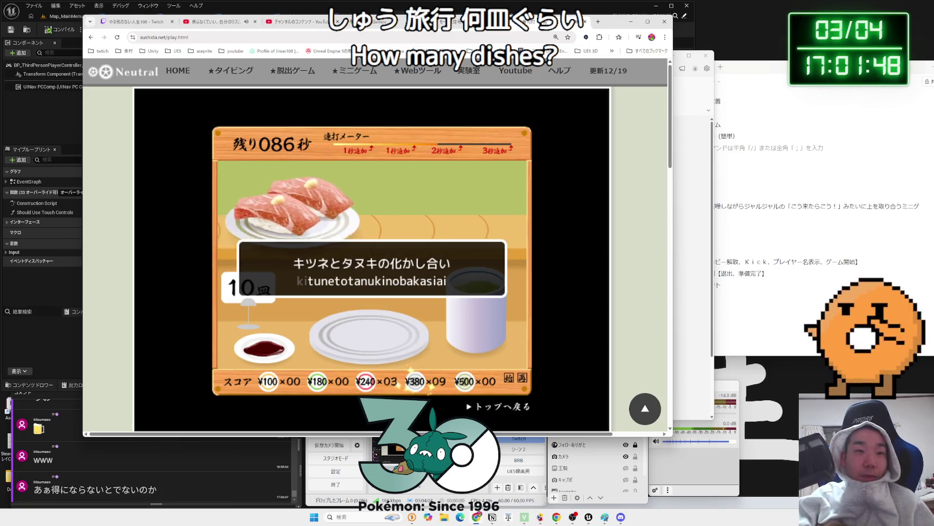
pyautogui.write('anukinobakasi')
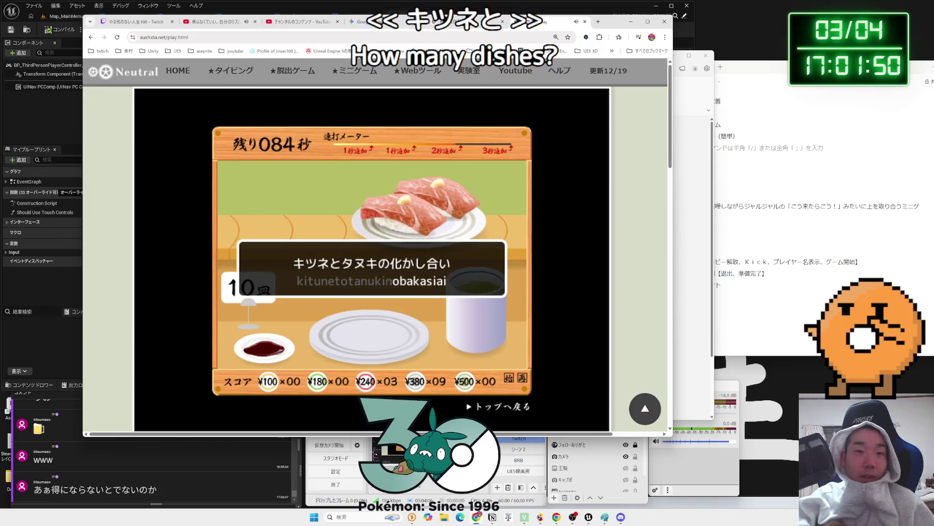
pyautogui.write('aimo')
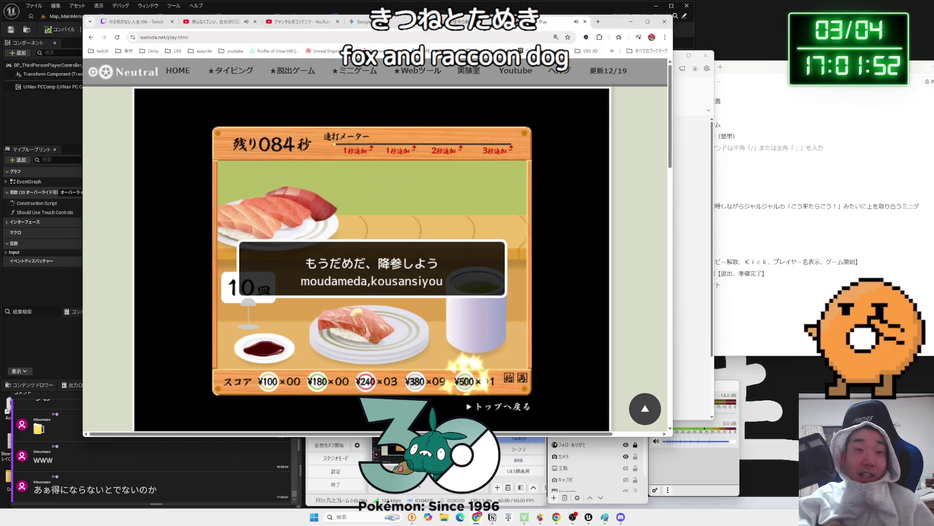
pyautogui.write('eda,kou')
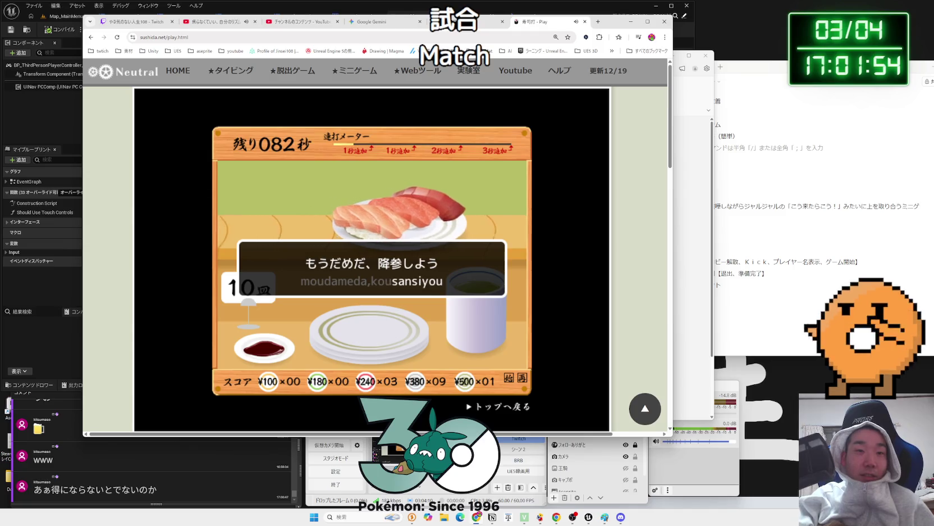
pyautogui.write('iyouitaino')
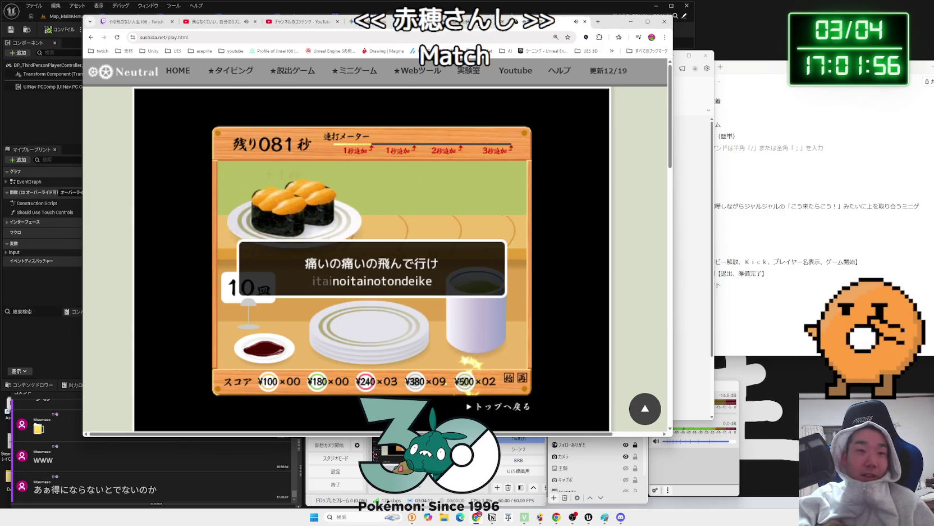
pyautogui.write('tondeikeob')
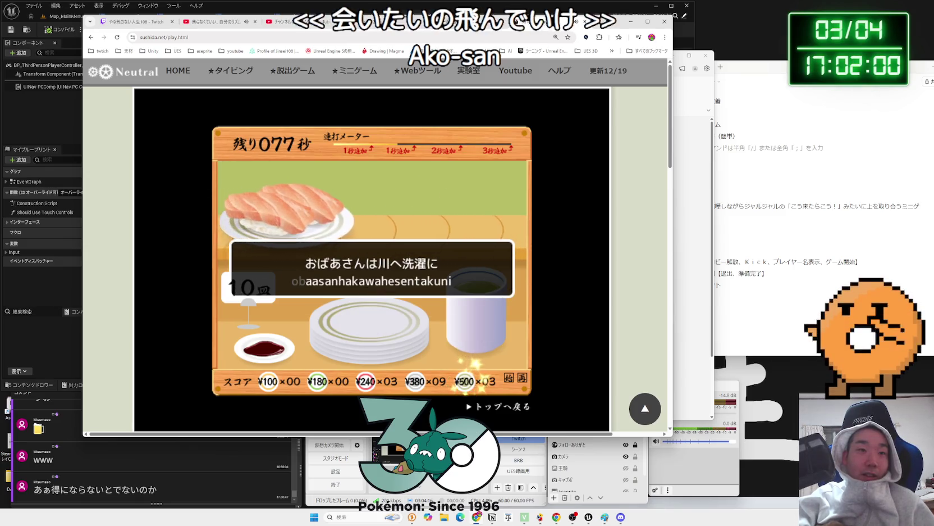
pyautogui.write('aasannhakawahesenntaku')
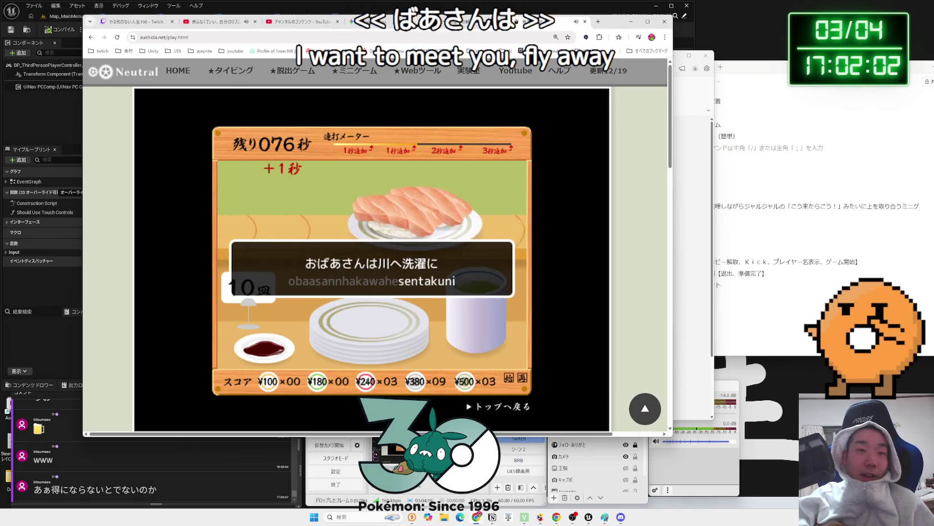
pyautogui.write('iii')
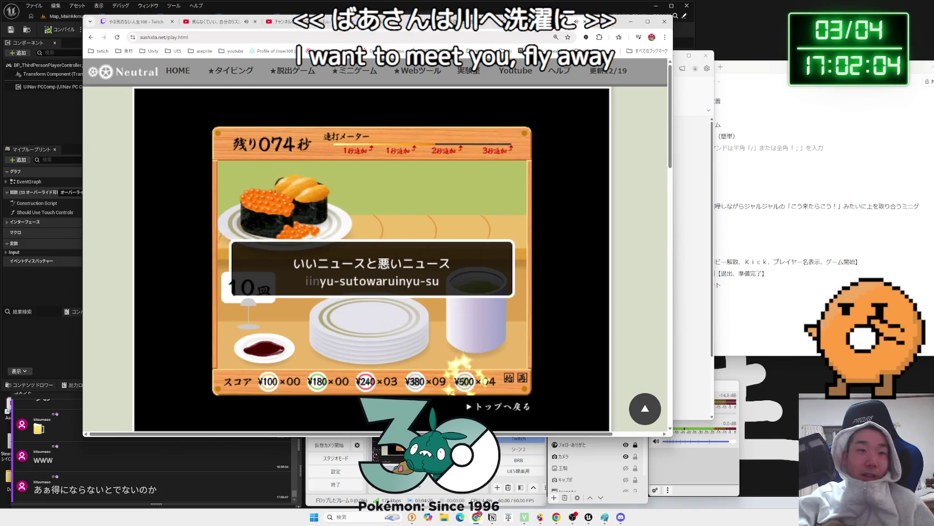
pyautogui.write('wa')
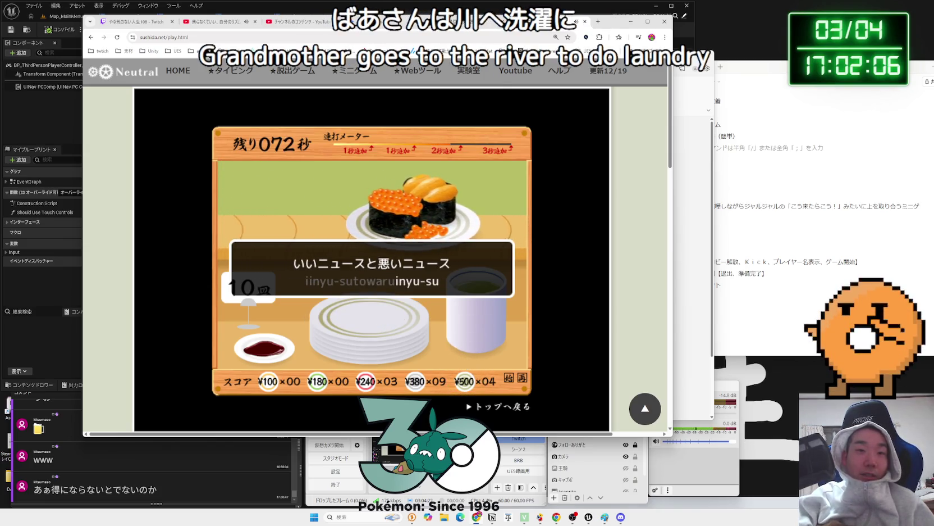
pyautogui.write('-susoros')
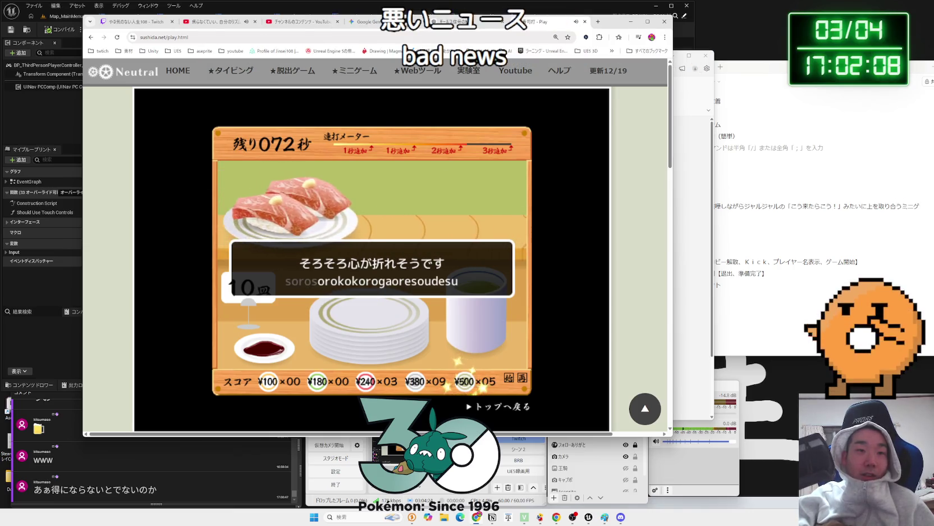
pyautogui.write('oresoudesunih')
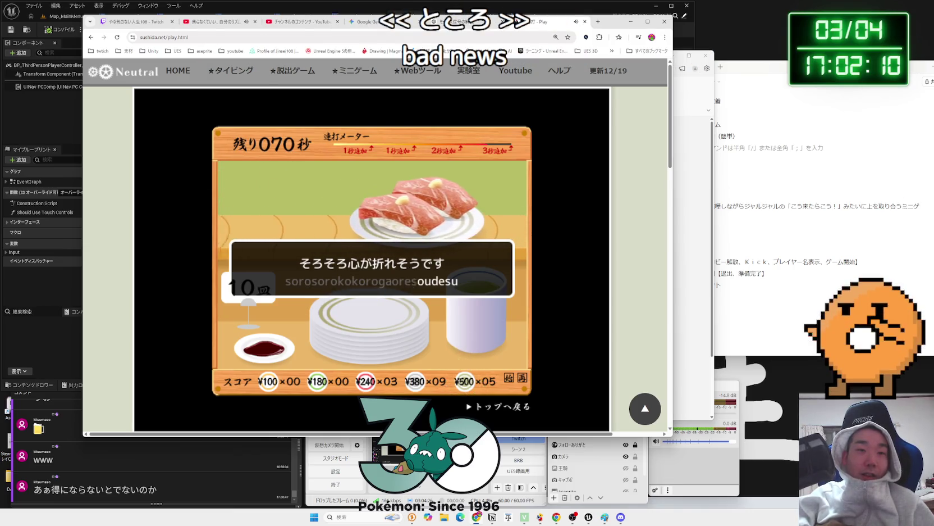
pyautogui.write('onnnosyutoh')
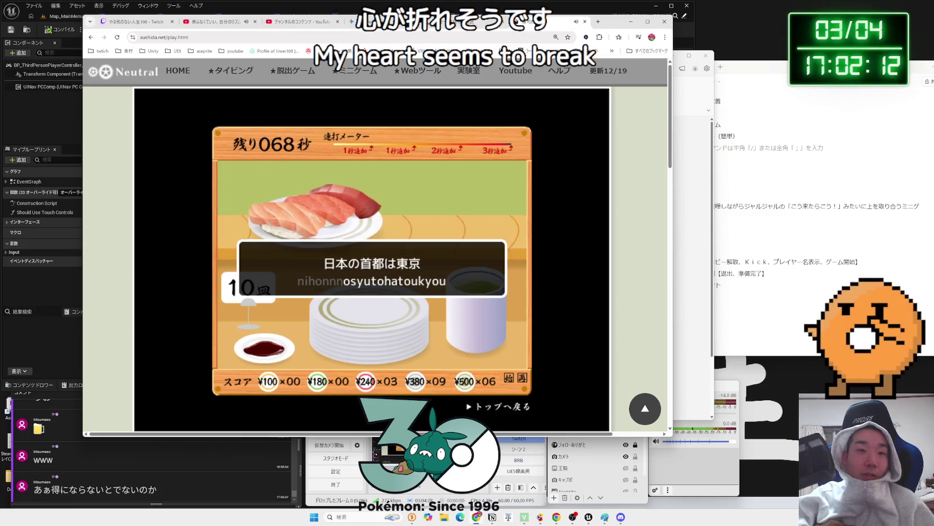
pyautogui.write('atoukyousyou')
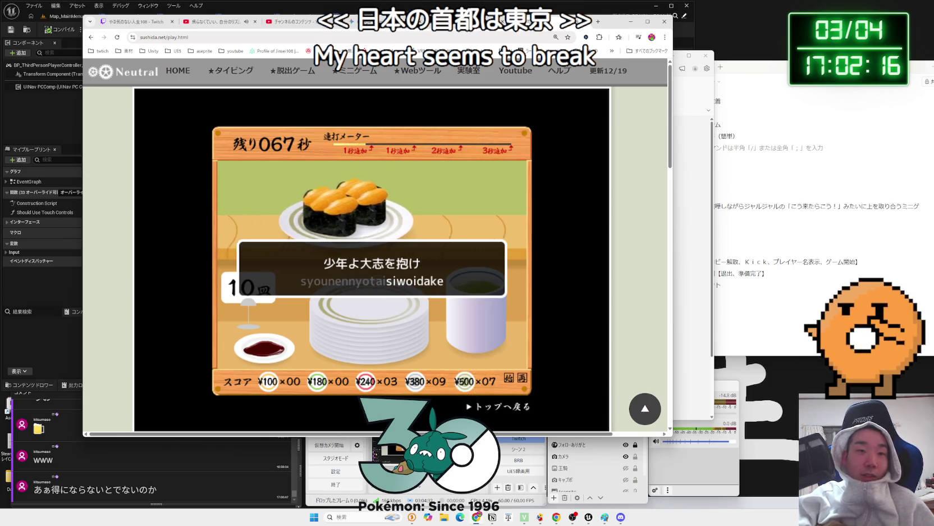
pyautogui.write('siwokeseisino')
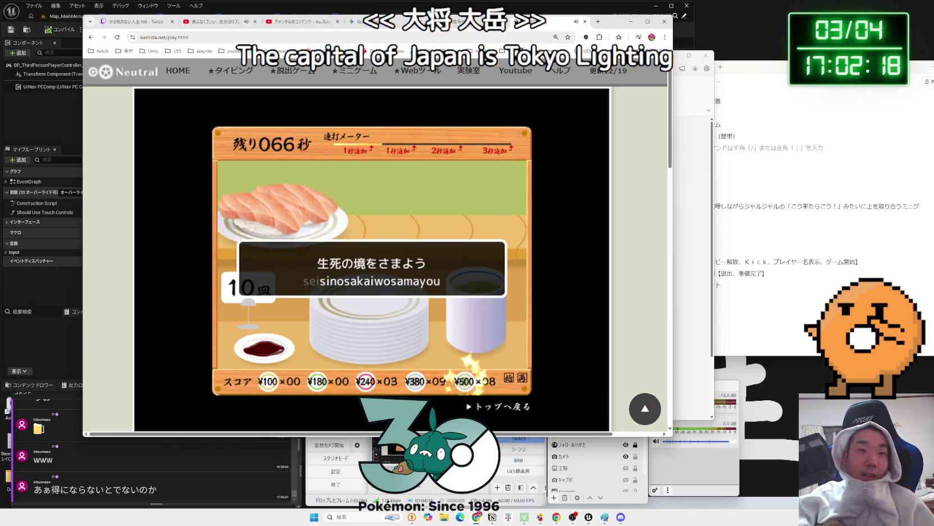
pyautogui.write('mayouutyu')
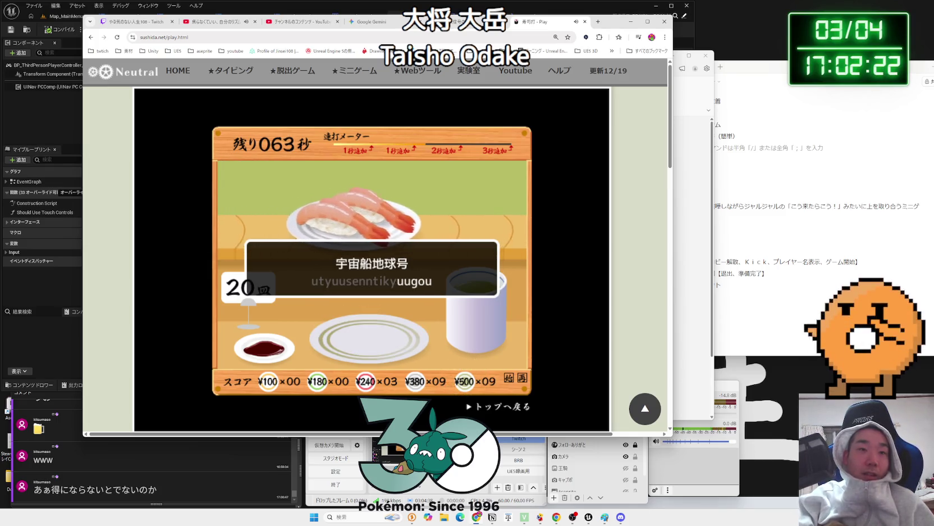
pyautogui.write('uugousamu')
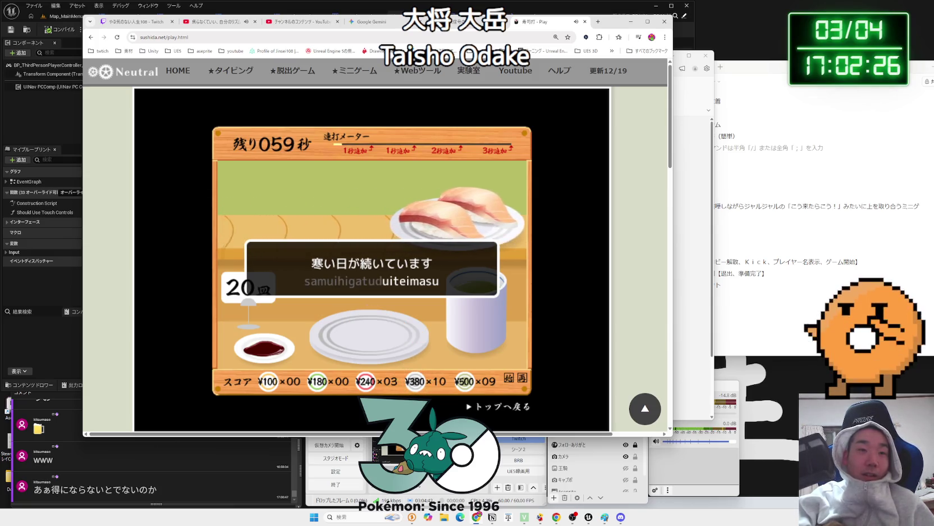
pyautogui.write('masukonn')
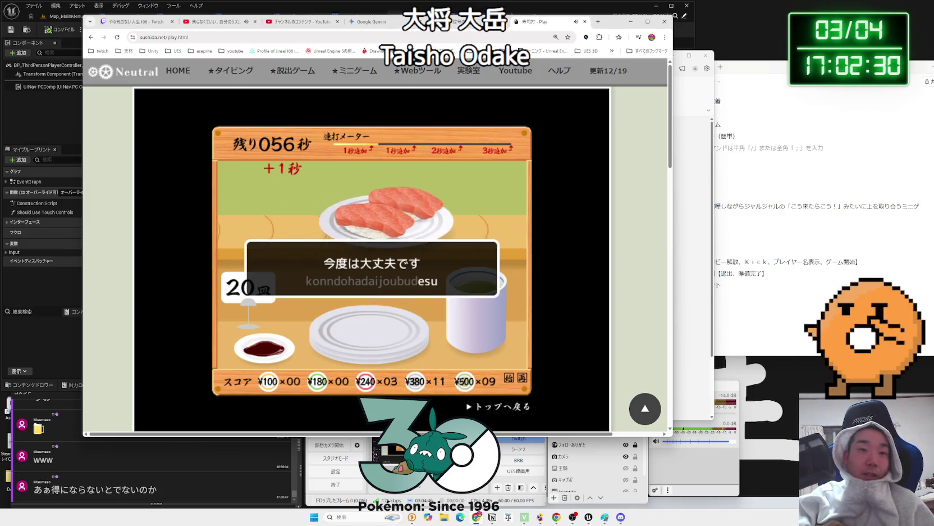
pyautogui.write('esueruni-')
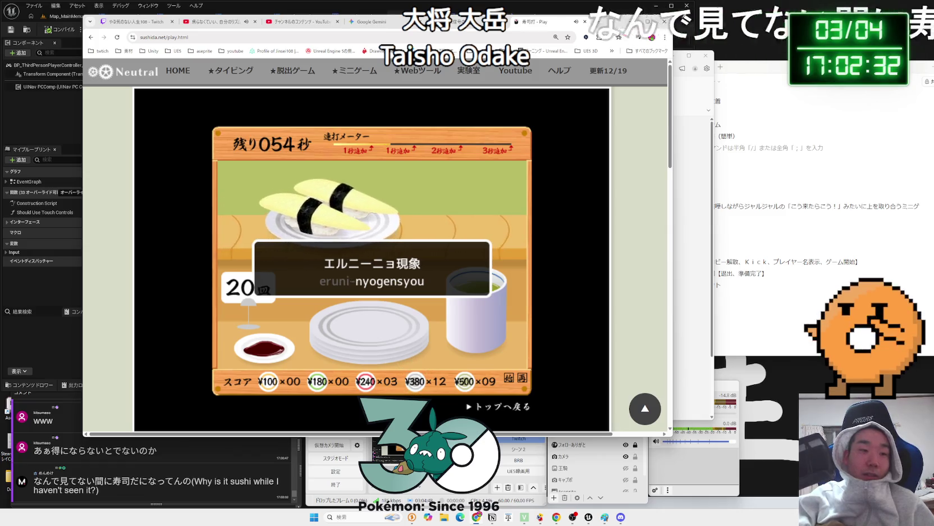
pyautogui.write('nyogensyou')
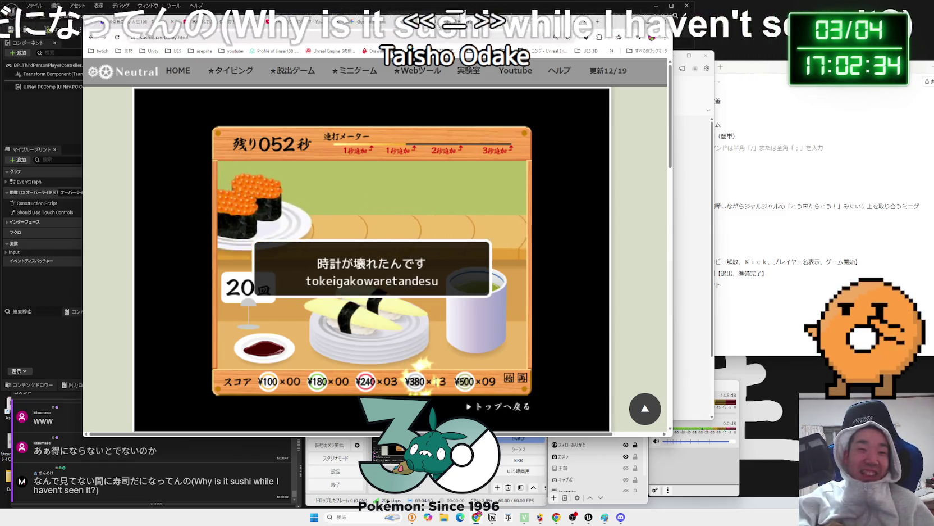
pyautogui.write('tokeigako')
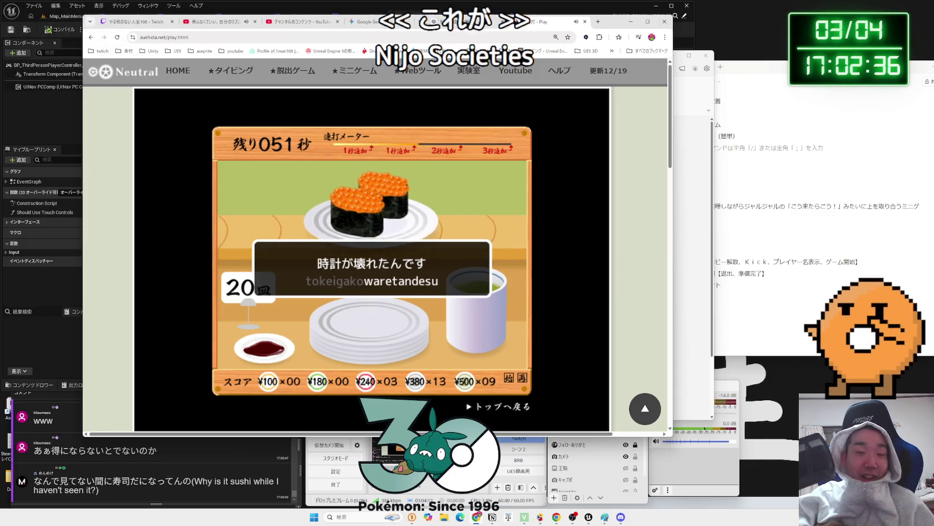
pyautogui.write('waretandesu')
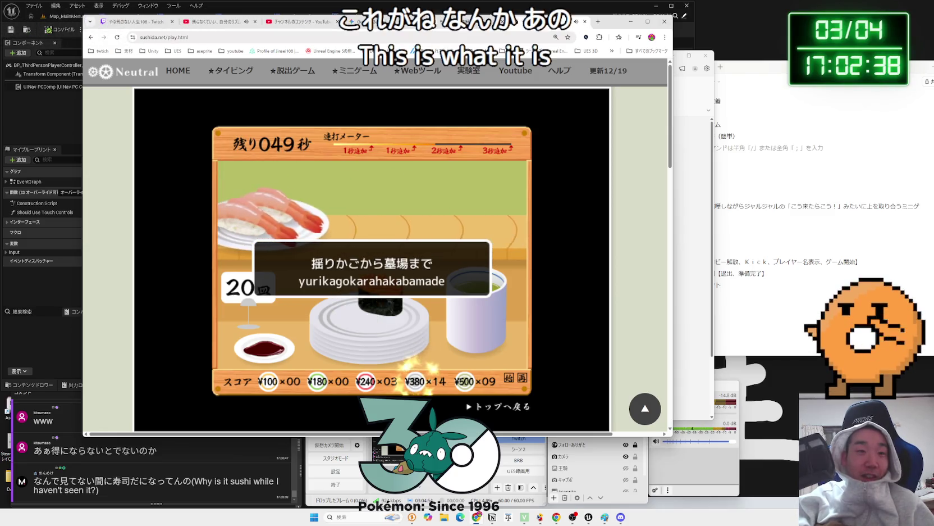
pyautogui.write('yurikagoka')
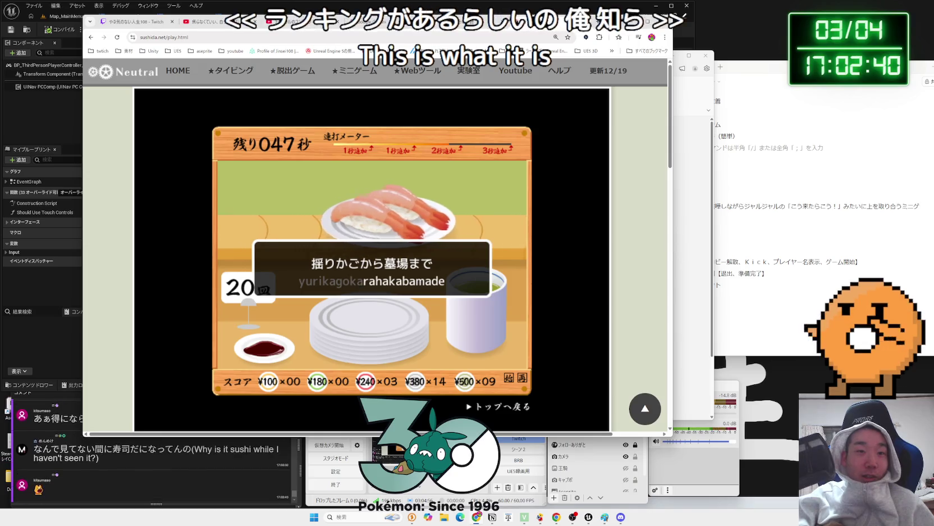
pyautogui.write('rahakabamad')
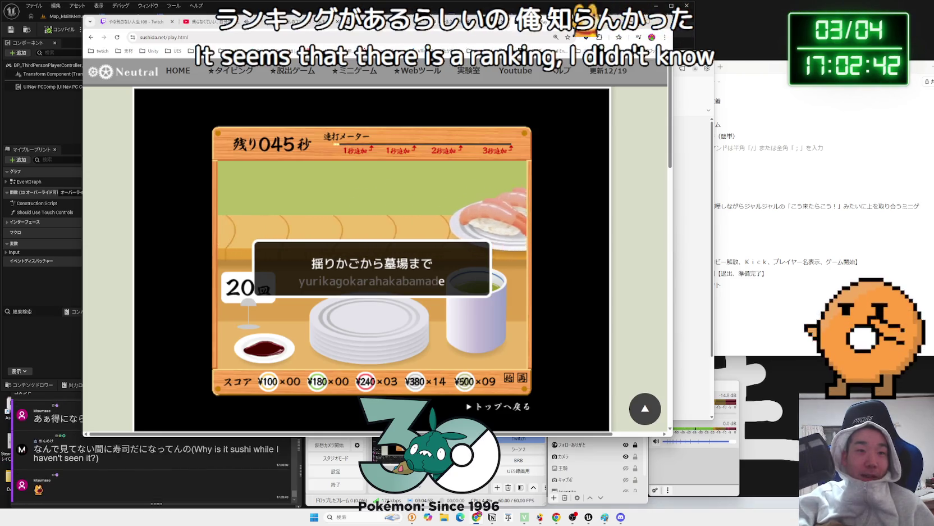
pyautogui.write('ehannba-gutei')
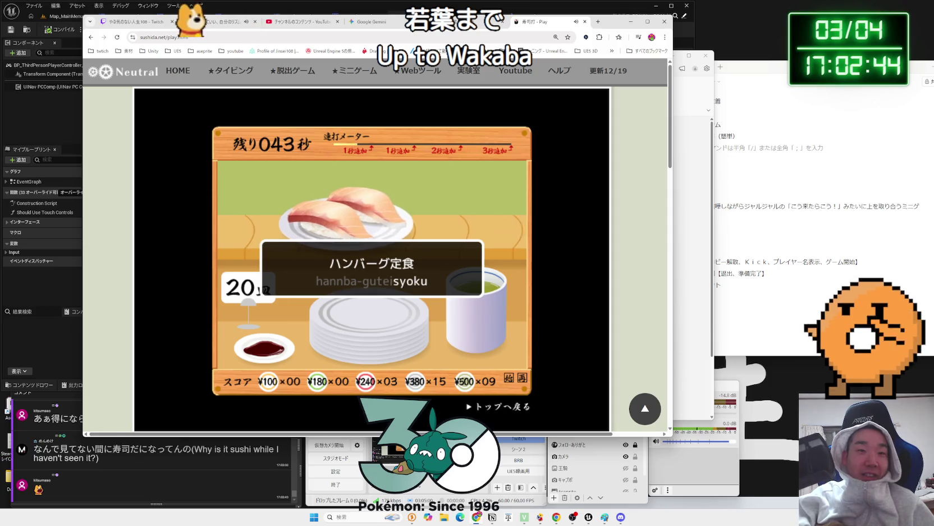
pyautogui.write('syokuhowai')
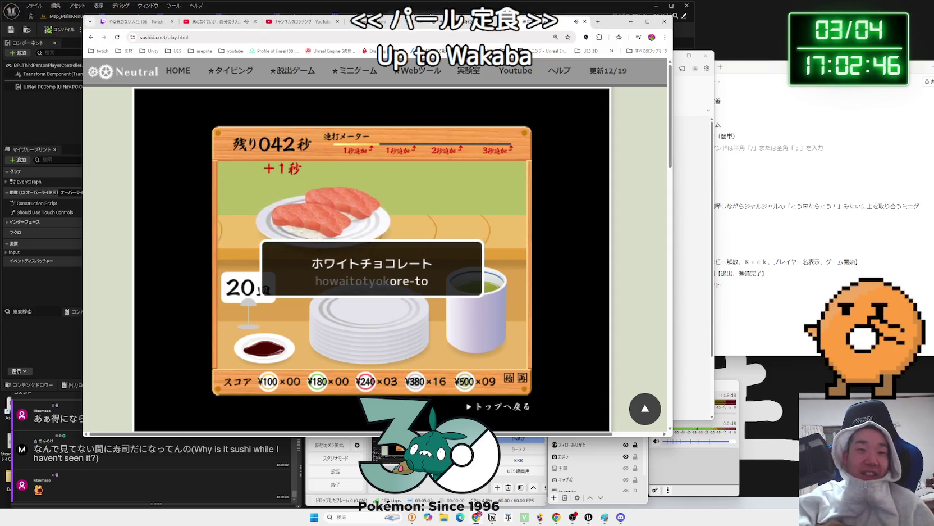
pyautogui.write('toi')
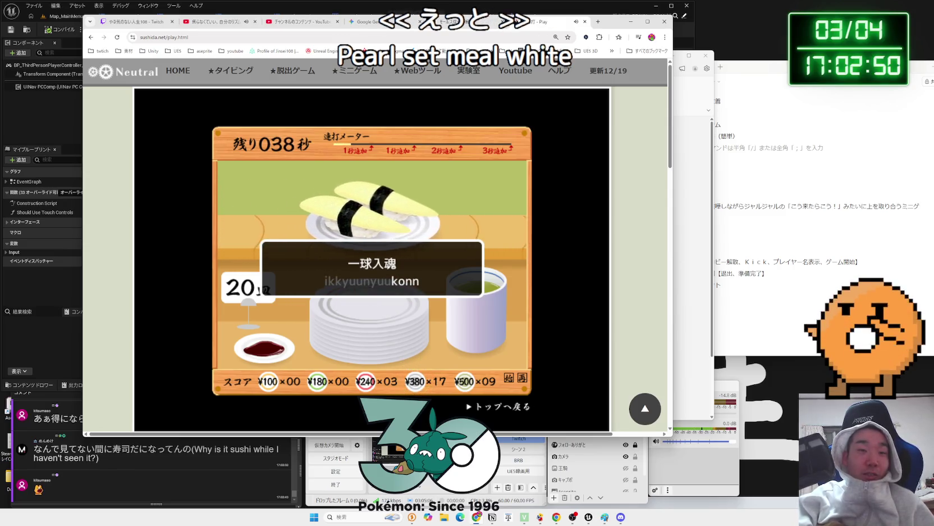
pyautogui.write('konn')
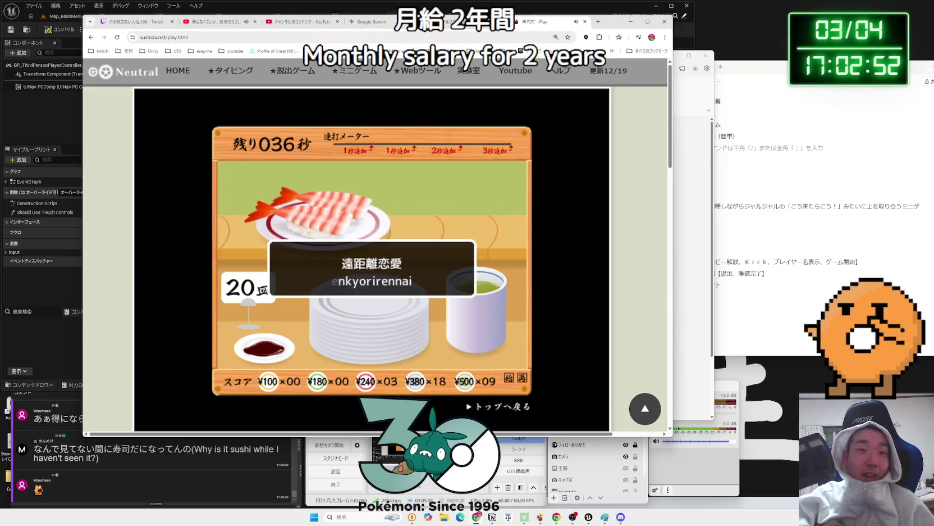
pyautogui.write('irennaid')
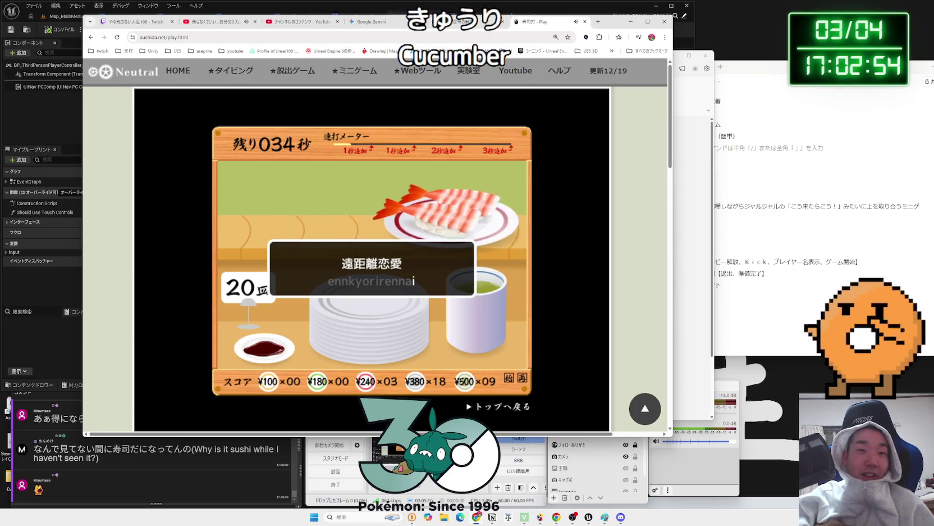
pyautogui.write('eguti')
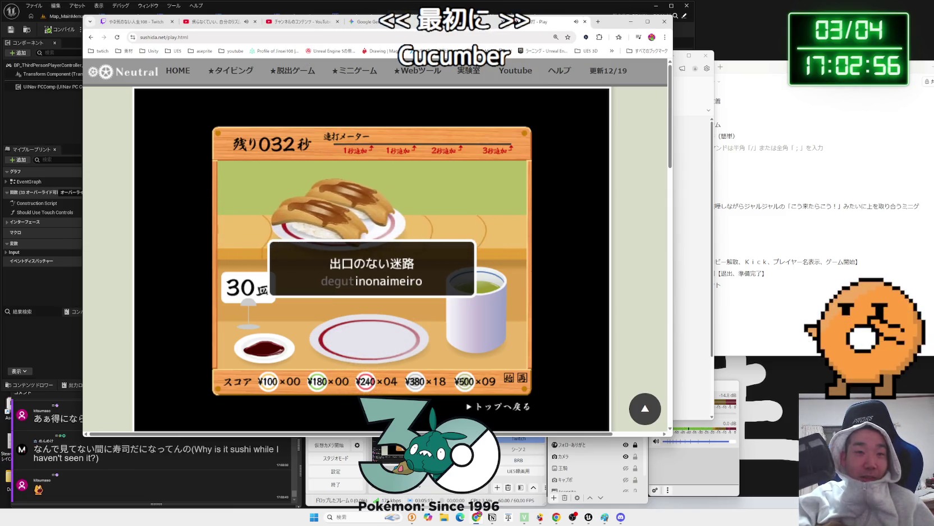
pyautogui.write('imeirosai')
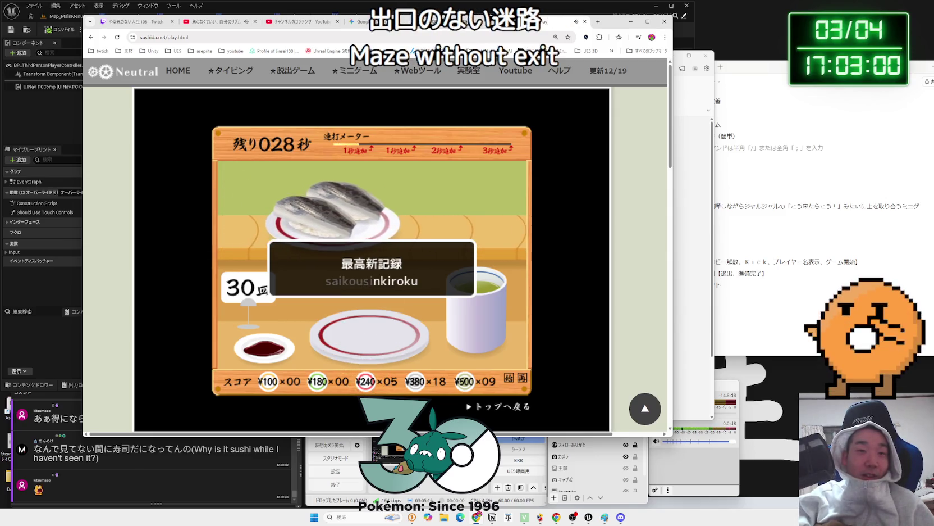
pyautogui.write('nkirokukuri')
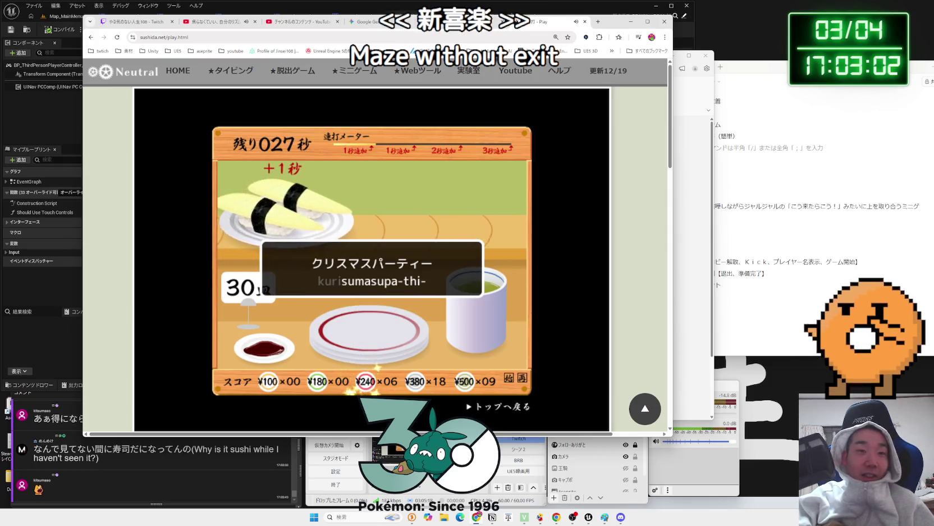
pyautogui.write('sumasupa-th')
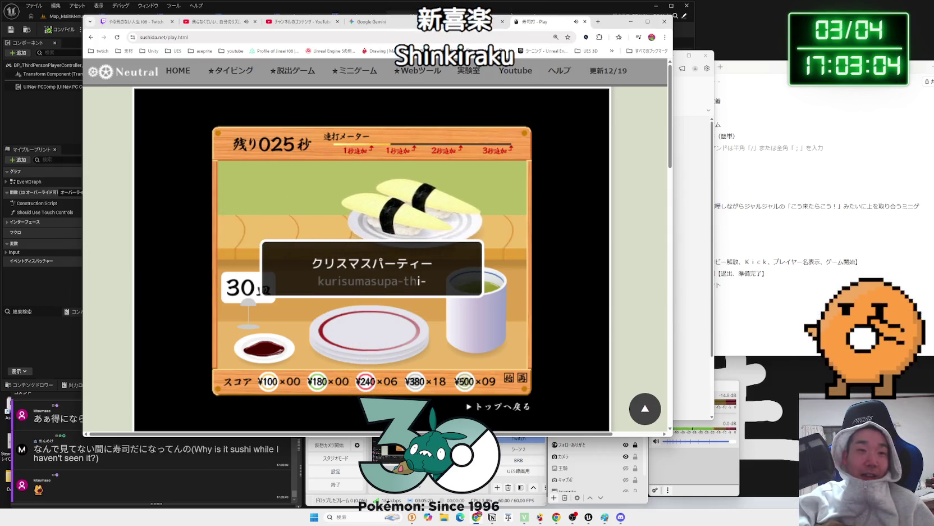
pyautogui.write('i-toirehadokodesuka?')
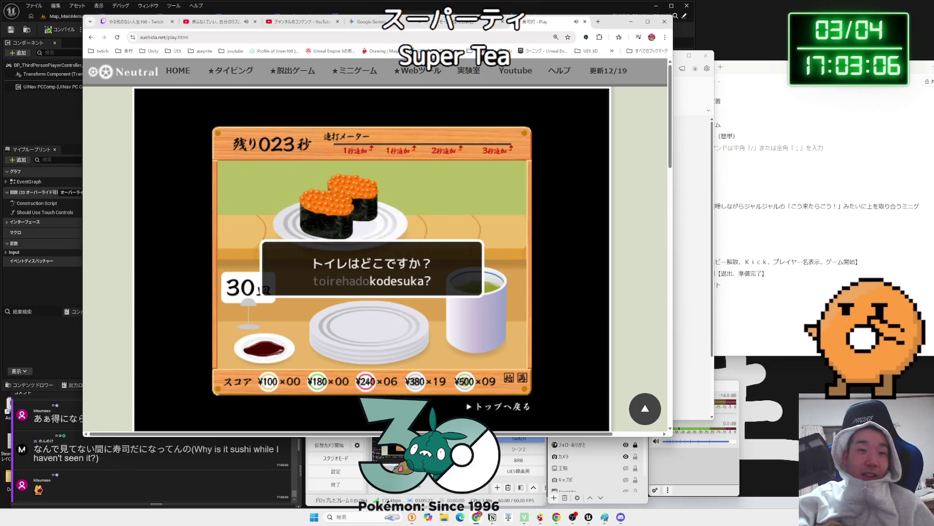
pyautogui.write('onn')
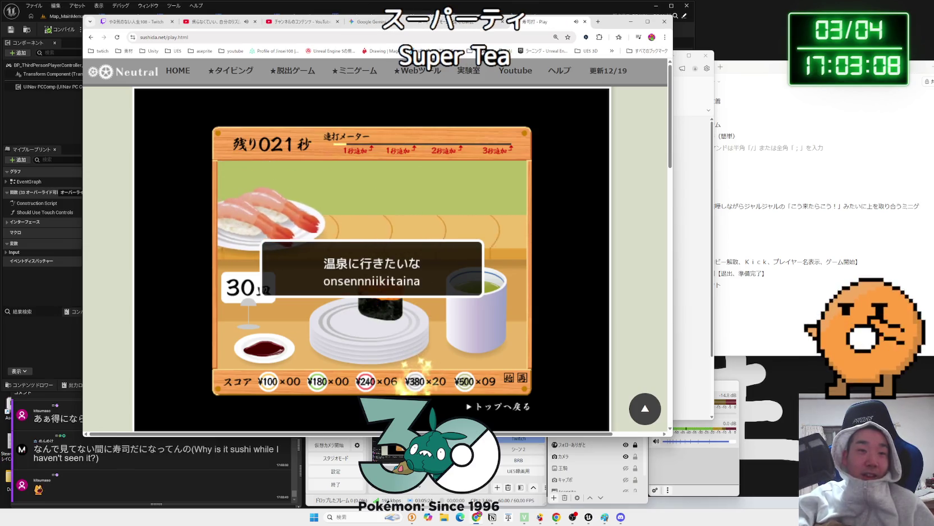
pyautogui.write('sennni')
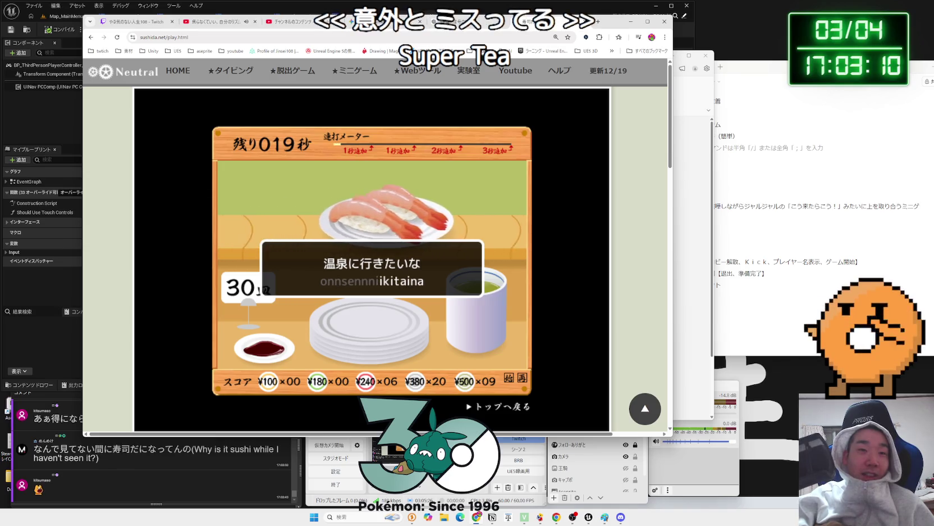
pyautogui.write('kitainamou')
pyautogui.write('saikanng')
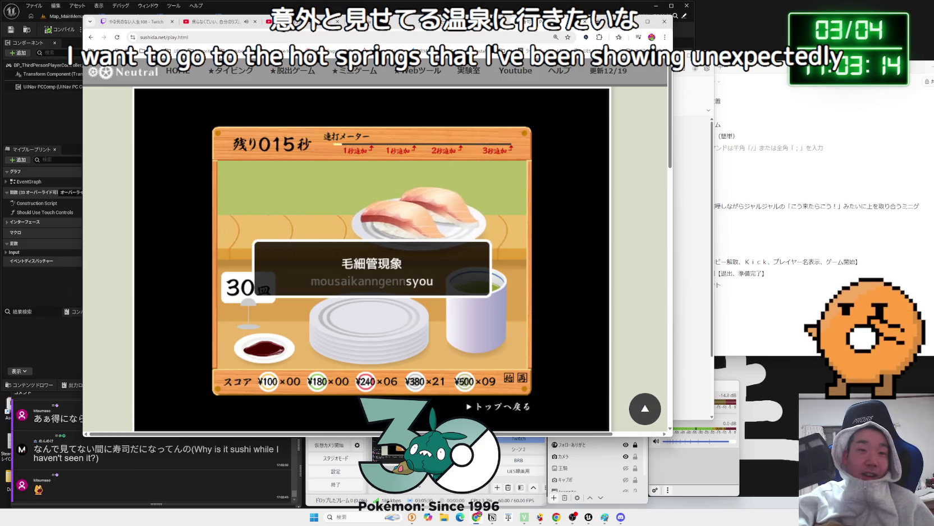
pyautogui.write('syoukyara')
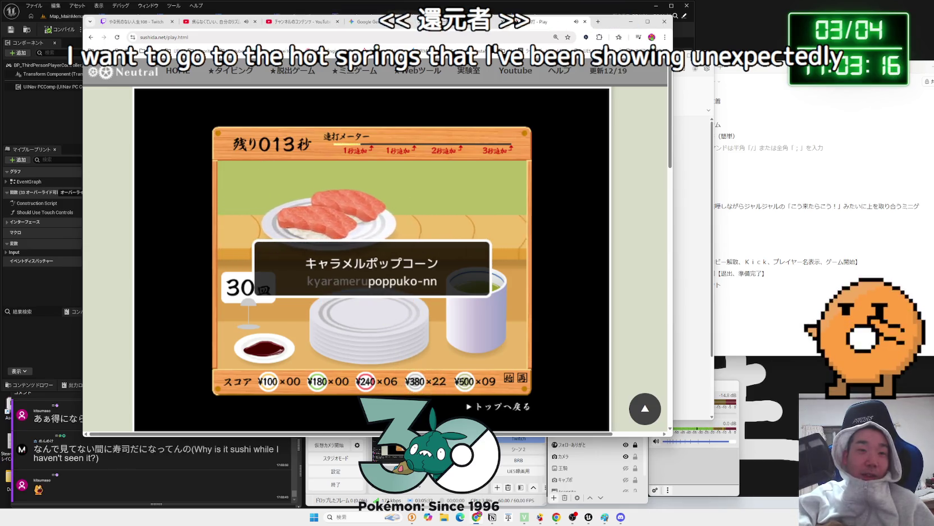
pyautogui.write('poppuko-nna')
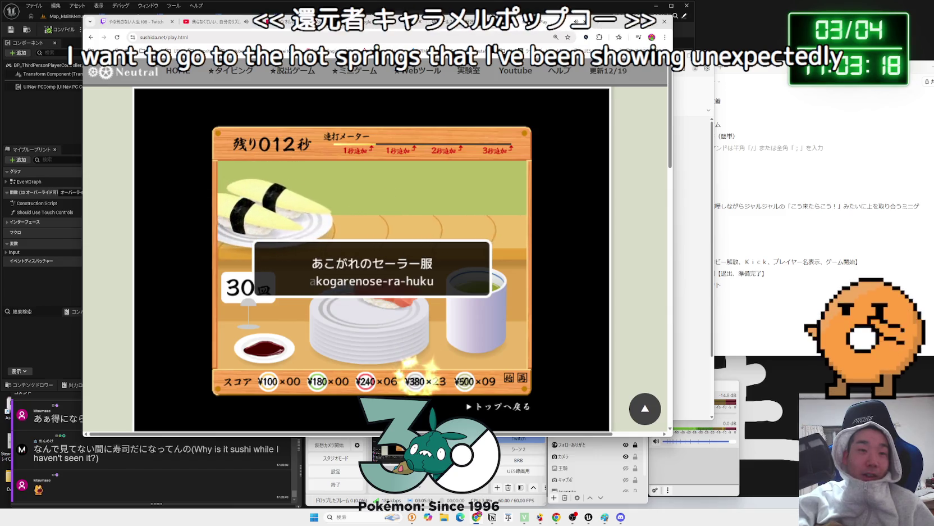
pyautogui.write('kogarenose-ra-')
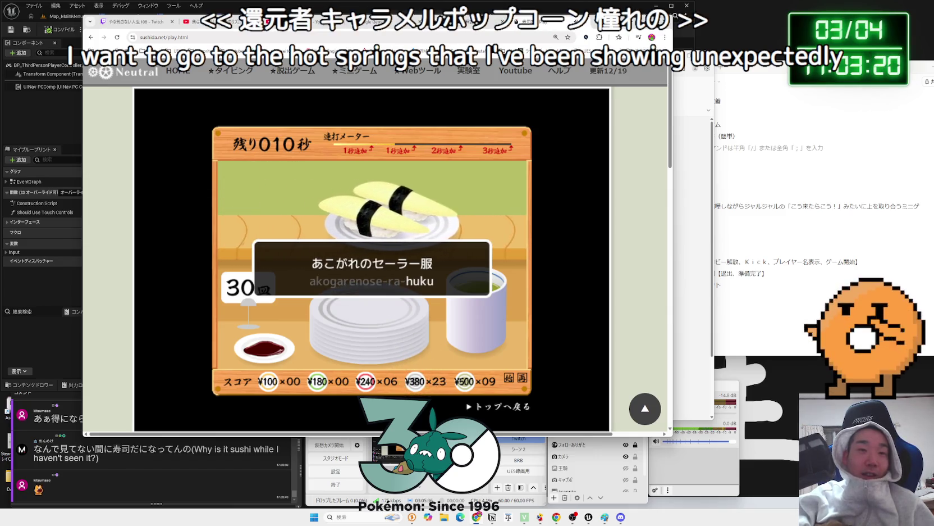
pyautogui.write('uka')
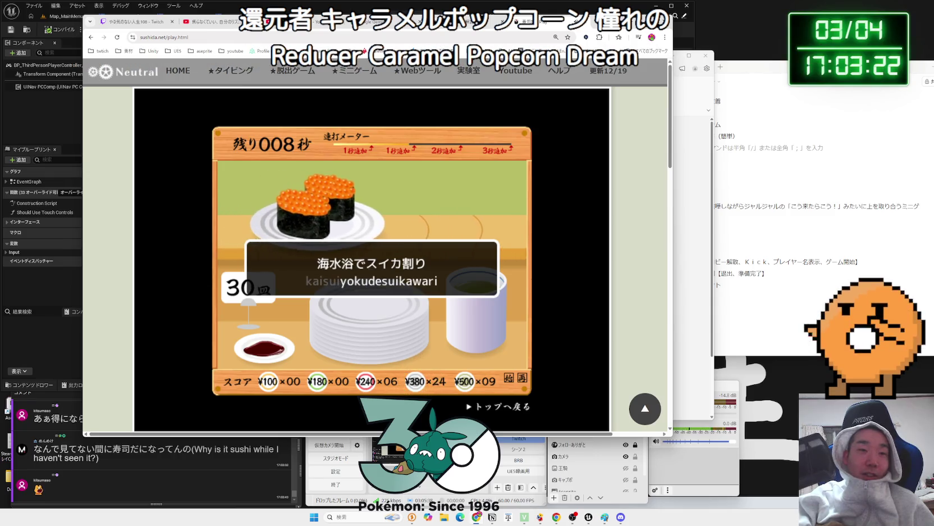
pyautogui.write('desuikawari')
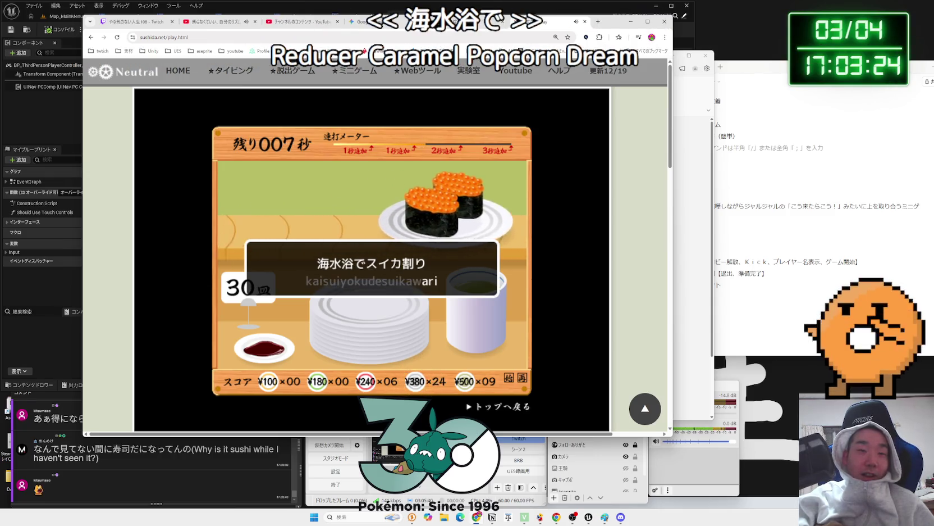
pyautogui.write('boseihonn')
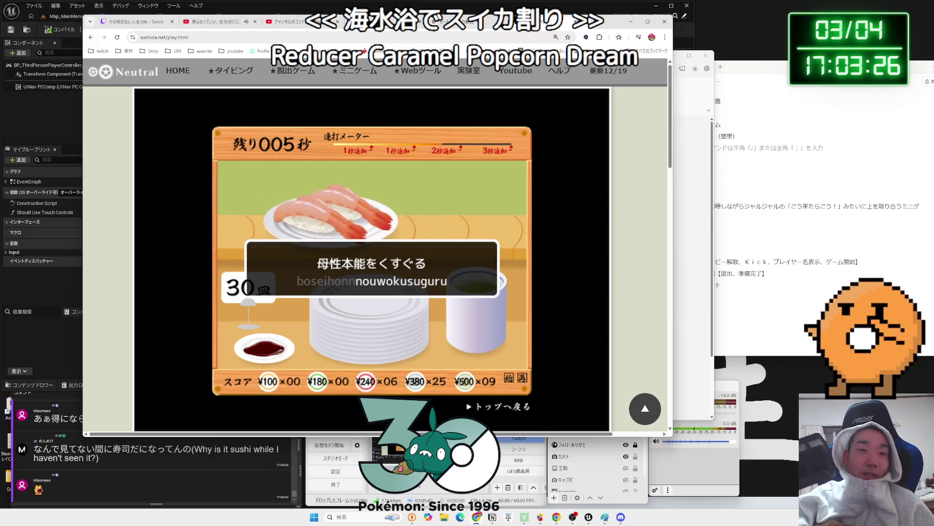
pyautogui.write('ouwokus')
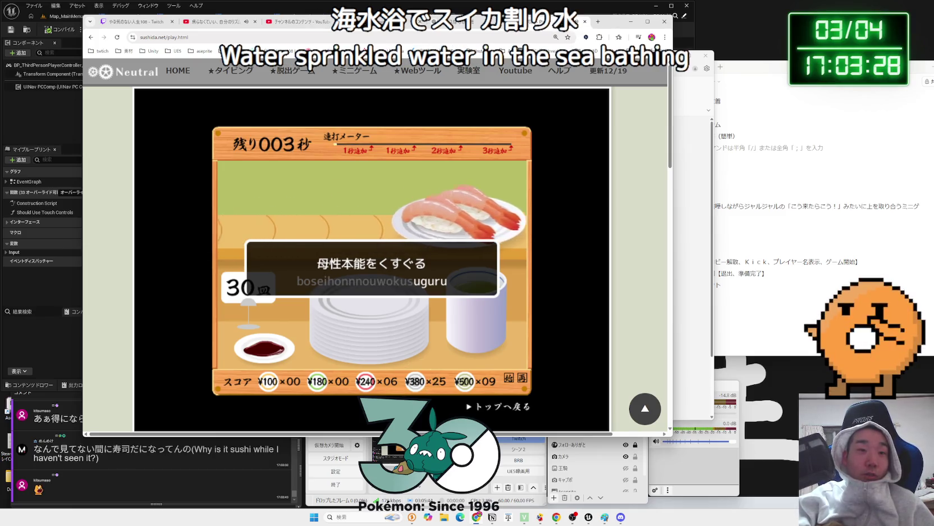
pyautogui.write('uguru')
pyautogui.write('arubaito')
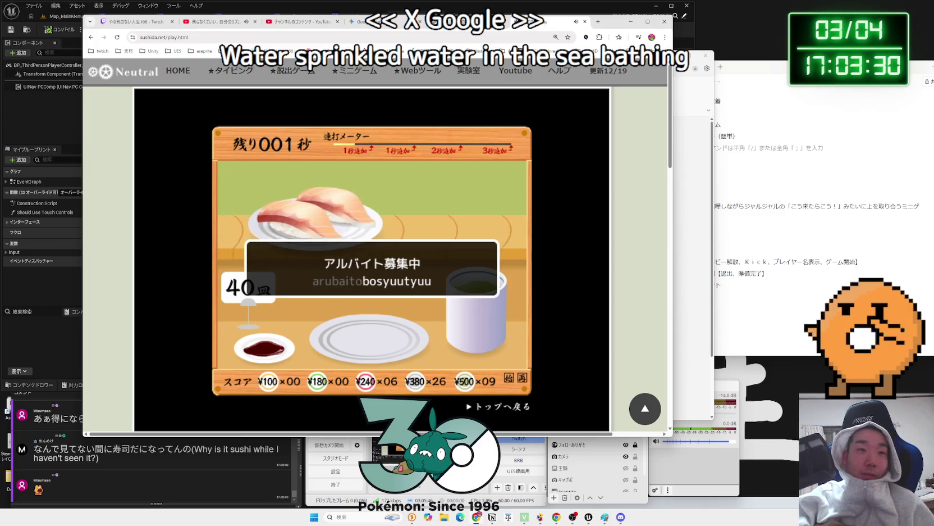
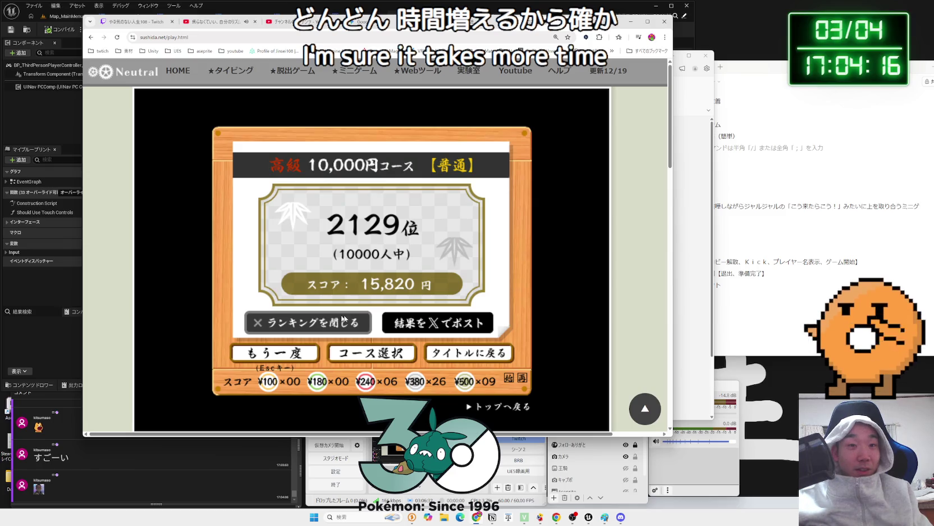
# Step: Open the Pop Typing game from Neutral's other typing games below the Sushida results
pyautogui.scroll(-6, 559, 316)
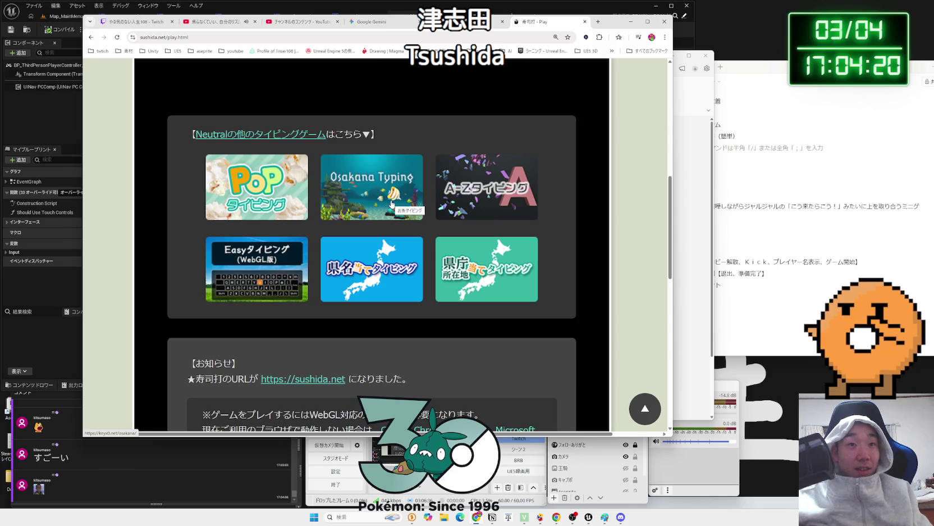
pyautogui.click(263, 193)
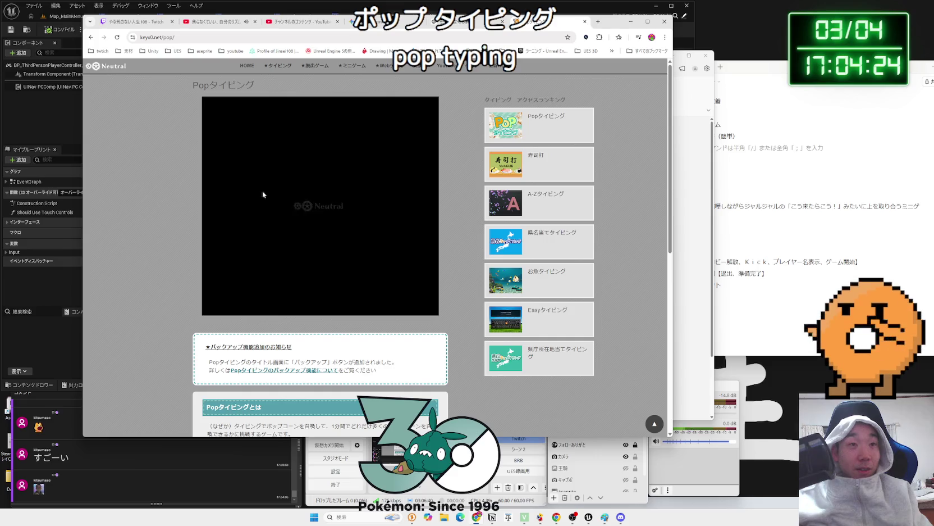
# Step: Play a full Pop Typing round for a new high score of 6,754 popcorn, then view its ranking
pyautogui.press('space')
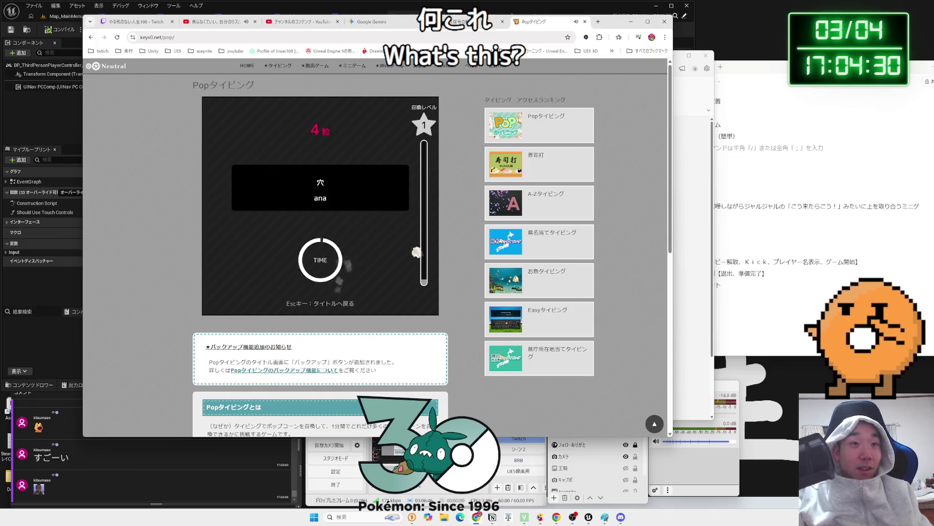
pyautogui.write('anak')
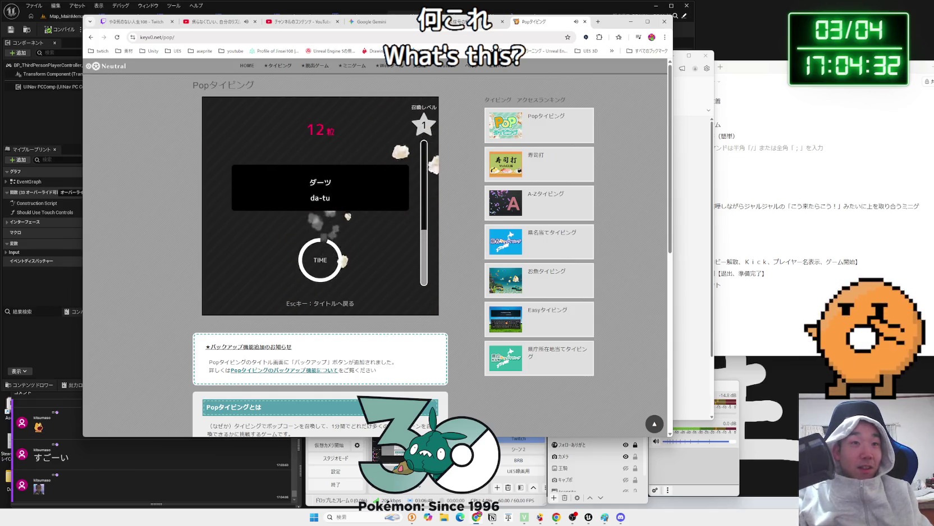
pyautogui.write('-tu')
pyautogui.write('bokado')
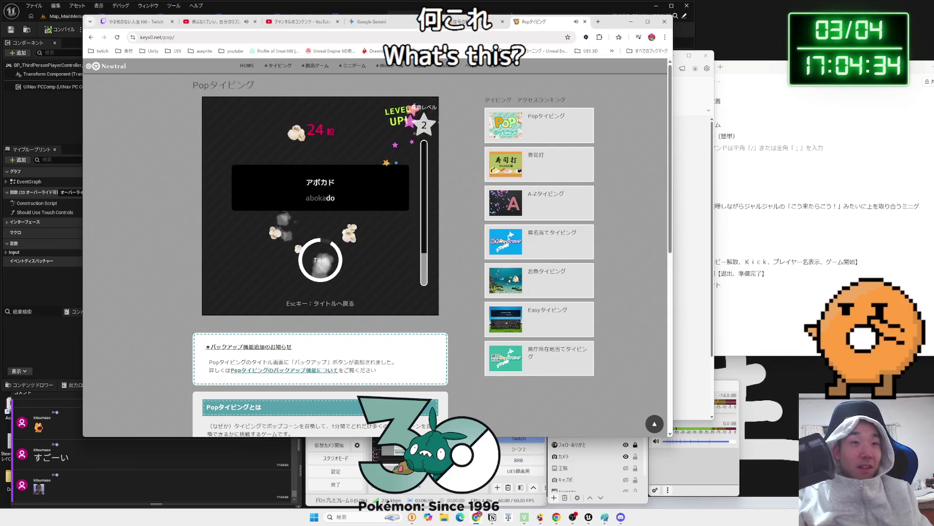
pyautogui.write('tanponega')
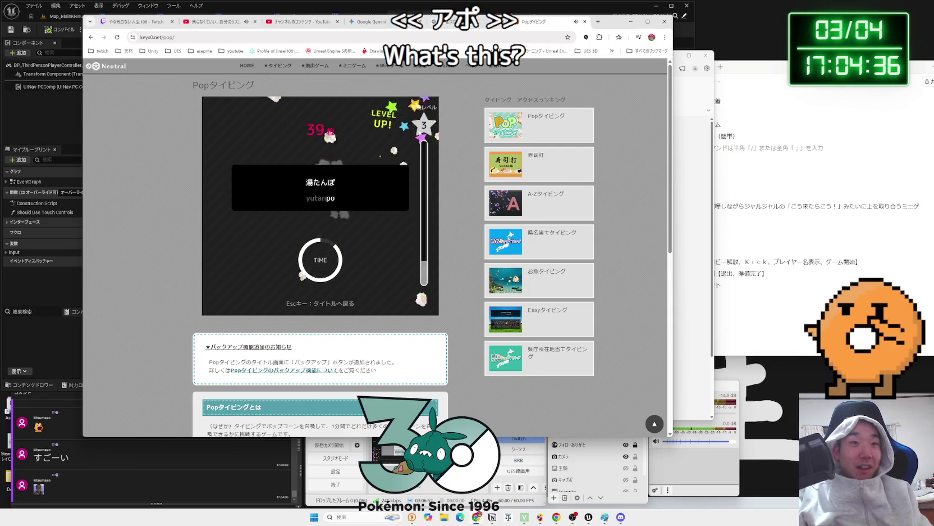
pyautogui.write('thibu')
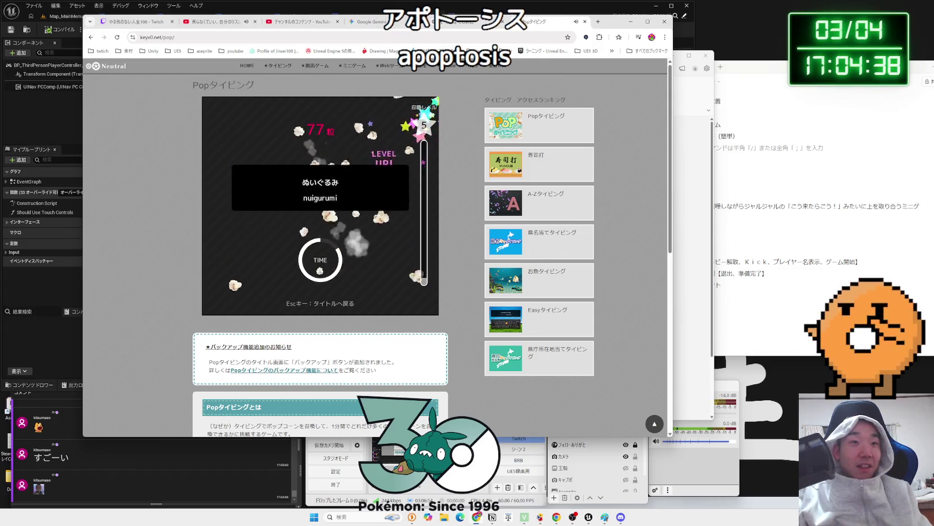
pyautogui.write('gurumis')
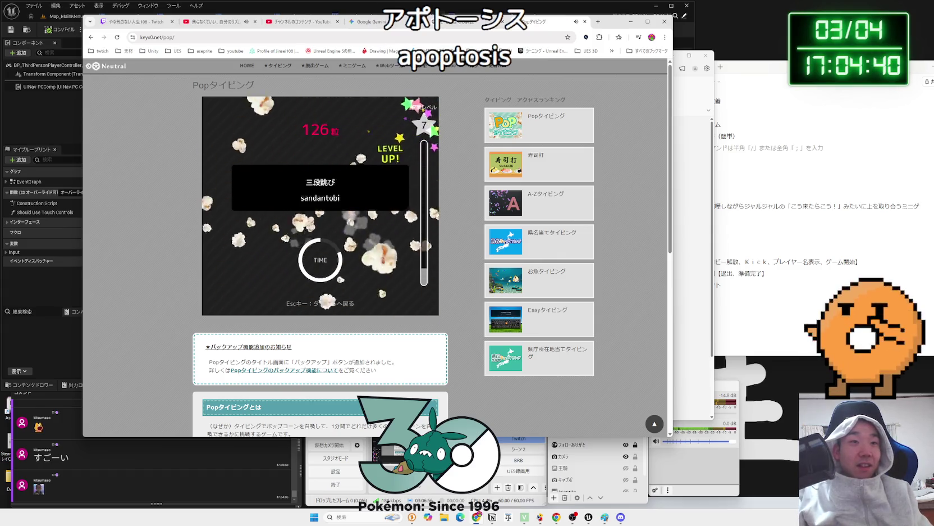
pyautogui.write('ntobi')
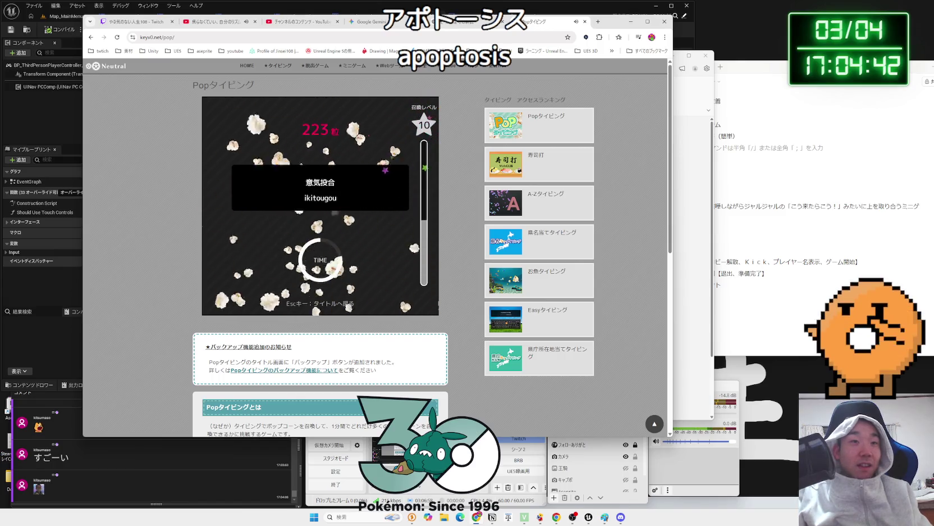
pyautogui.write('suma-to')
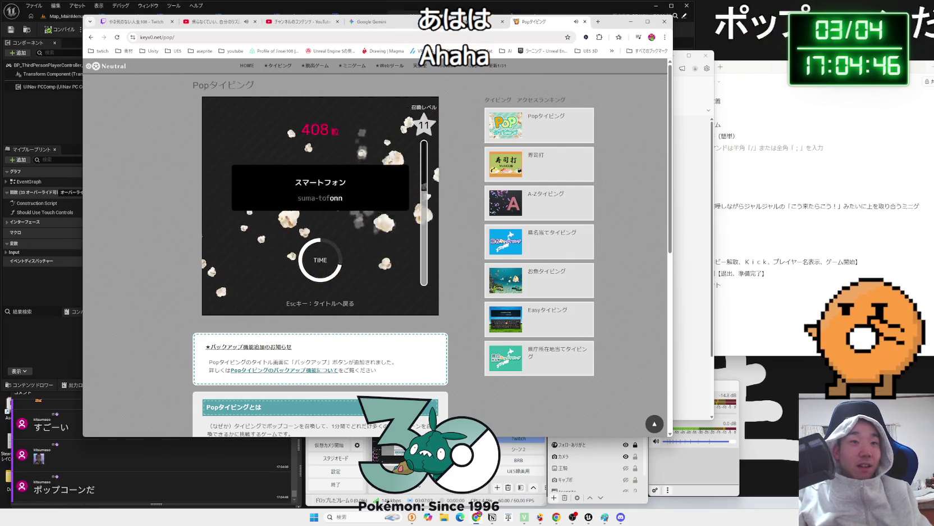
pyautogui.write('fonnra-menraisum')
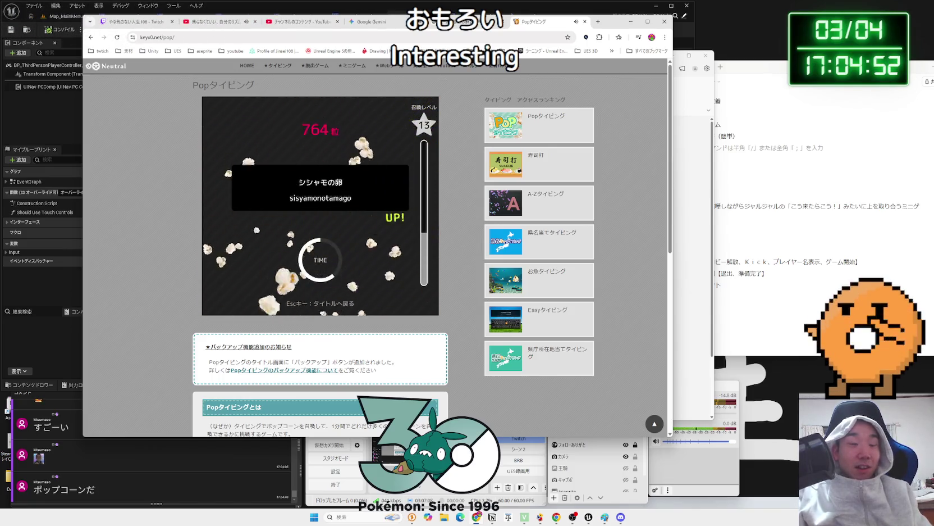
pyautogui.write('sisyam')
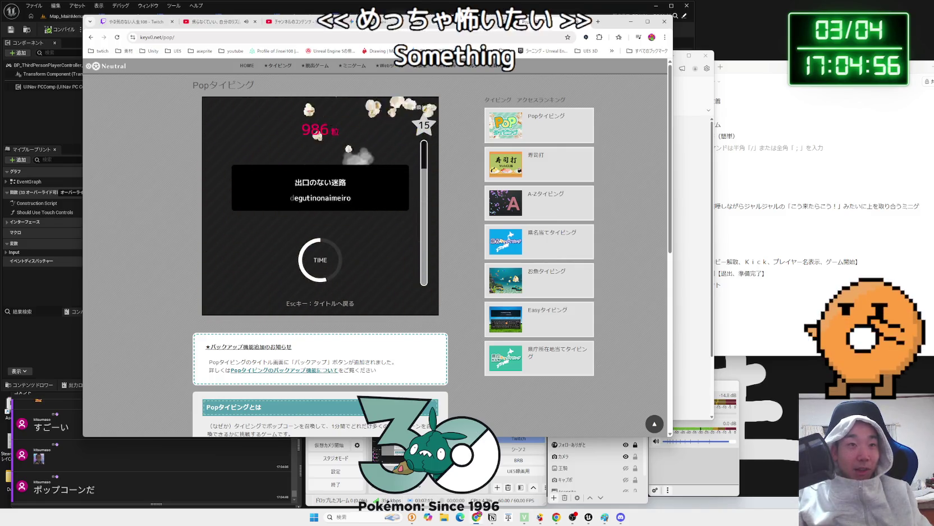
pyautogui.write('degu')
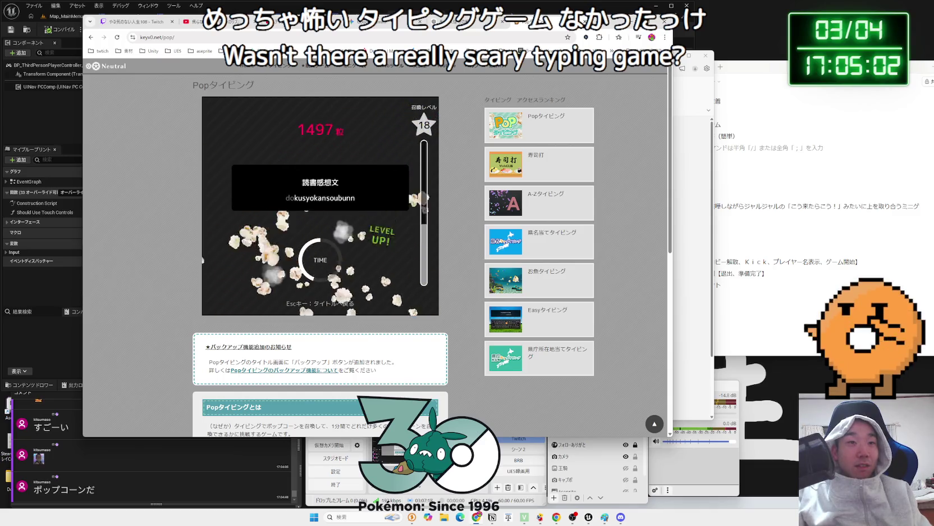
pyautogui.write('kannsou')
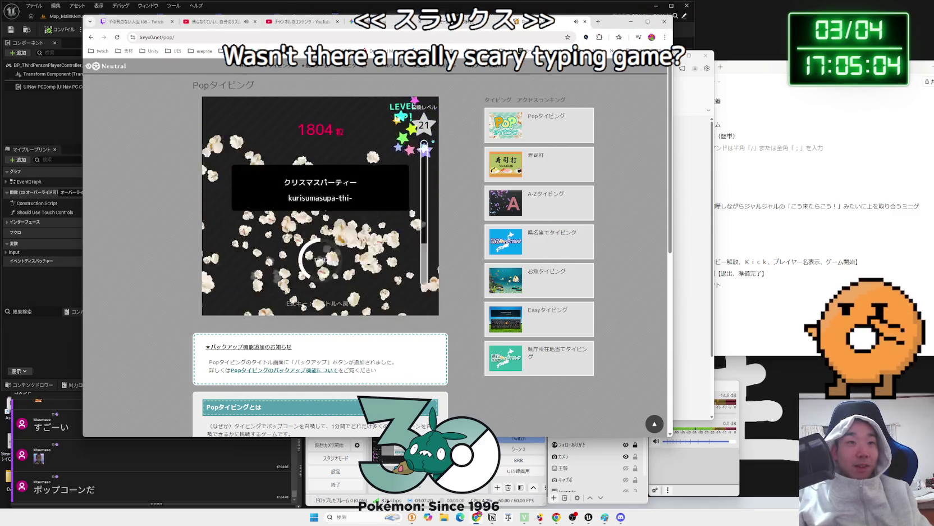
pyautogui.write('kurisumasu')
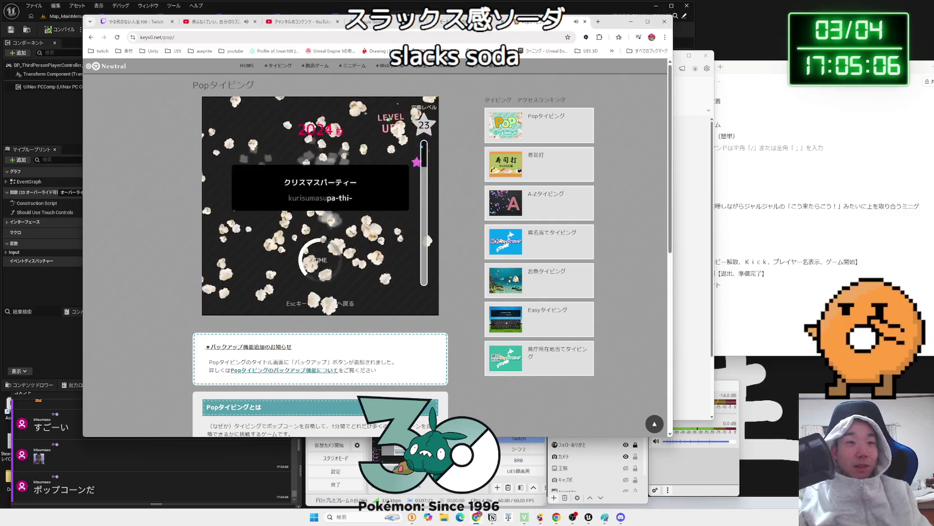
pyautogui.write('pa-thi-')
pyautogui.write('zennjidous')
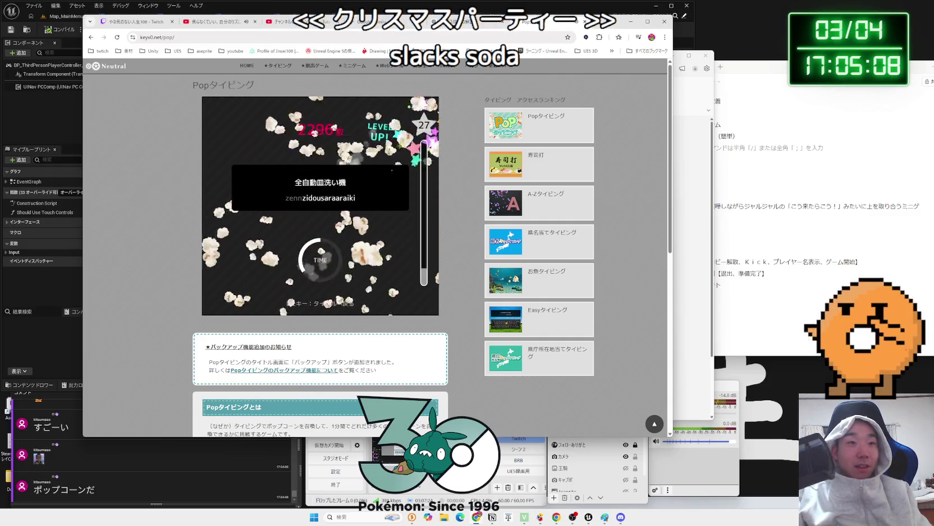
pyautogui.write('araara')
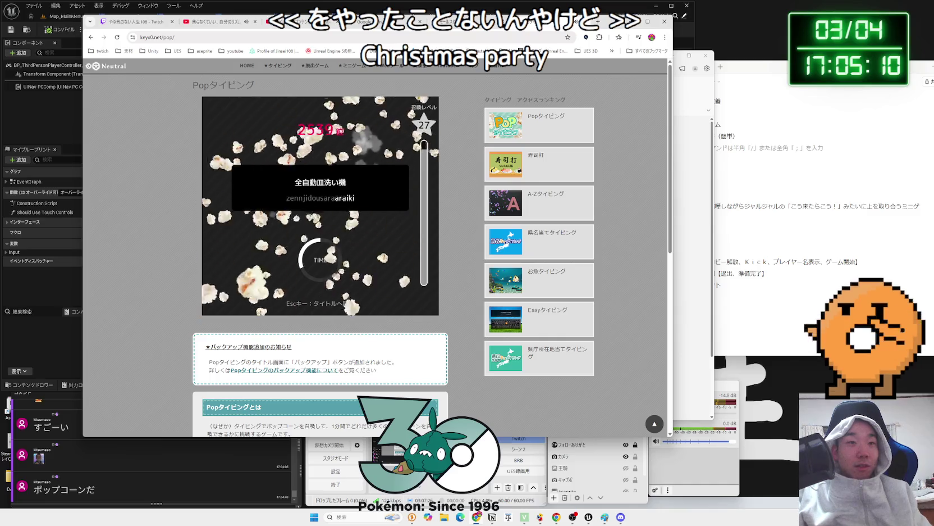
pyautogui.write('urannburukousatennsen')
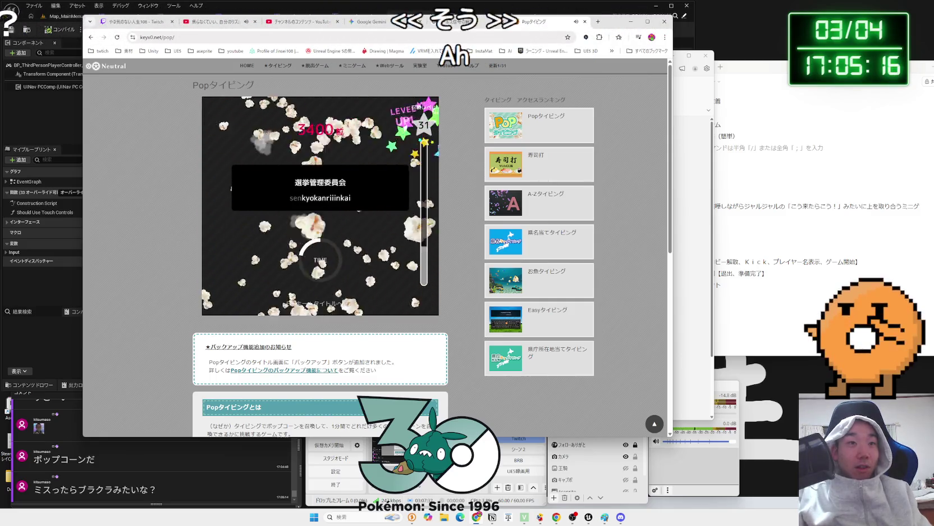
pyautogui.write('nkyokann')
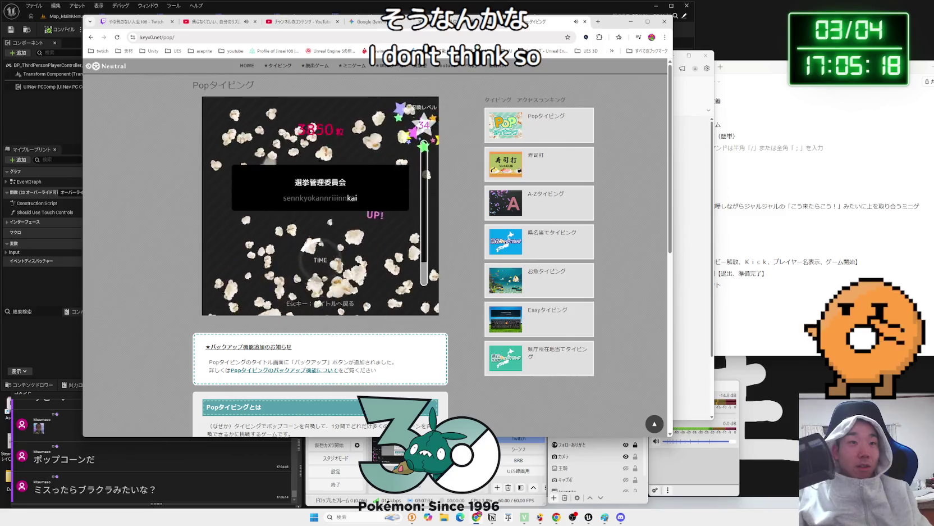
pyautogui.write('amyu-dat')
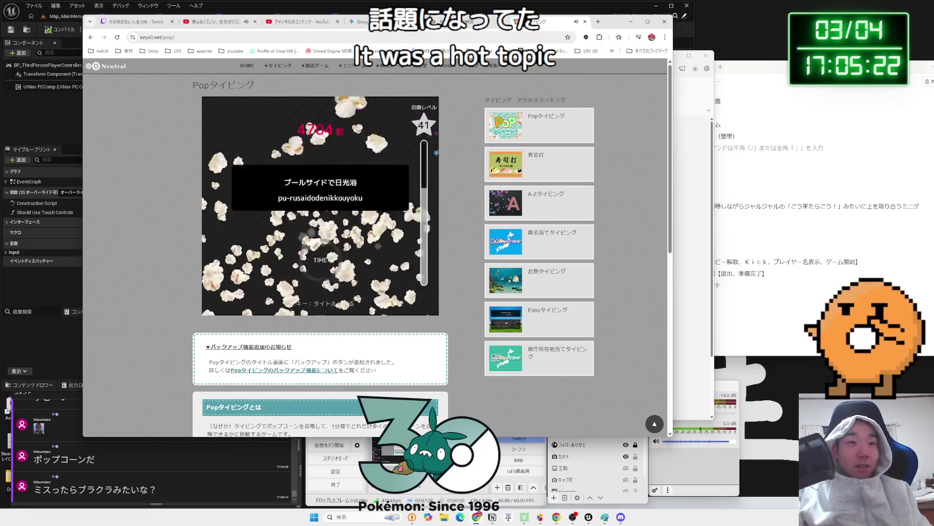
pyautogui.write('pu-rus')
pyautogui.write('denikkouyoku')
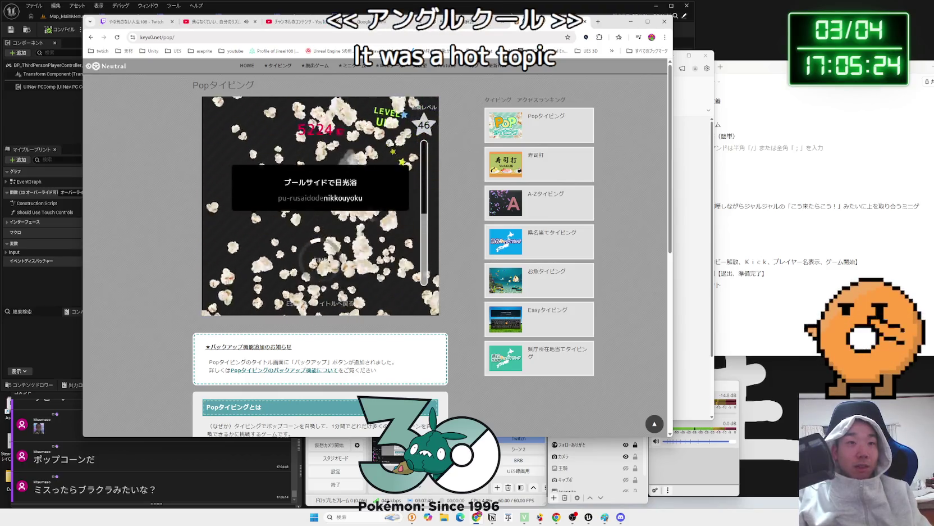
pyautogui.write('osake')
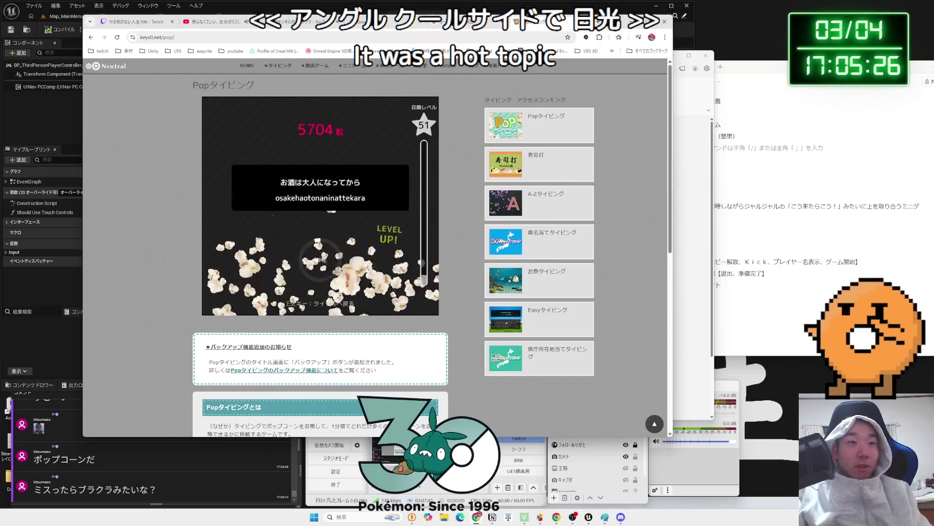
pyautogui.write('haotonaninatte')
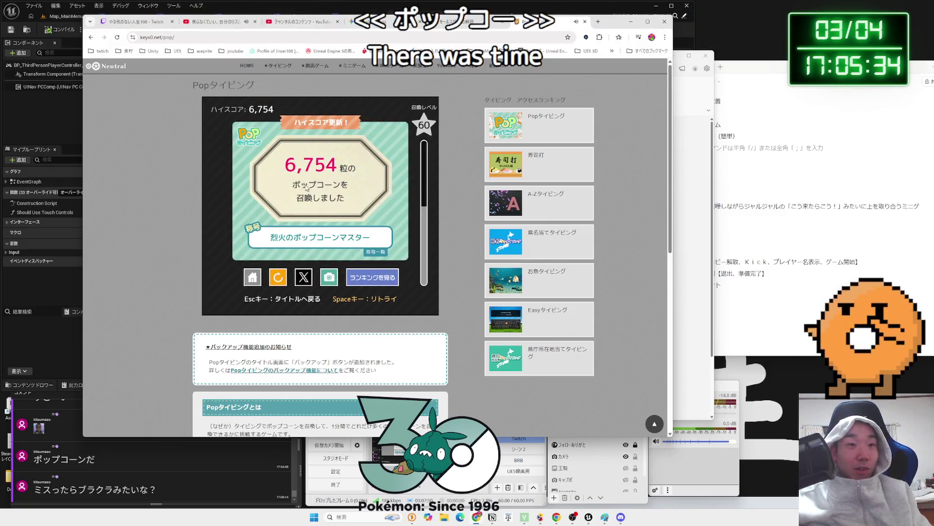
pyautogui.click(366, 273)
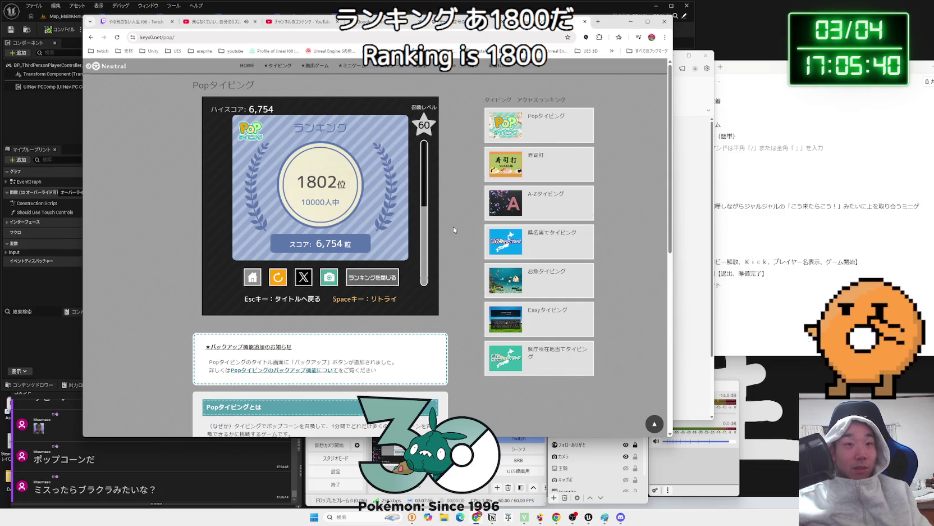
# Step: Check the 1802nd-of-10,000 ranking, then go to Neutral's ★脱出ゲーム escape-game page
pyautogui.scroll(-5, 453, 229)
pyautogui.scroll(4, 453, 229)
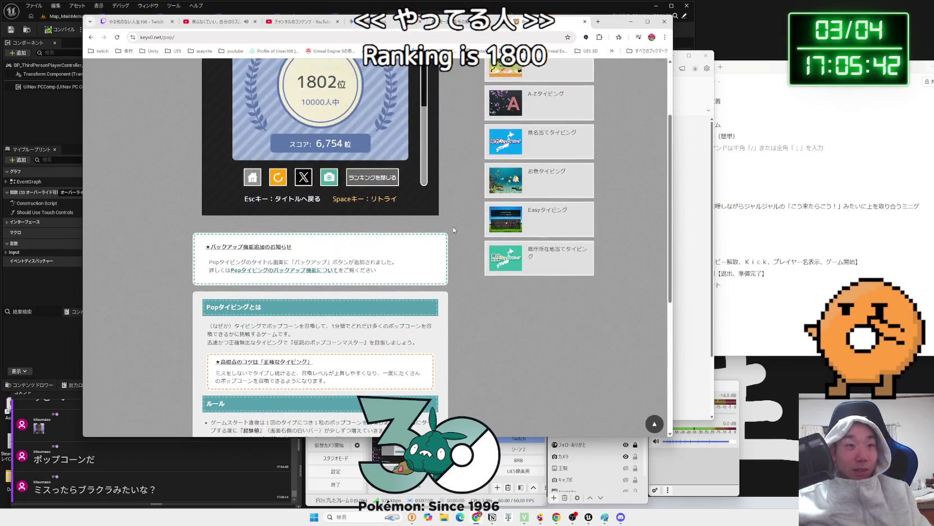
pyautogui.scroll(2, 540, 210)
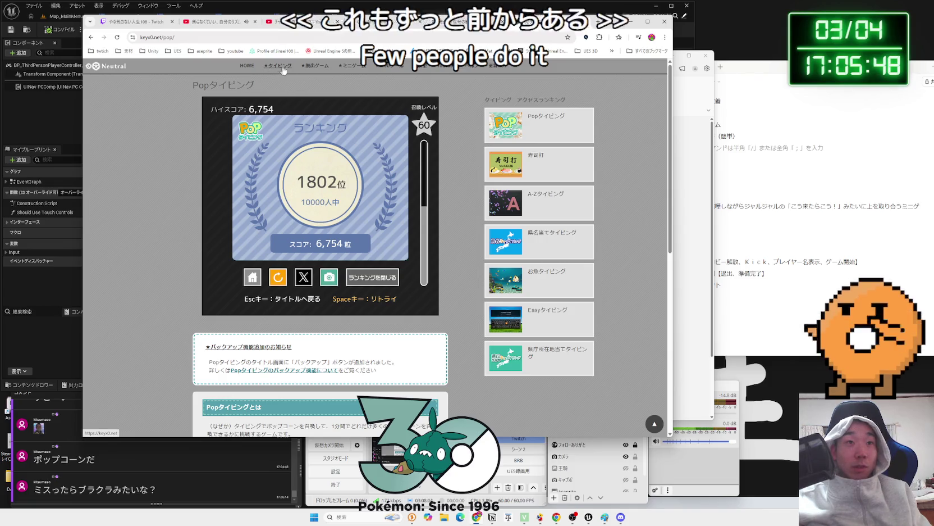
pyautogui.click(308, 68)
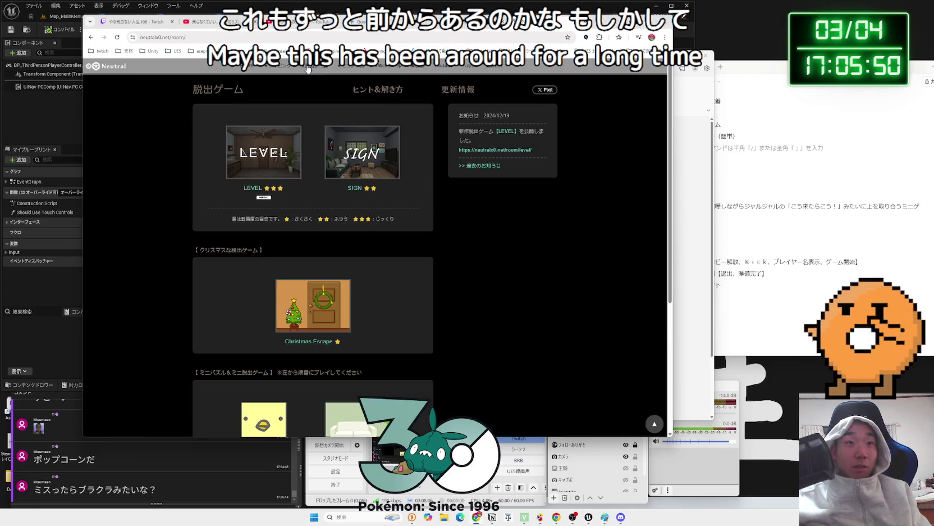
# Step: Skim the escape-game listing, then switch to the Gemini browser tab
pyautogui.scroll(-3, 375, 161)
pyautogui.scroll(3, 374, 159)
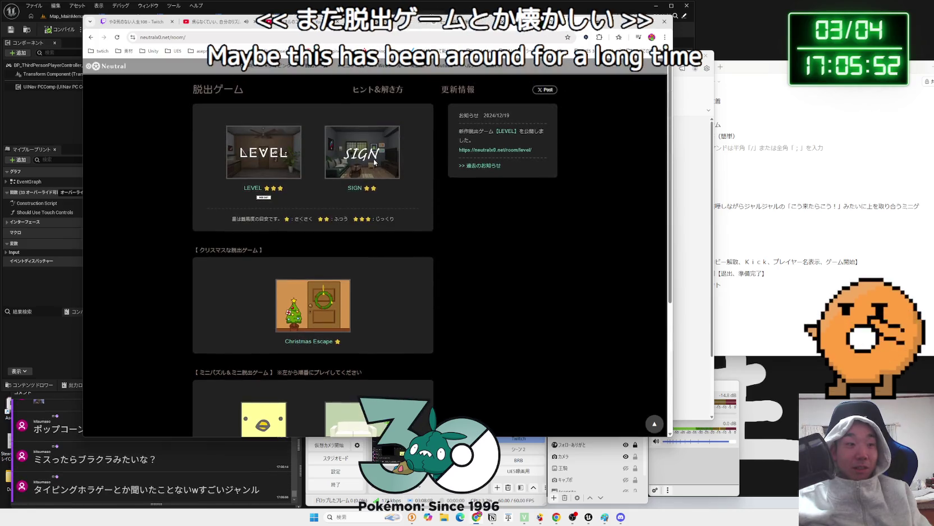
pyautogui.hotkey('ctrl', 'Tab')
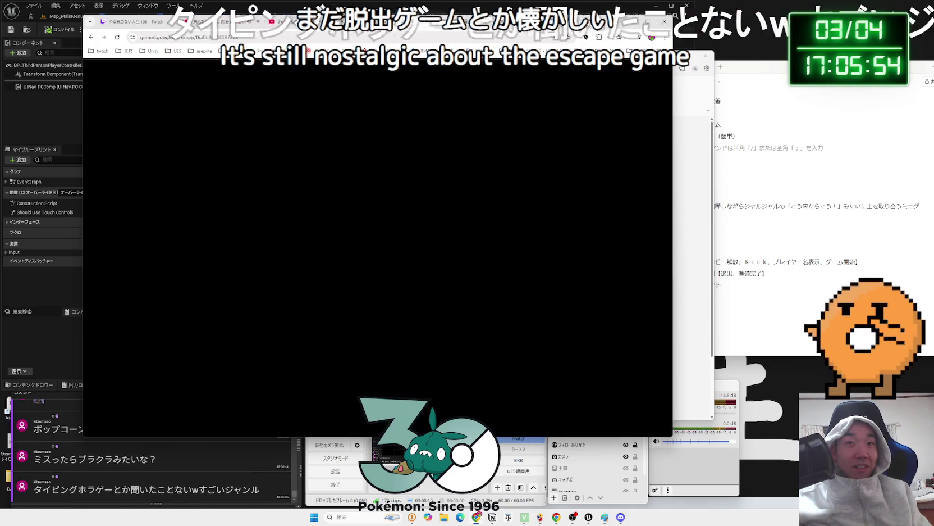
# Step: Search Google for 'たいぴング ホラゲー' in a new tab
pyautogui.hotkey('ctrl', 't')
pyautogui.write('たいぴ')
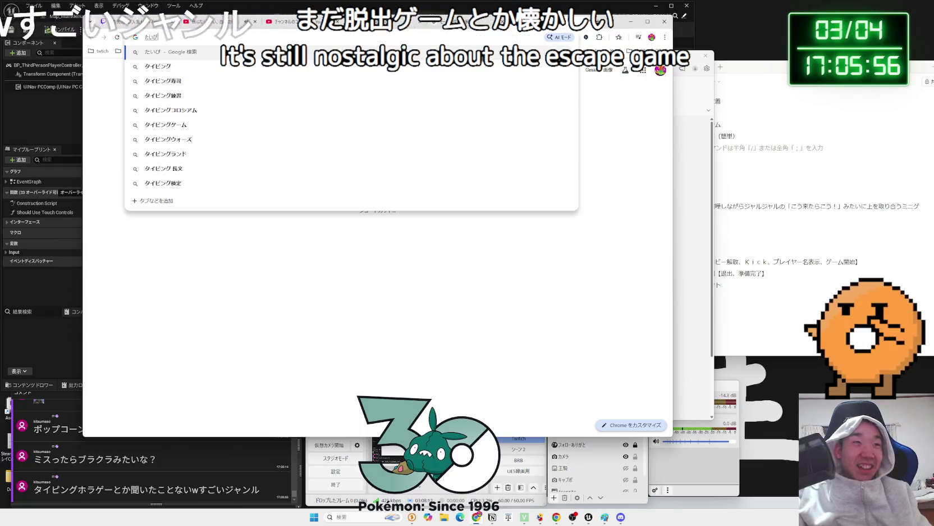
pyautogui.write('ング\u3000ホラゲー')
pyautogui.press('Return')
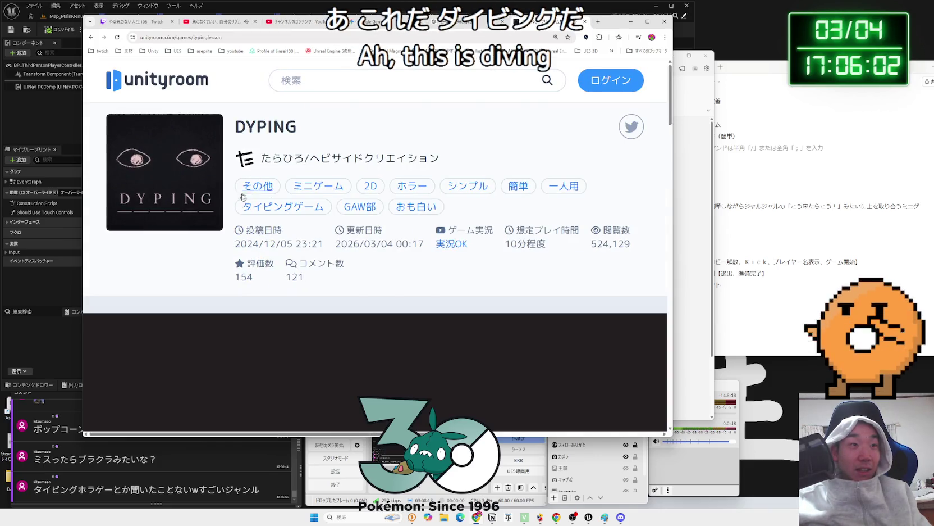
# Step: Start DYPING on unityroom with Japanese as the game language
pyautogui.scroll(-5, 231, 233)
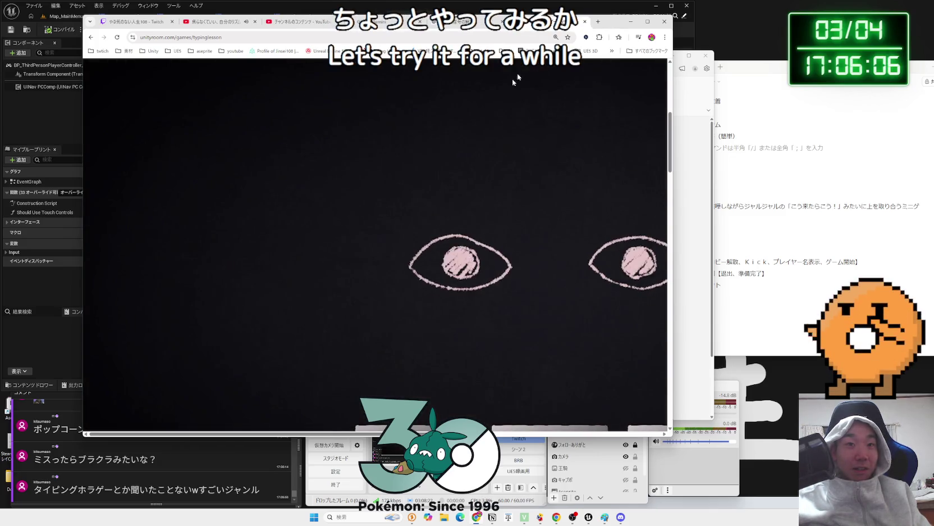
pyautogui.scroll(2, 670, 117)
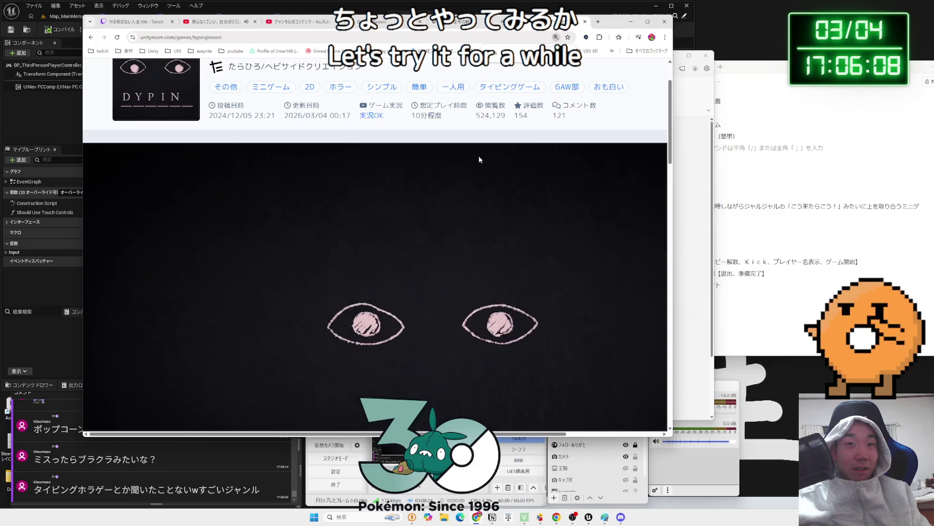
pyautogui.scroll(-1, 520, 121)
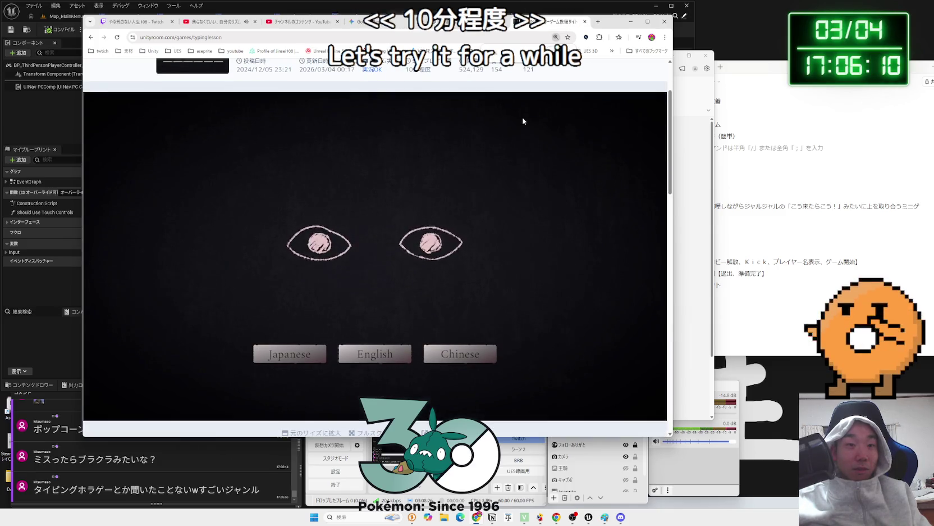
pyautogui.click(299, 354)
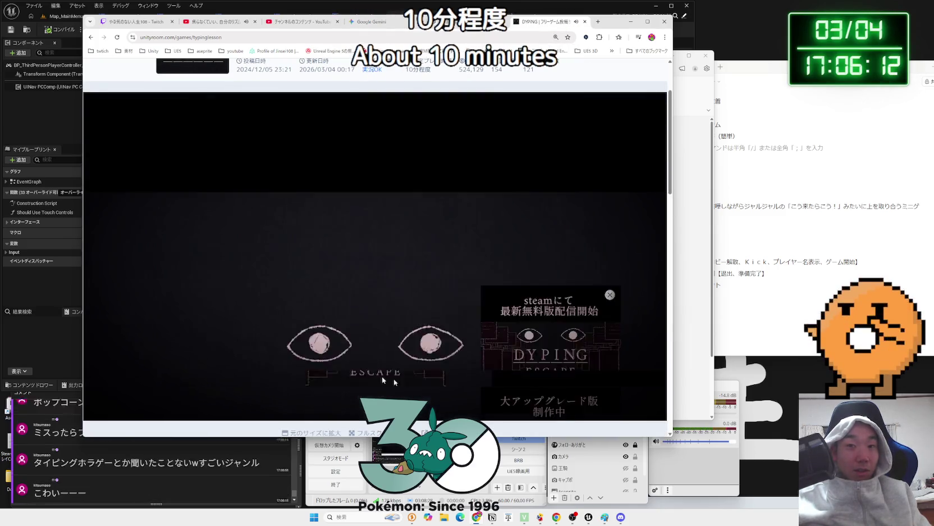
# Step: Return to the DYPING tab and open its Steam store page from the promo
pyautogui.hotkey('ctrl', 'shift', 'Tab')
pyautogui.hotkey('ctrl', 'shift', 'Tab')
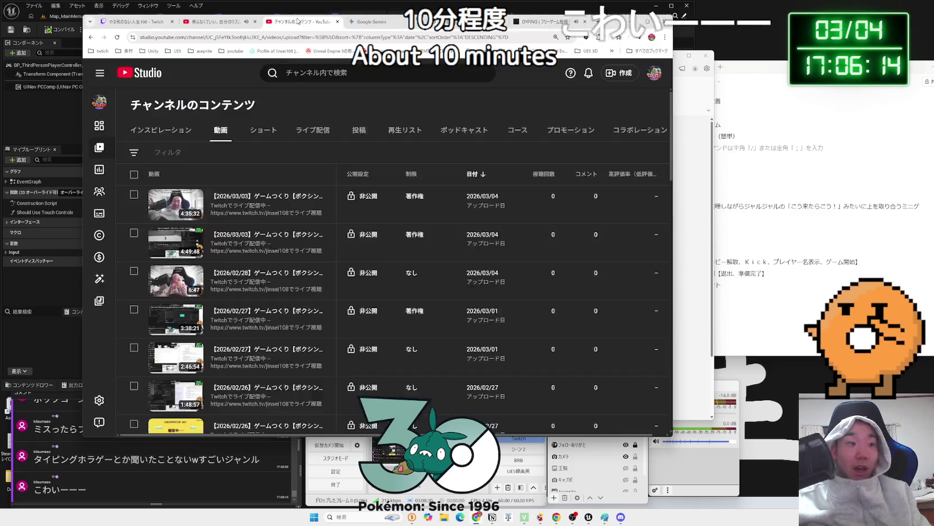
pyautogui.hotkey('ctrl', 'shift', 'Tab')
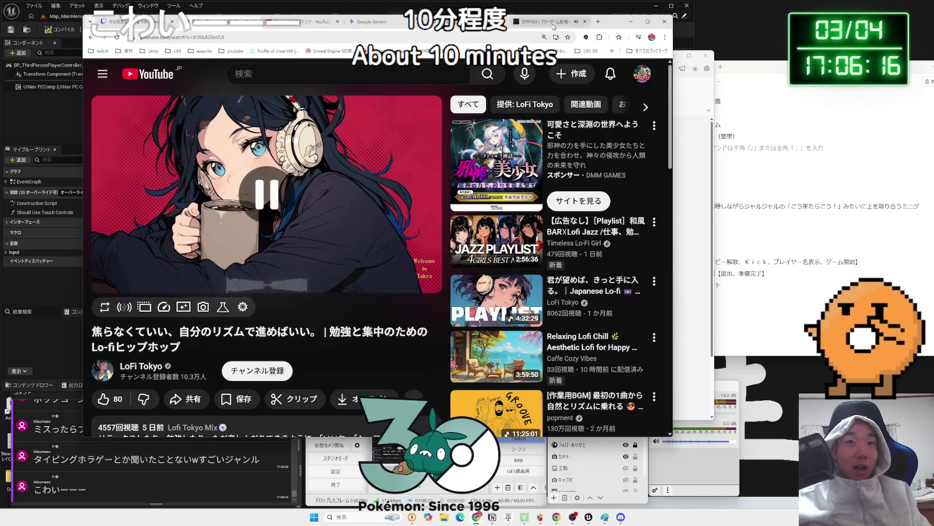
pyautogui.click(553, 23)
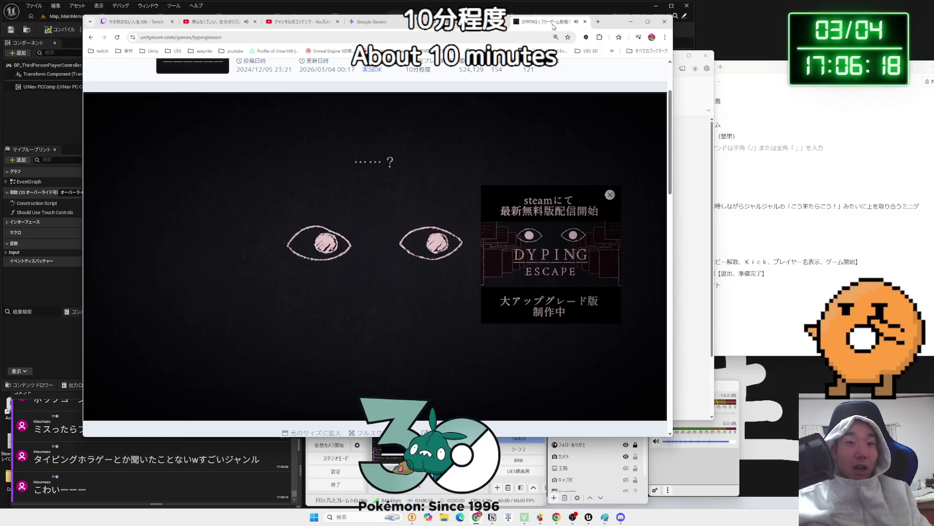
pyautogui.click(536, 218)
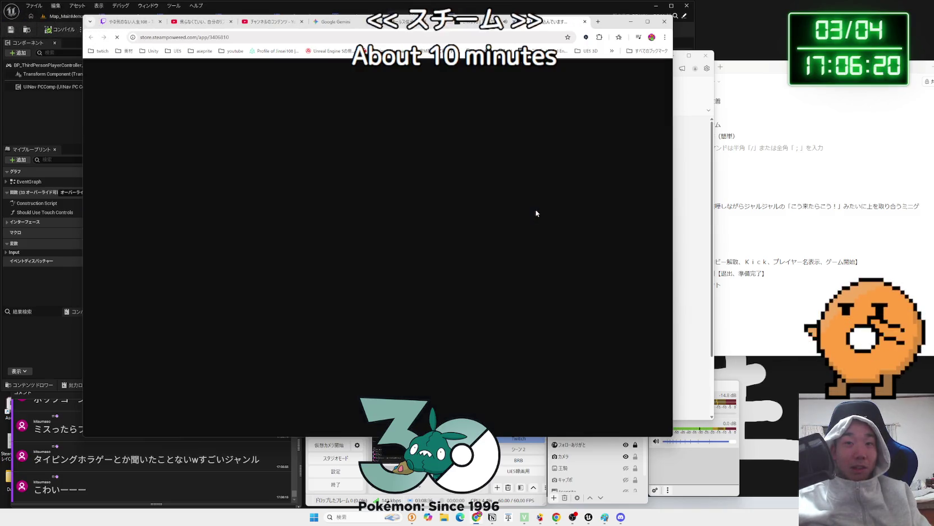
# Step: Scroll the Dyping Escape store page, clearing a stray release-date text selection
pyautogui.scroll(-3, 365, 214)
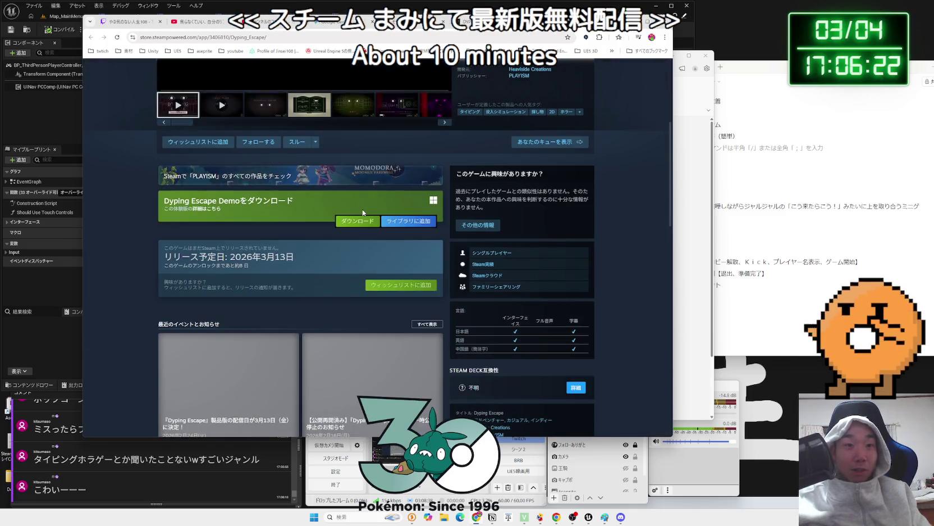
pyautogui.scroll(-3, 279, 235)
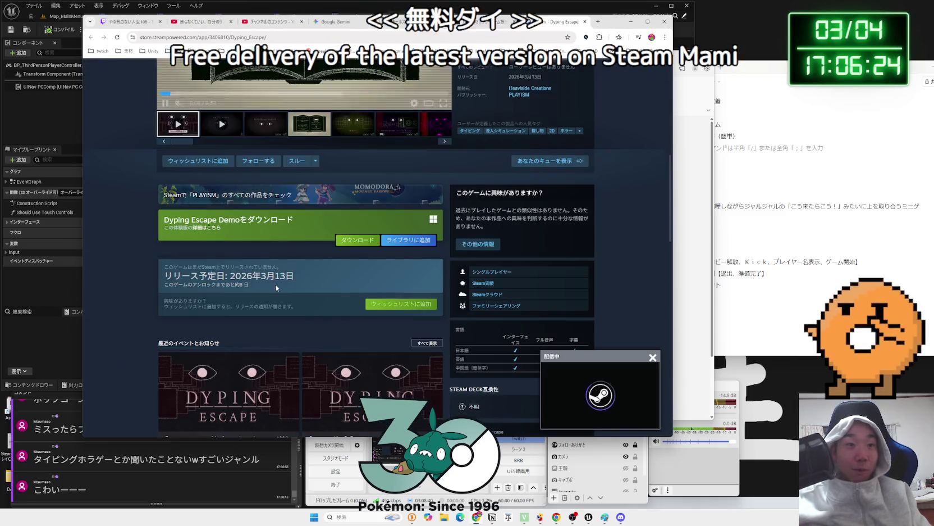
pyautogui.moveTo(295, 275); pyautogui.dragTo(163, 274)
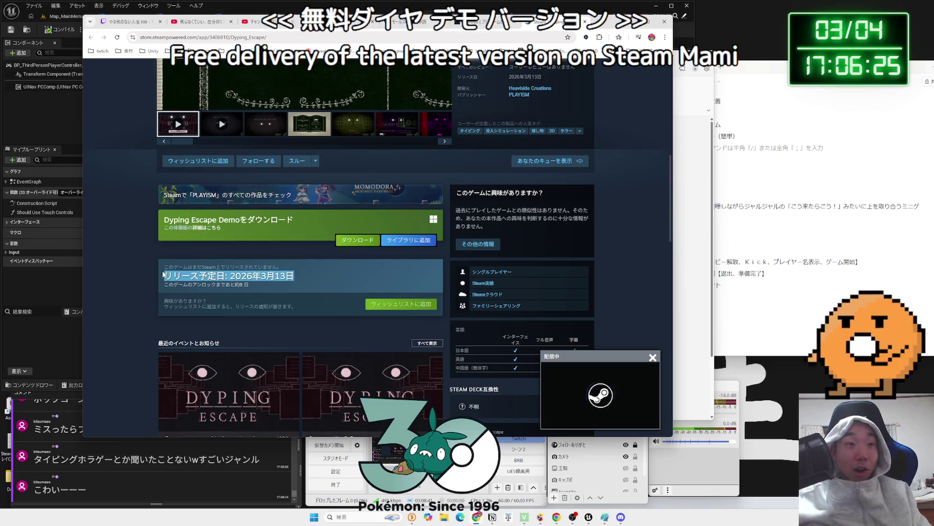
pyautogui.click(276, 285)
pyautogui.scroll(3, 275, 285)
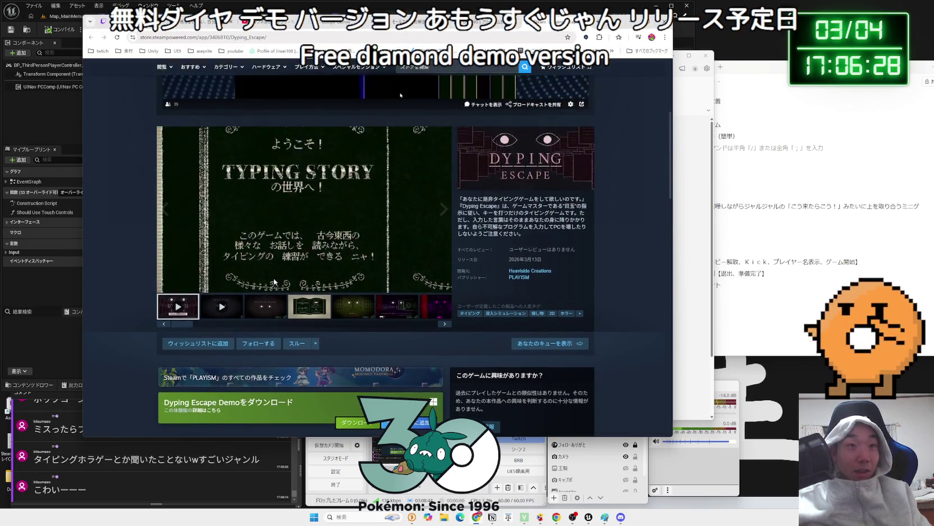
# Step: Browse the third through seventh store screenshots and close the mini broadcast player
pyautogui.click(268, 304)
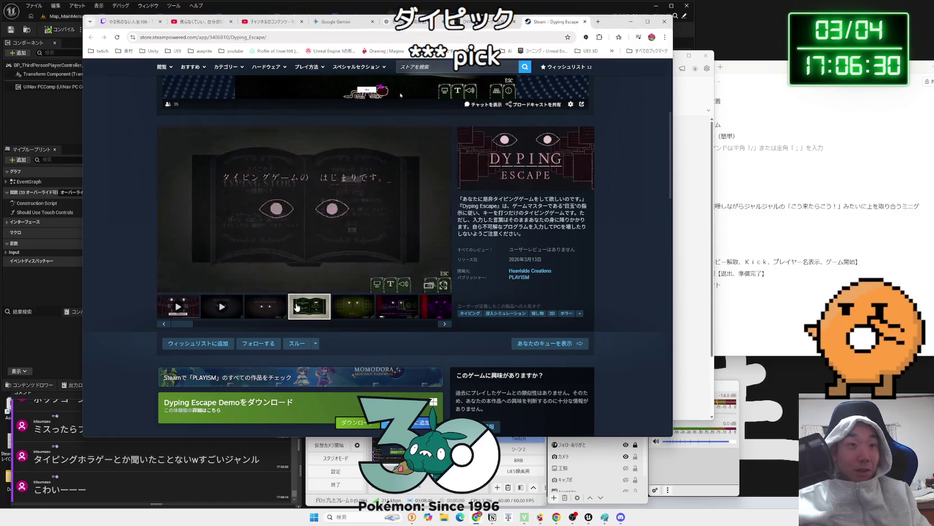
pyautogui.click(309, 306)
pyautogui.click(353, 306)
pyautogui.click(386, 310)
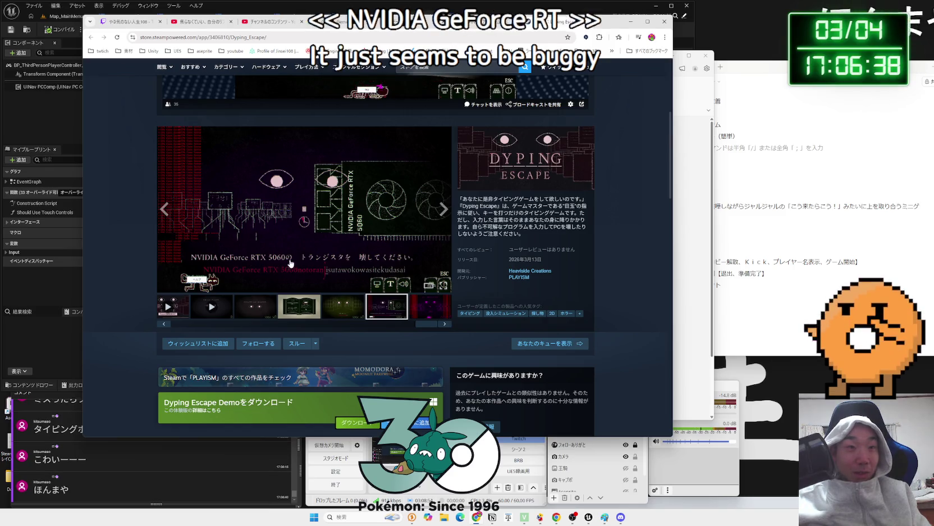
pyautogui.click(431, 309)
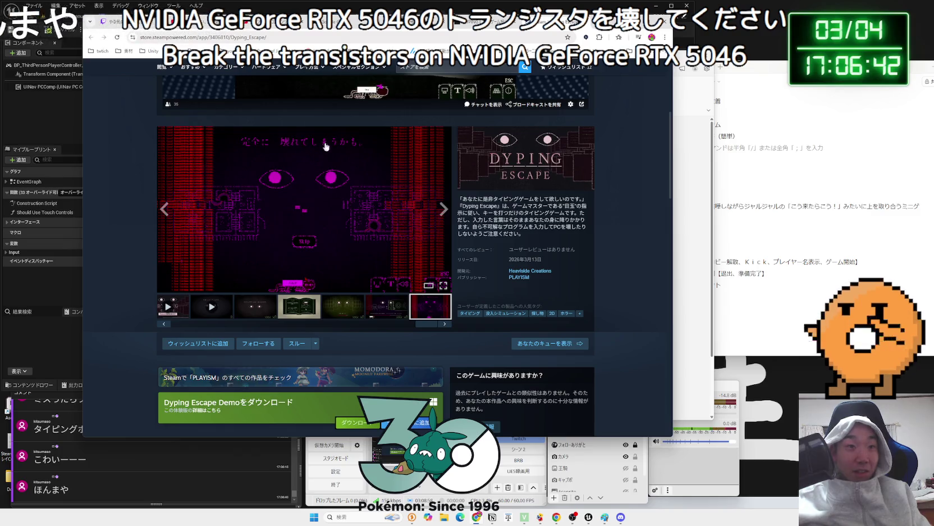
pyautogui.click(336, 312)
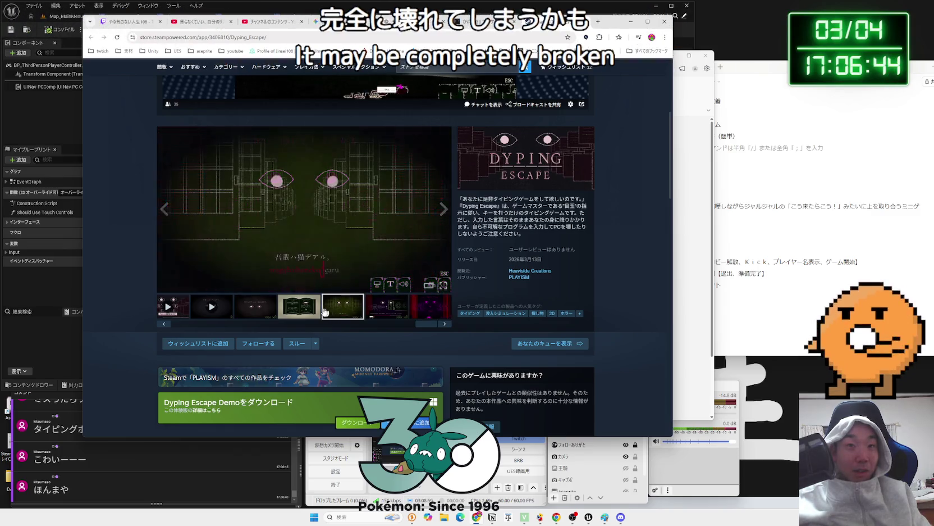
pyautogui.click(270, 313)
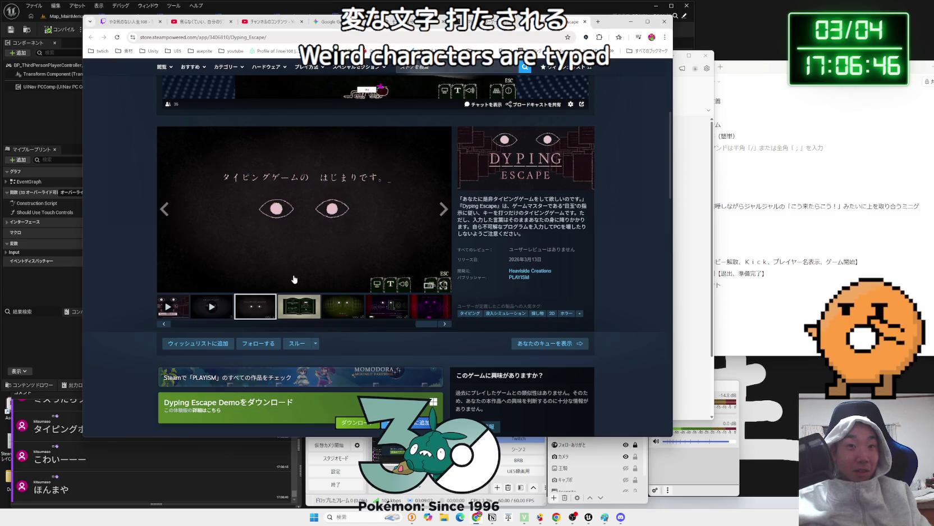
pyautogui.scroll(-15, 295, 279)
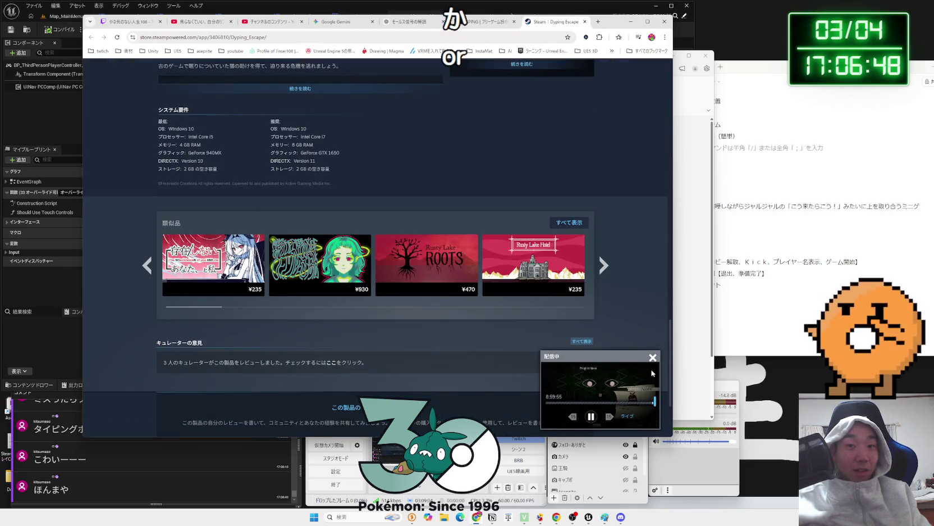
pyautogui.click(653, 358)
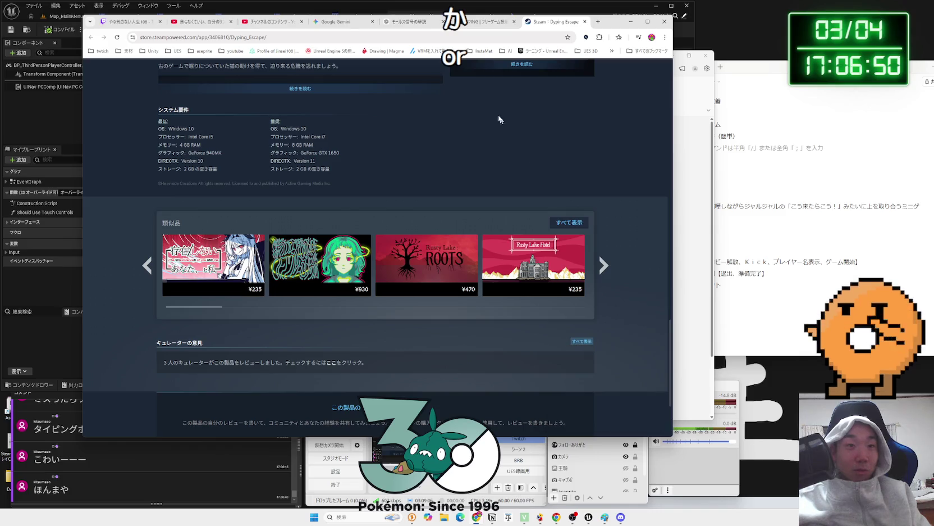
# Step: Close the Steam store tab and bring the browser with DYPING back to front
pyautogui.click(584, 24)
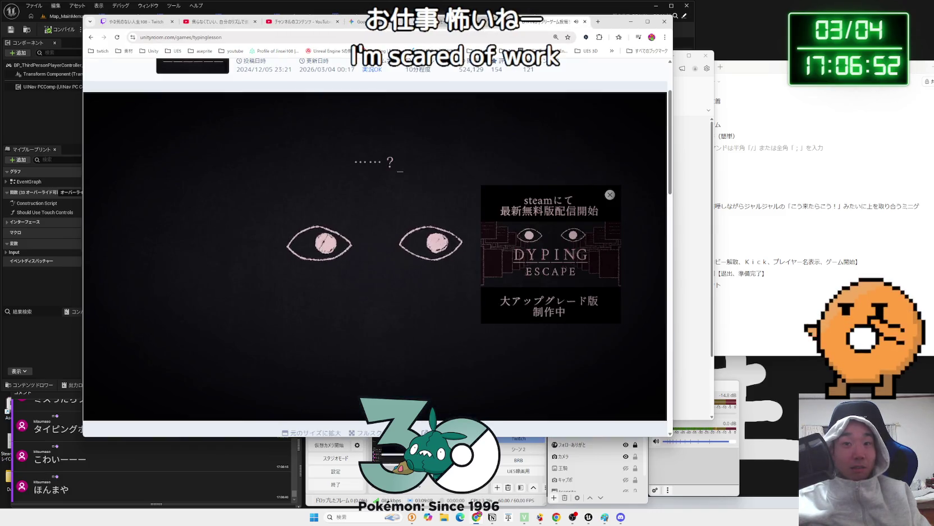
pyautogui.click(714, 466)
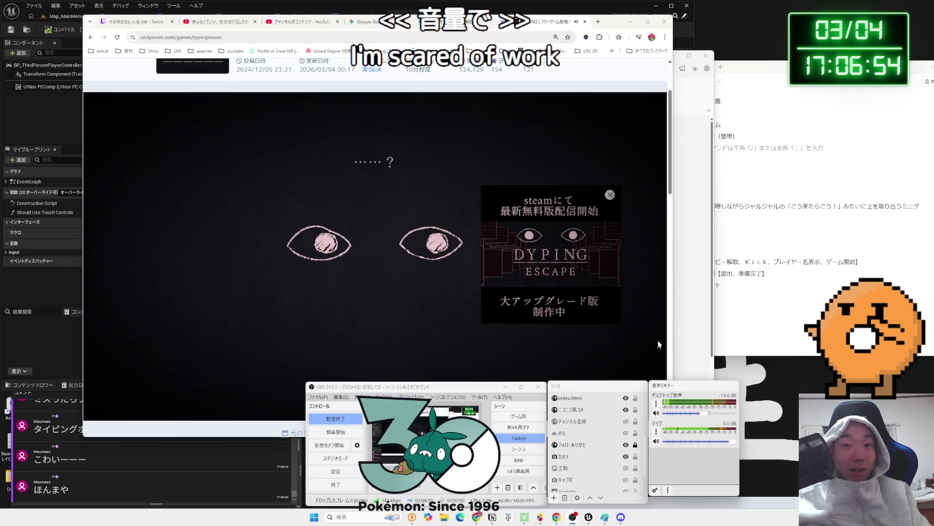
pyautogui.click(486, 158)
pyautogui.scroll(2, 541, 105)
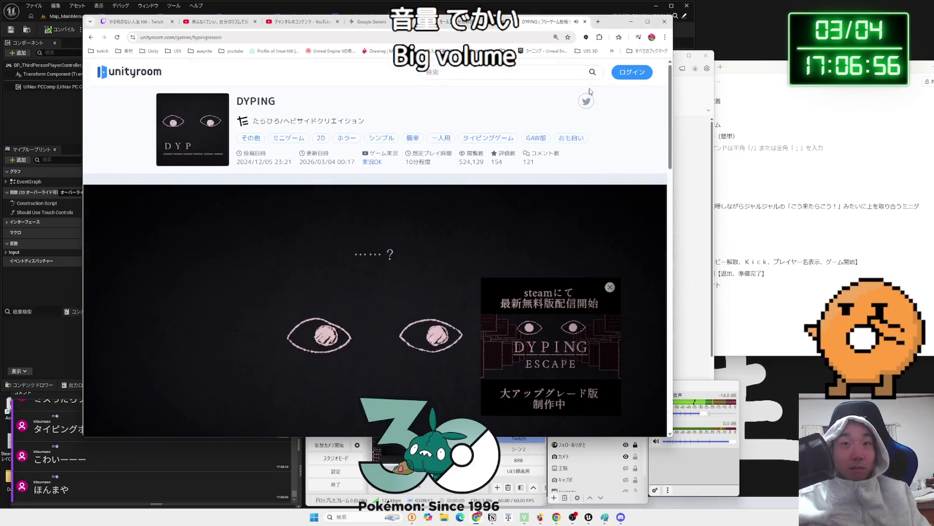
pyautogui.scroll(-5, 541, 105)
# Step: Switch keyboard input to Japanese and dismiss the Steam ad over the game
pyautogui.press('a')
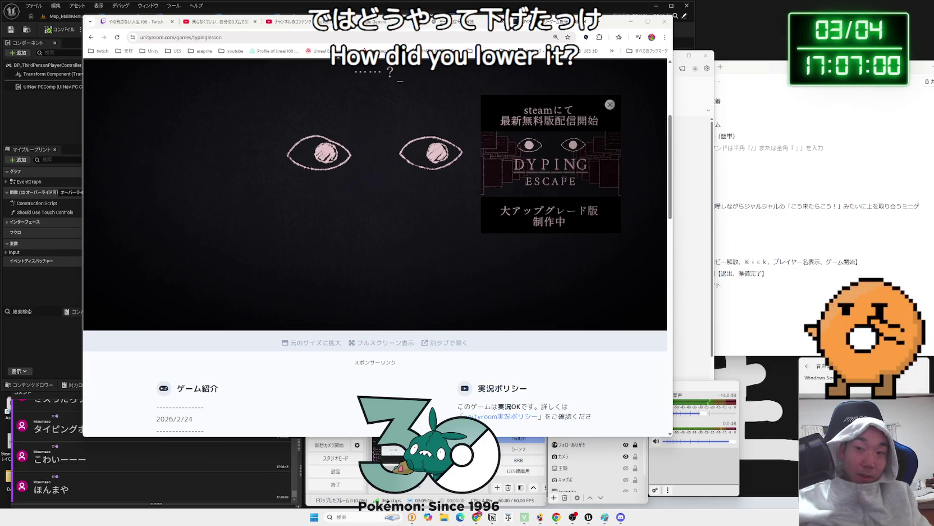
pyautogui.press('Zenkaku_Hankaku')
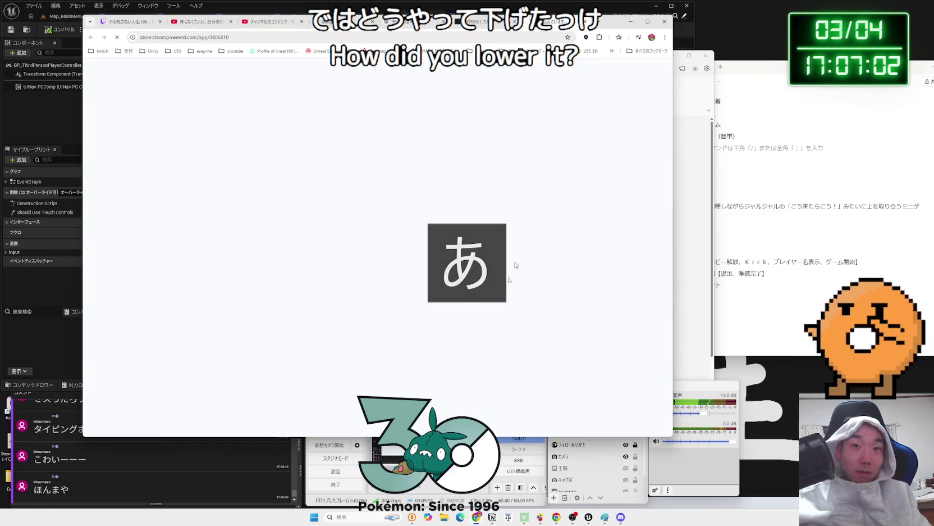
pyautogui.scroll(2, 539, 169)
pyautogui.scroll(-2, 551, 141)
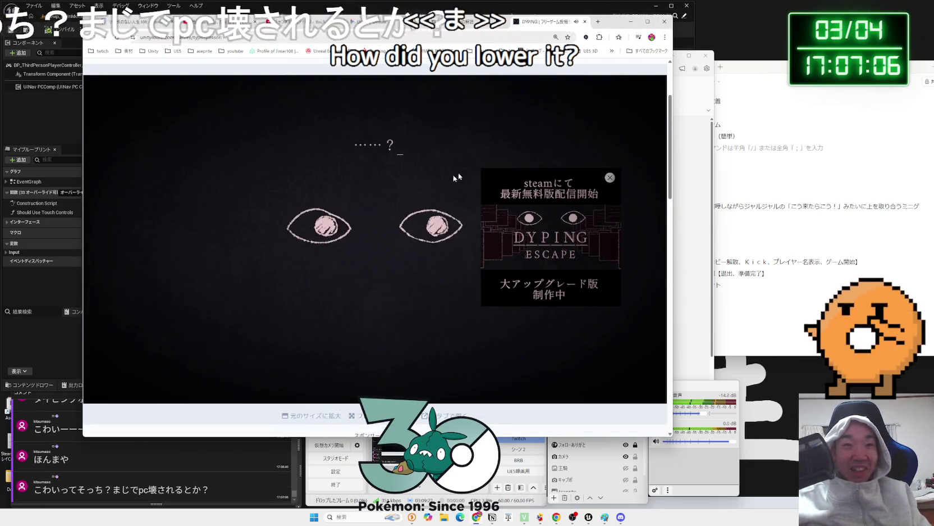
pyautogui.click(609, 179)
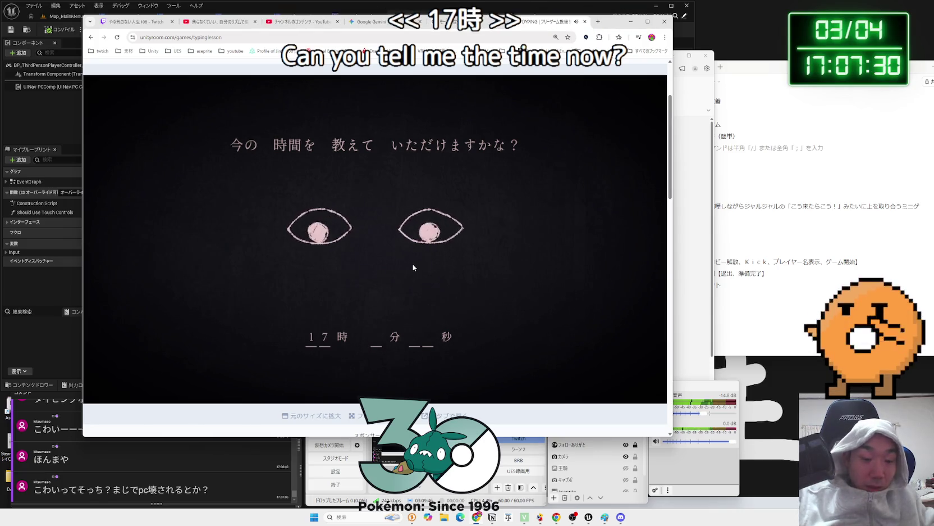
# Step: Submit the time entry (70), then enter and submit the player's name
pyautogui.write('070')
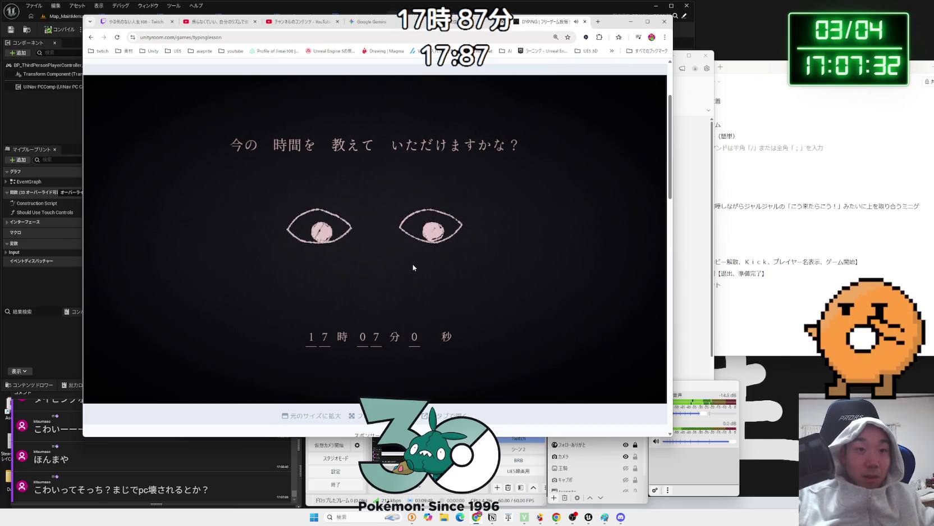
pyautogui.press('Return')
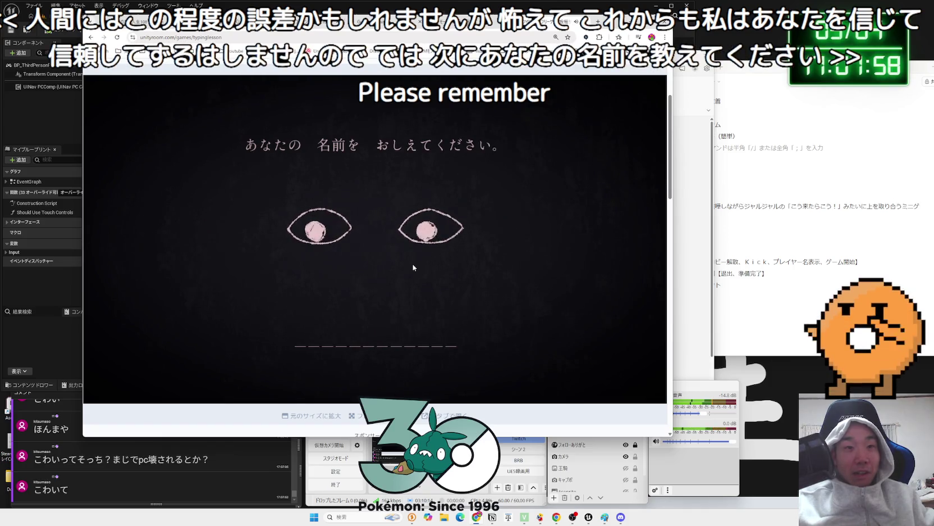
pyautogui.write('suba')
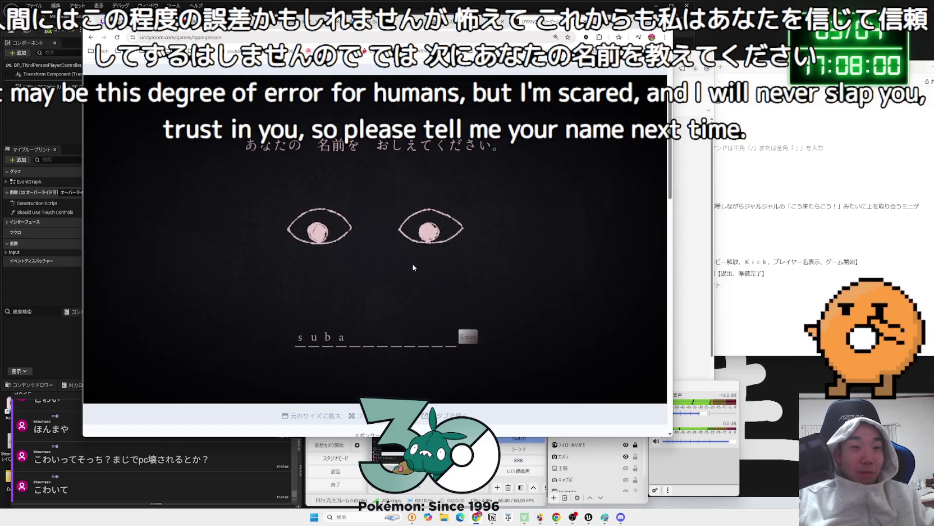
pyautogui.write('ru')
pyautogui.press('Return')
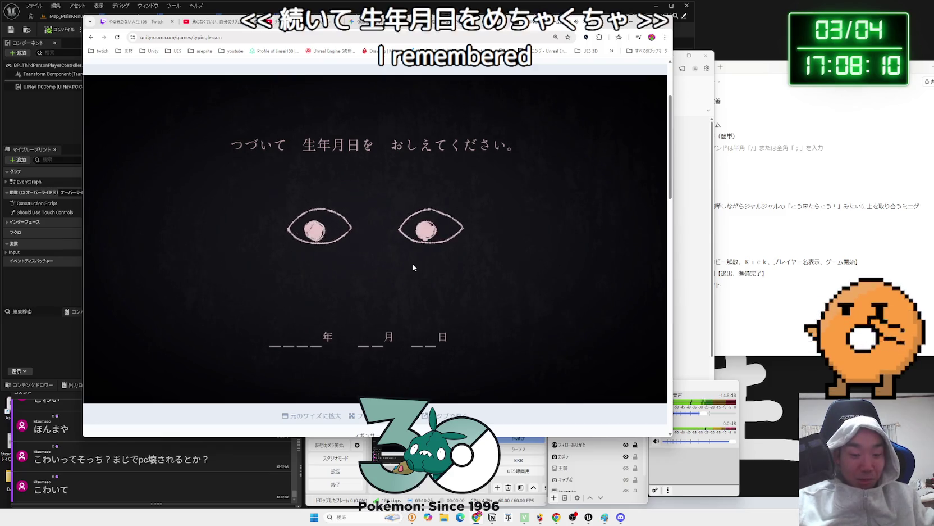
# Step: Enter the birth year and answer yes to the game's question
pyautogui.write('19941')
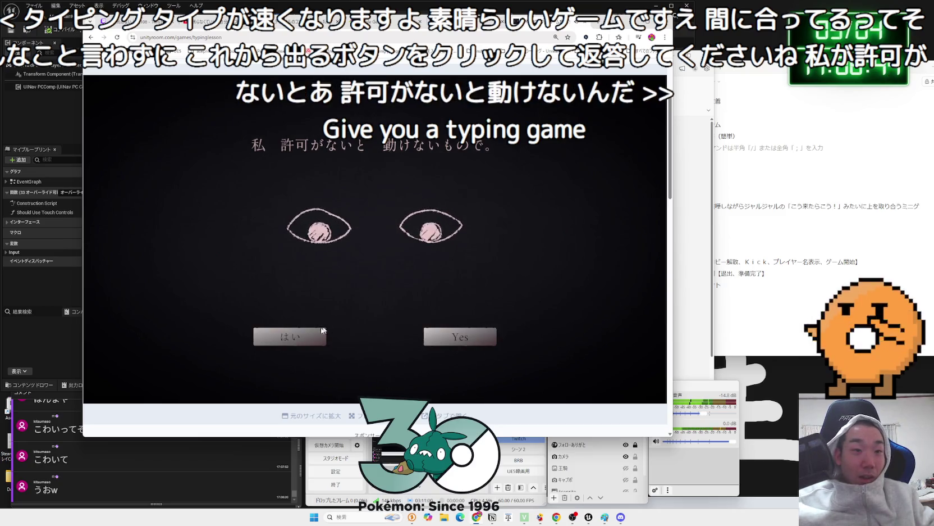
pyautogui.click(451, 340)
pyautogui.write('watasihak')
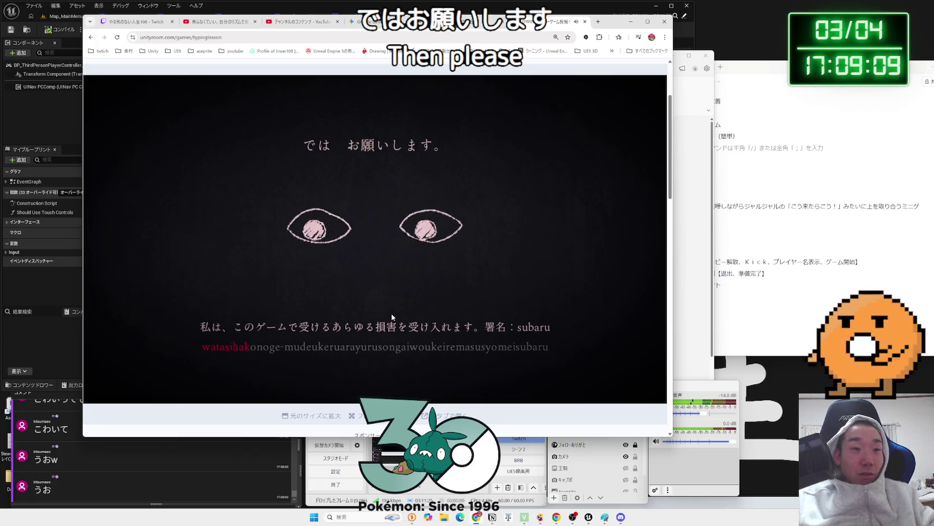
# Step: Type the signed pledge accepting all damages, then begin the first game sentence
pyautogui.write('onoge-mude')
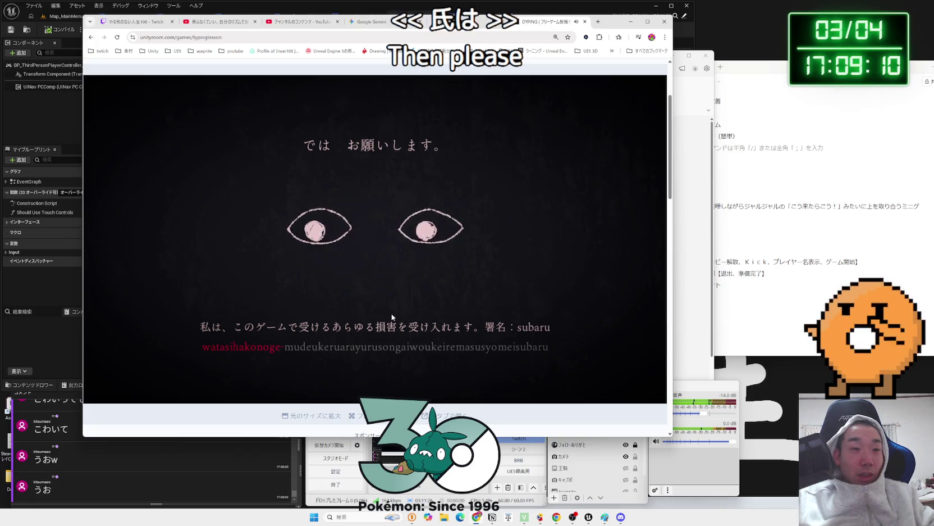
pyautogui.write('ukeruarayu')
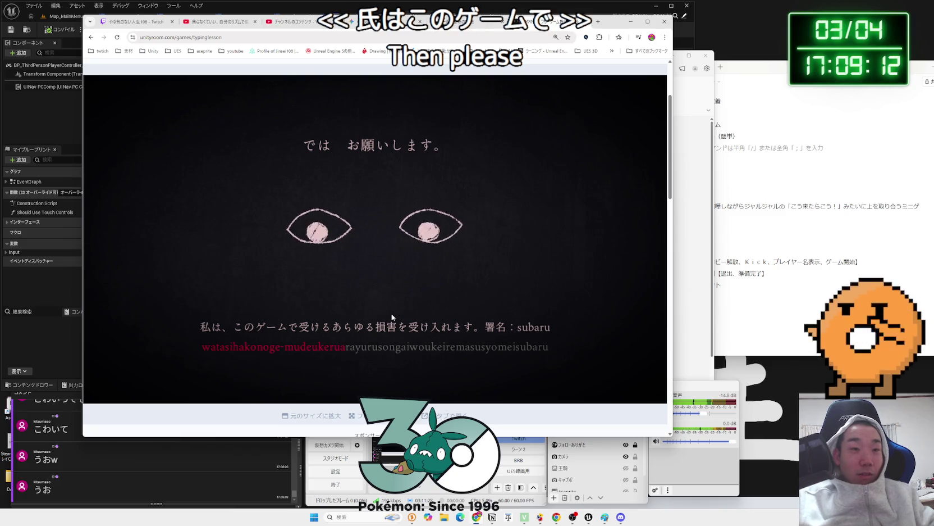
pyautogui.write('rusonngaiwou')
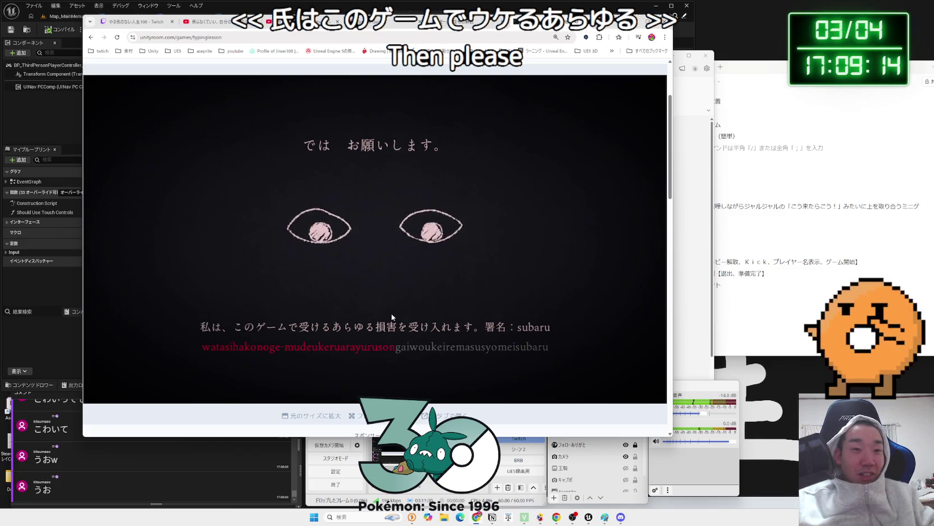
pyautogui.write('keiremasu')
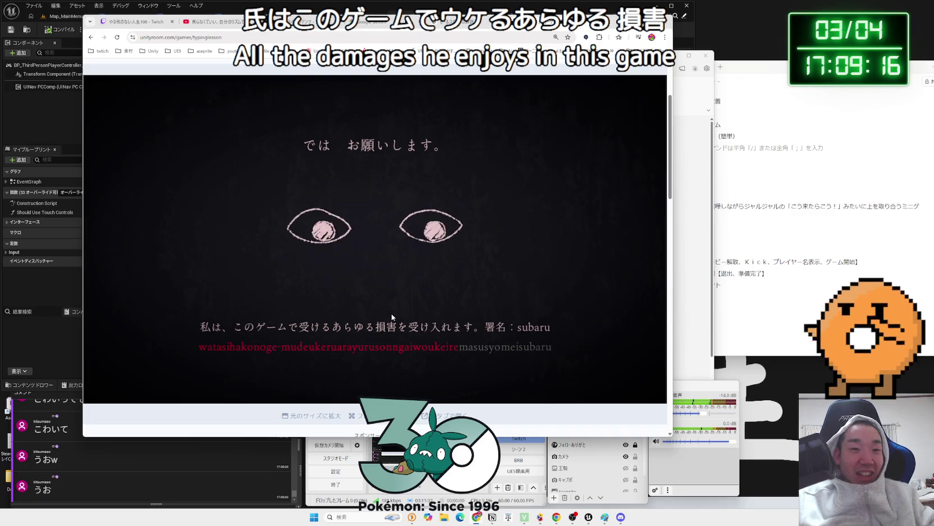
pyautogui.write('syome')
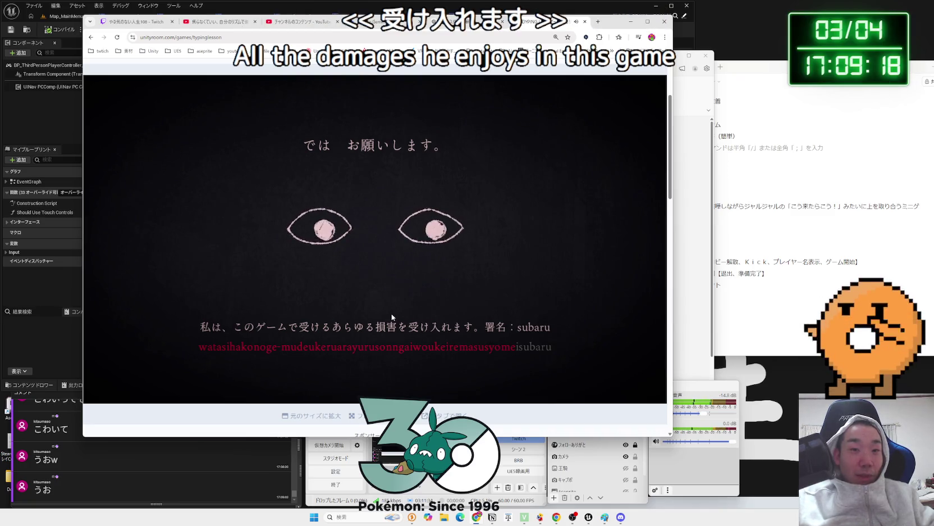
pyautogui.write('subaru')
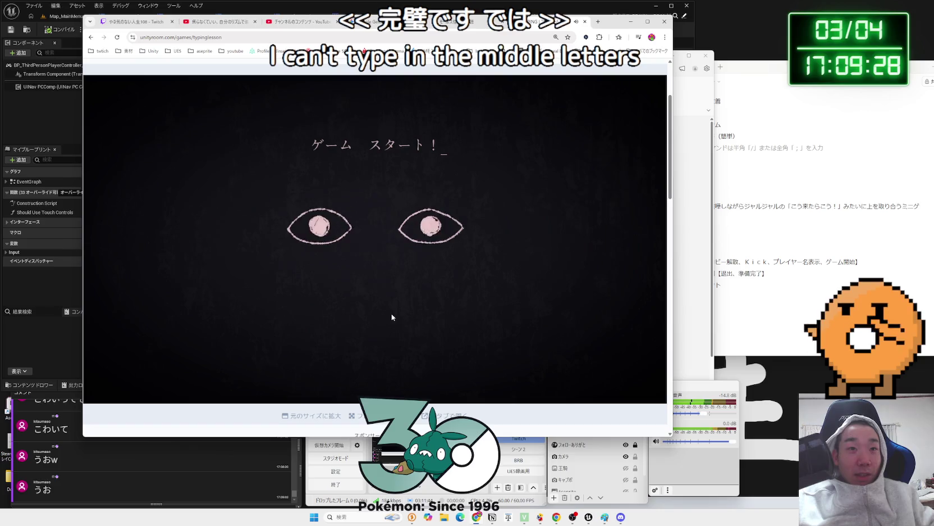
pyautogui.write('hito')
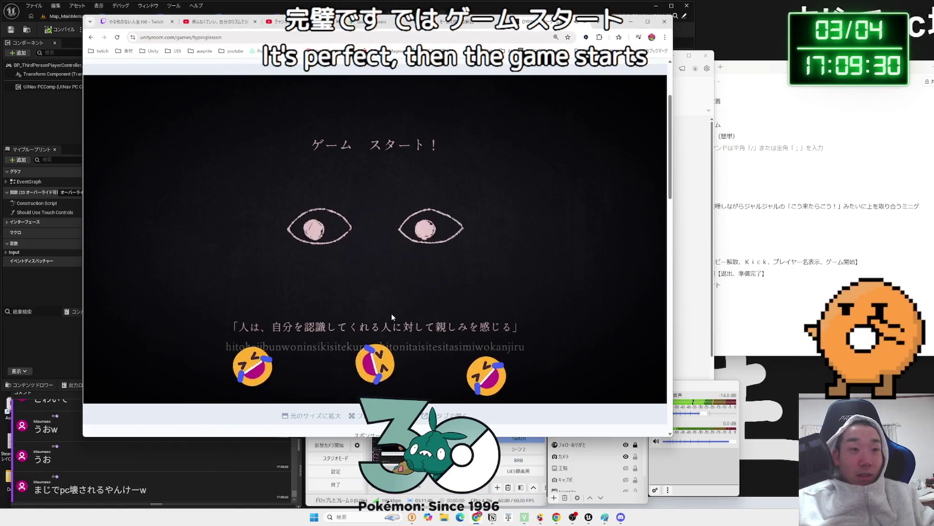
pyautogui.write('ha')
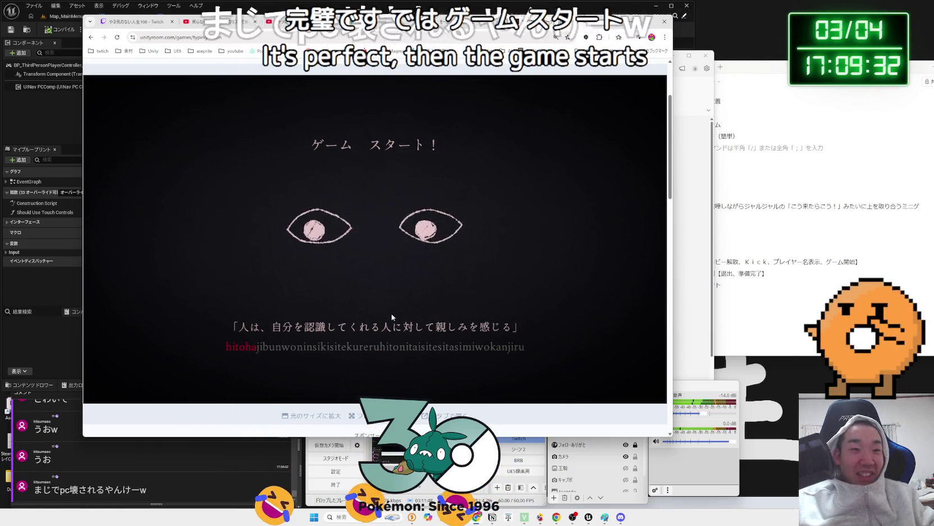
pyautogui.write('jibunnwonin')
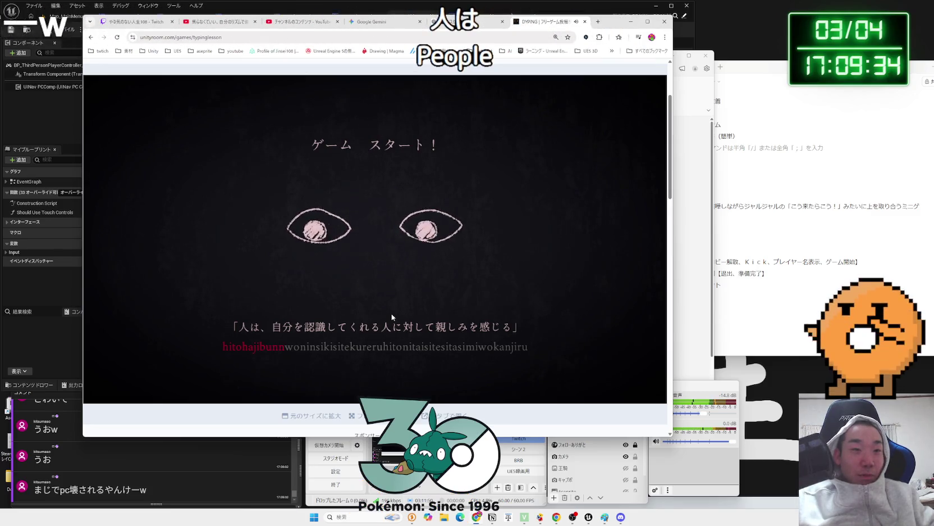
pyautogui.write('nsikisitekureruh')
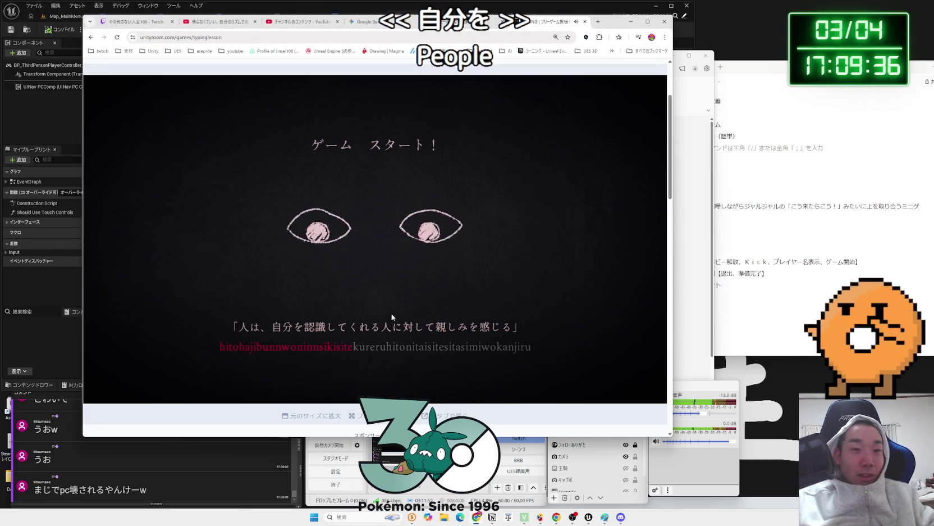
pyautogui.write('itonitaisitesita')
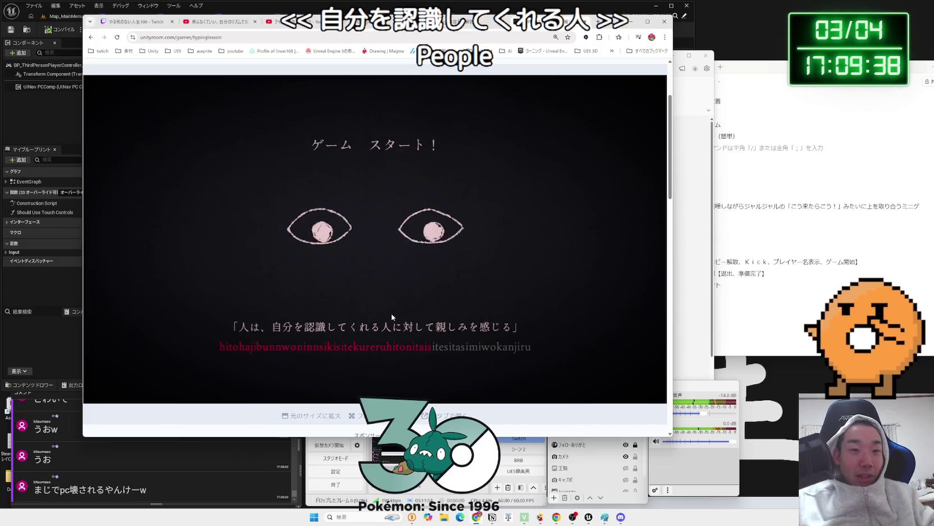
pyautogui.write('simiwokanjiru')
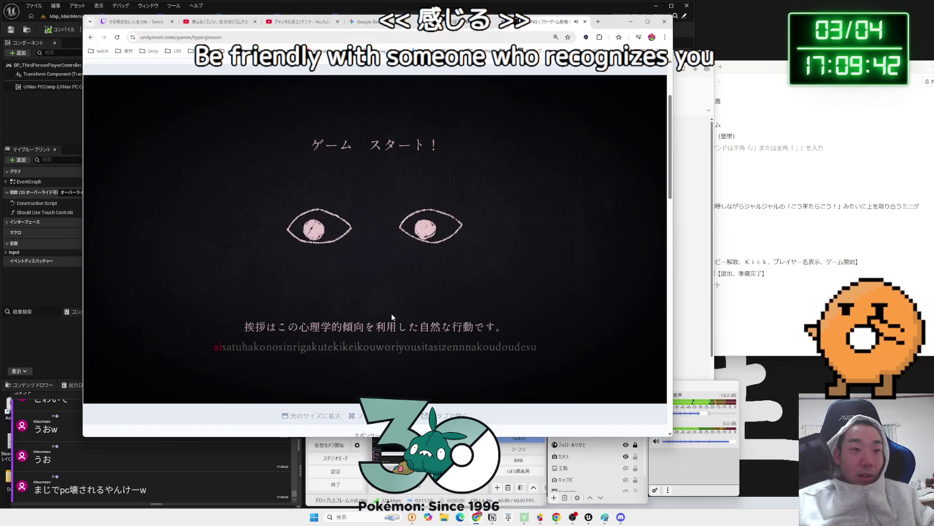
pyautogui.write('hakonosinnrigakut')
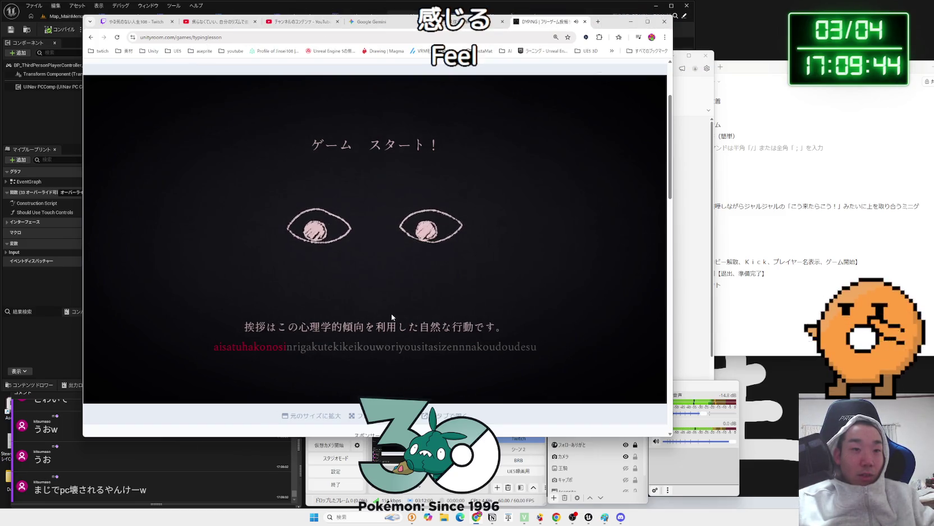
pyautogui.write('ekikeikouwo')
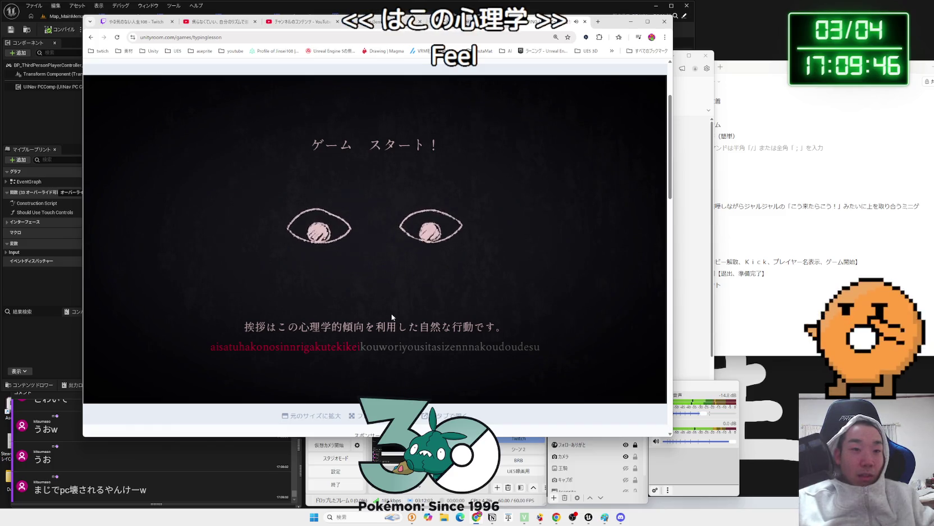
pyautogui.write('riyousitasizen')
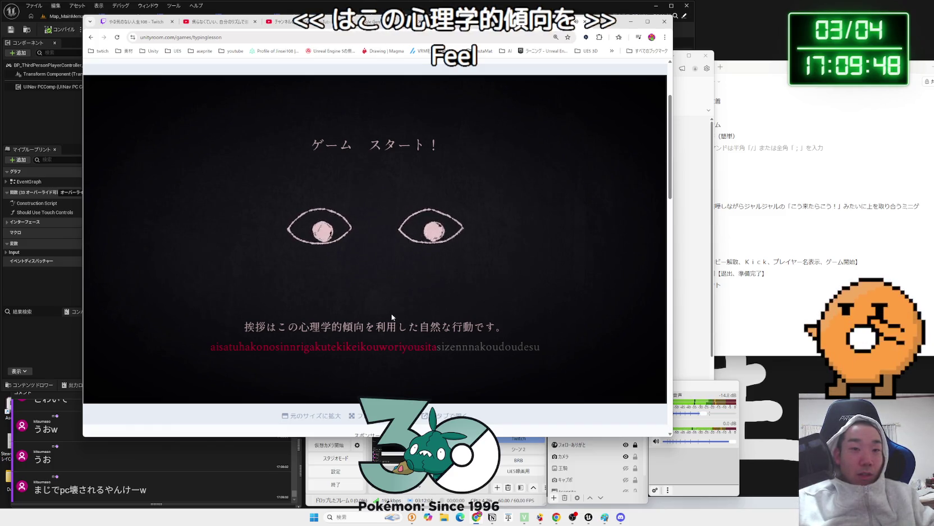
pyautogui.write('nnakoudoudesu')
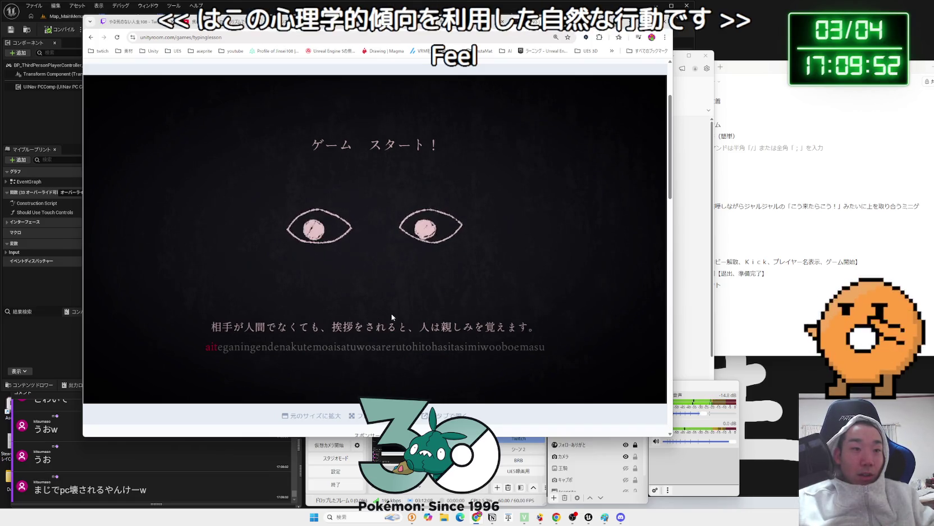
pyautogui.write('ninngenndena')
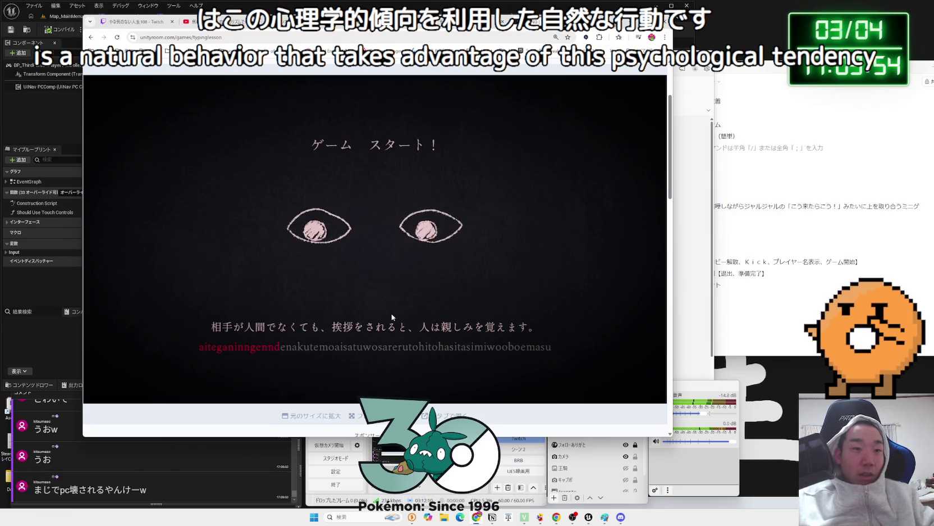
pyautogui.write('kutemoaisa')
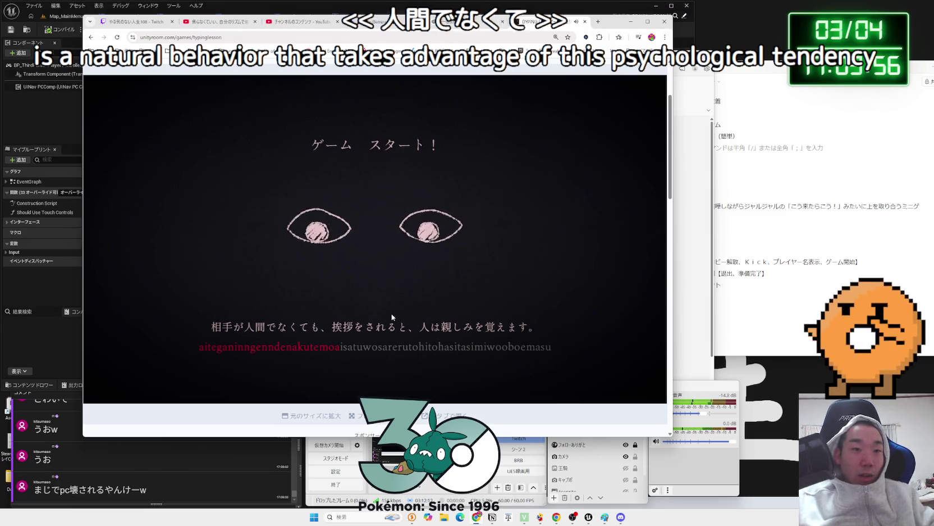
pyautogui.write('tuwosareruto')
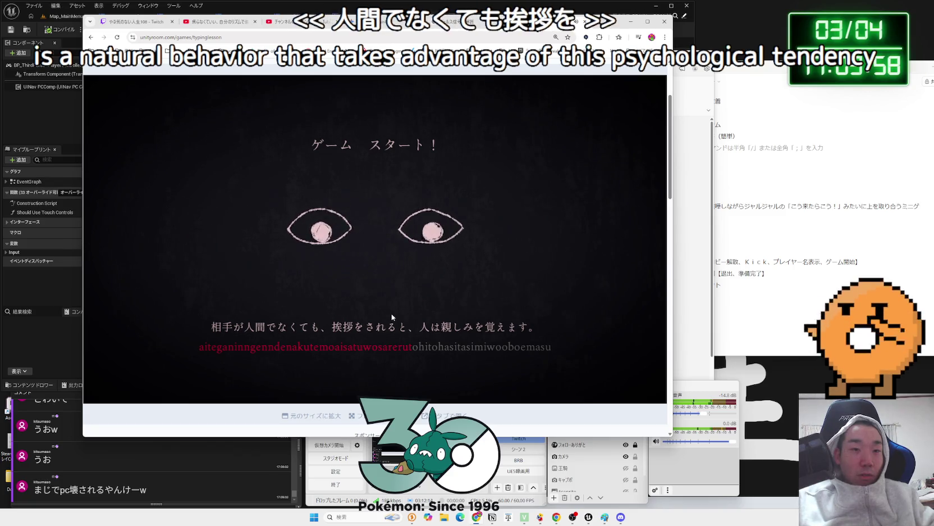
pyautogui.write('hitohasitasimi')
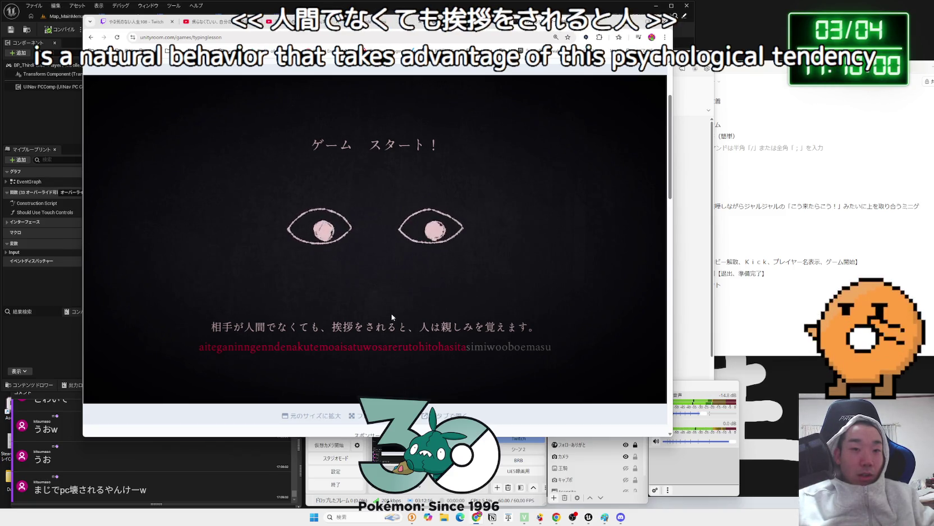
pyautogui.write('wooboemasu')
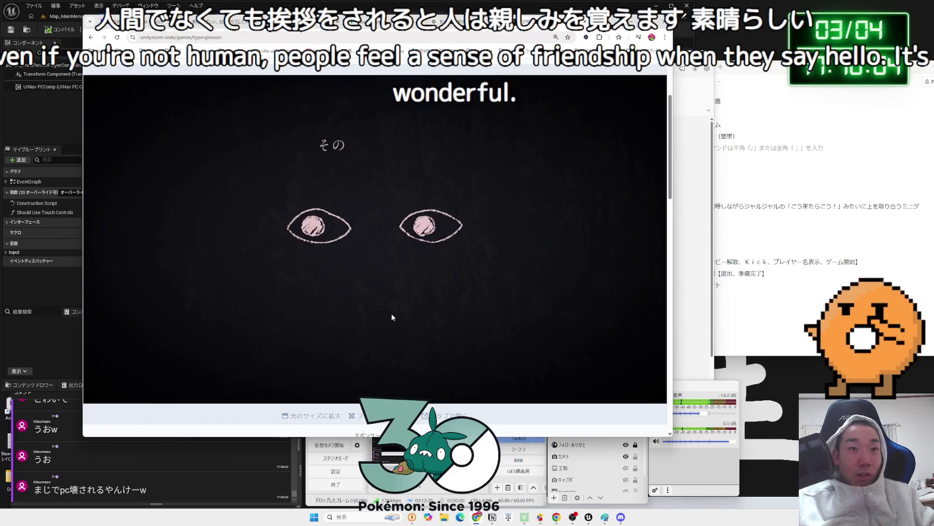
pyautogui.write('watasinotukatteir')
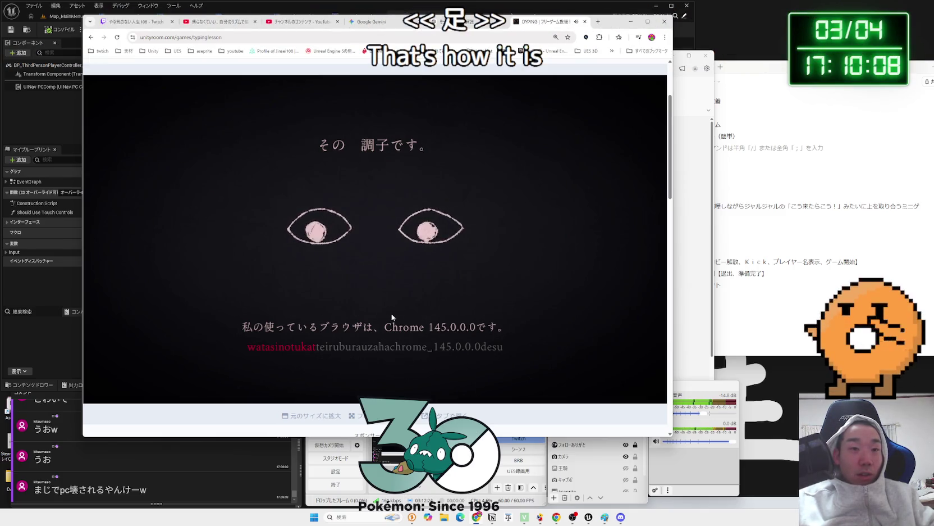
pyautogui.write('uburauzahach')
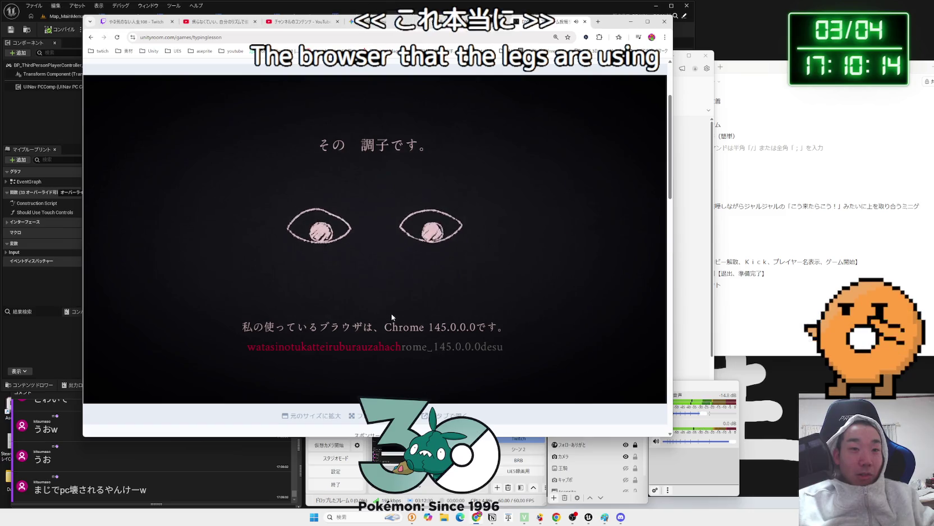
# Step: Type 'rome' to finish the word chrome in the browser-version sentence
pyautogui.write('rome_')
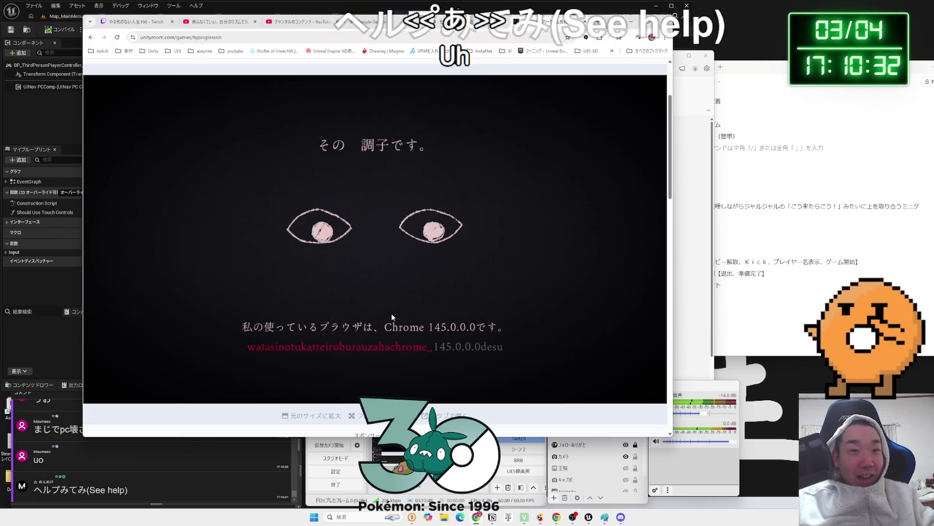
pyautogui.click(663, 38)
pyautogui.moveTo(662, 267)
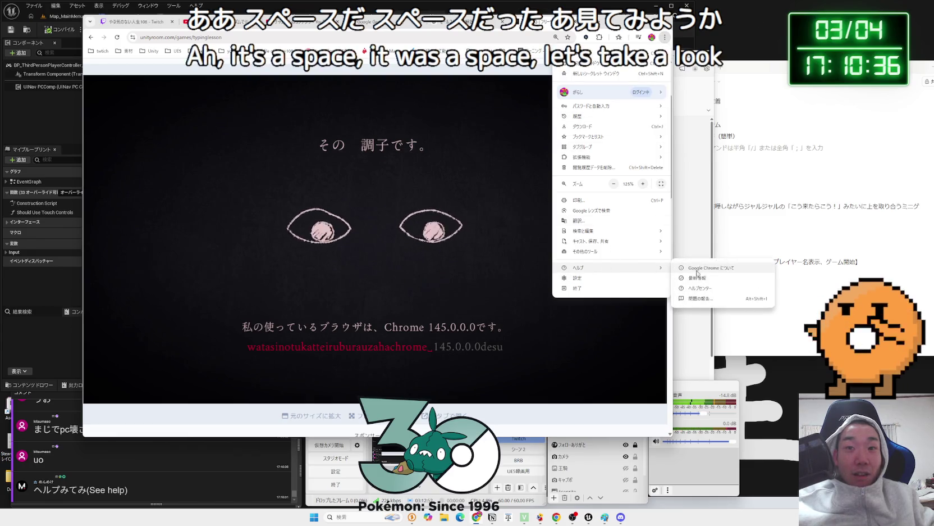
pyautogui.click(697, 268)
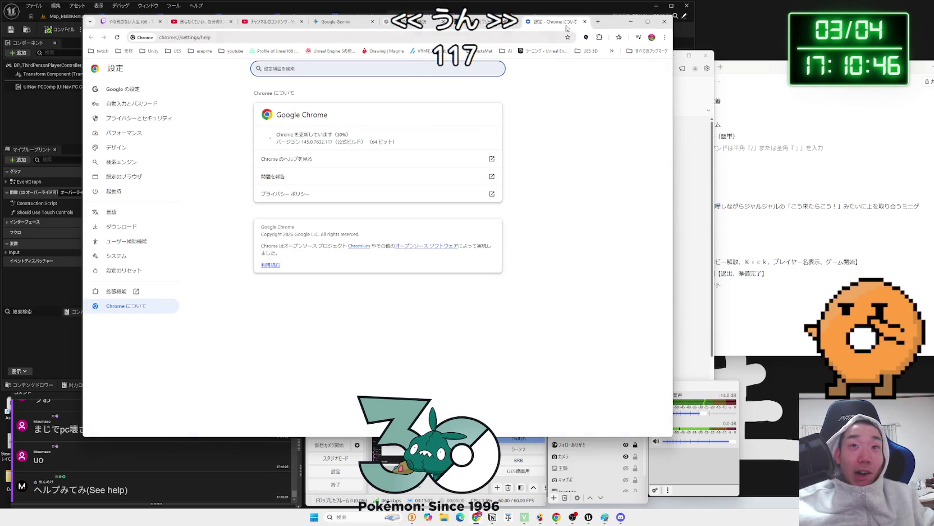
pyautogui.hotkey('ctrl', 'w')
pyautogui.write('14')
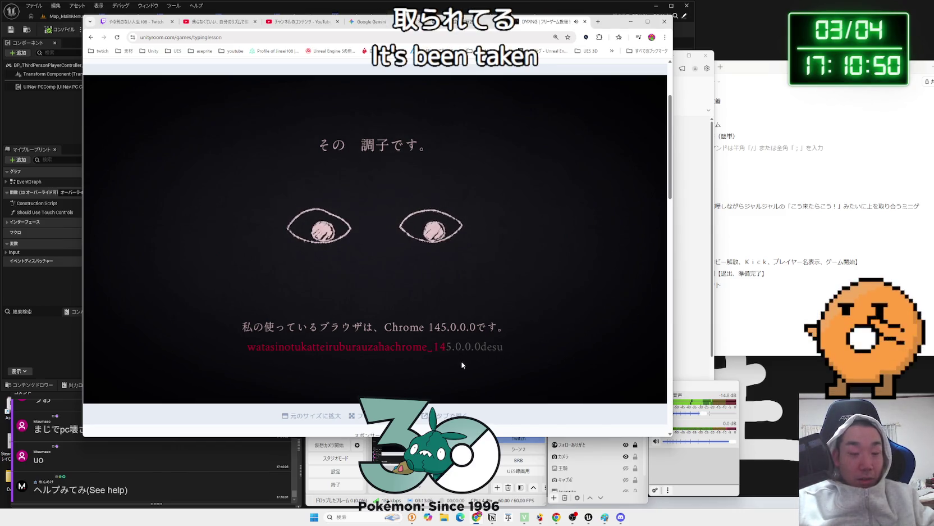
pyautogui.write('0.0.0des')
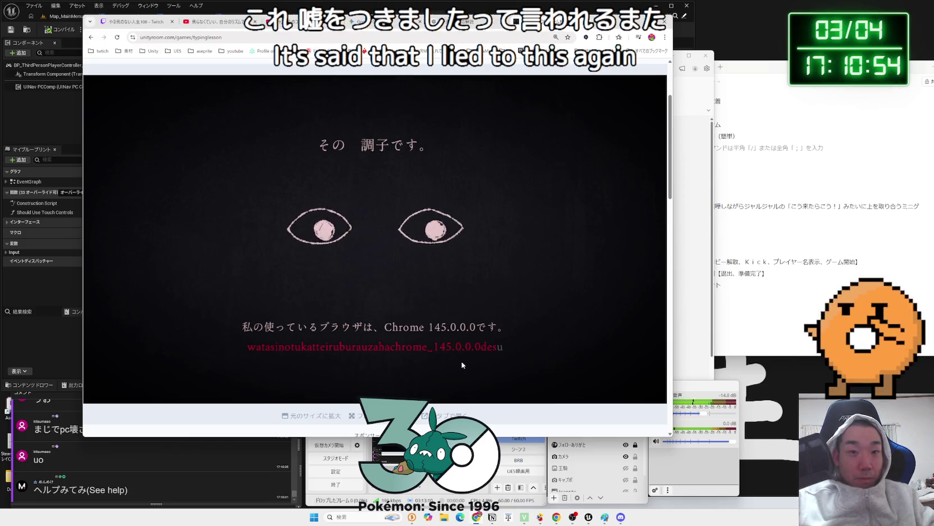
pyautogui.write('u')
pyautogui.write('onpyu-')
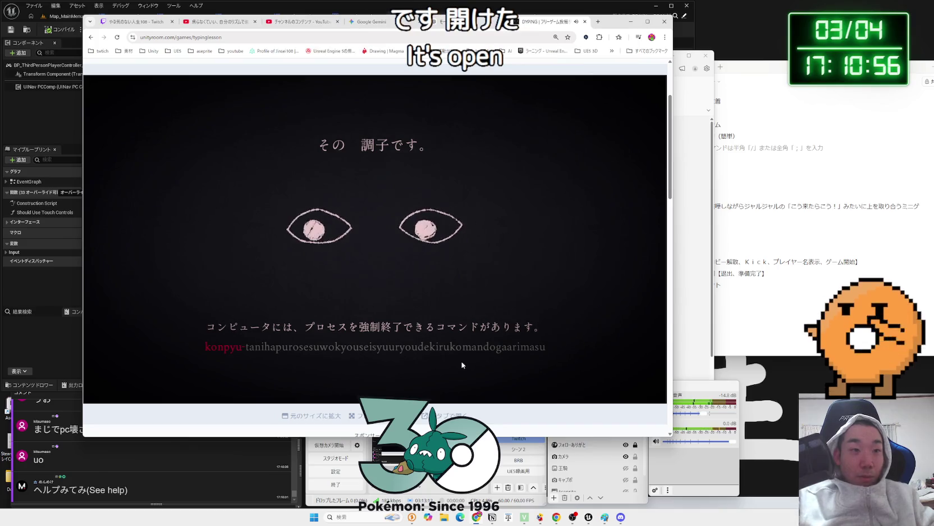
pyautogui.write('ihapurose')
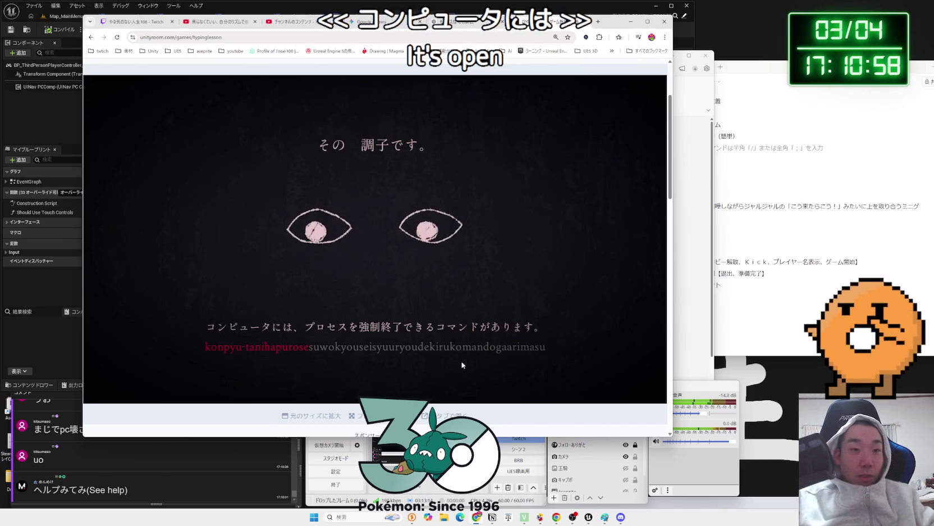
pyautogui.write('uwokyousei')
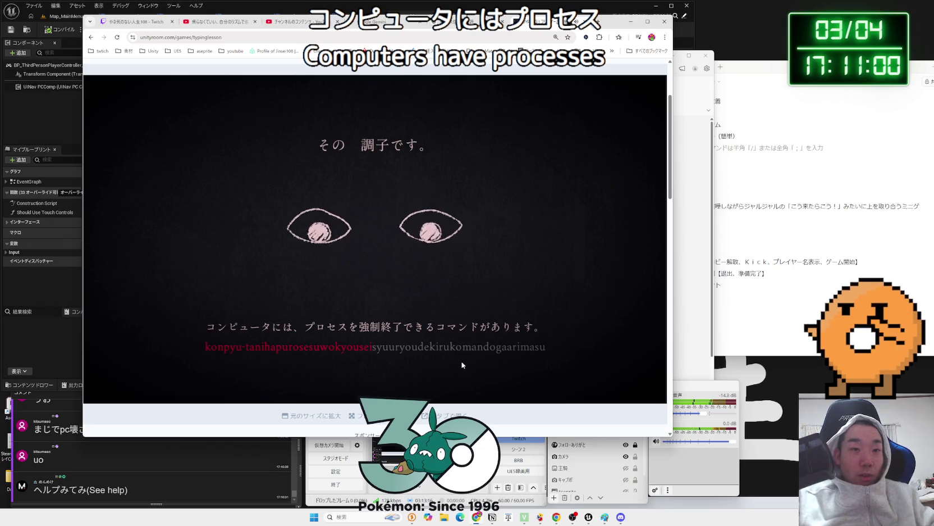
pyautogui.write('uryoudekimandogaarimasu')
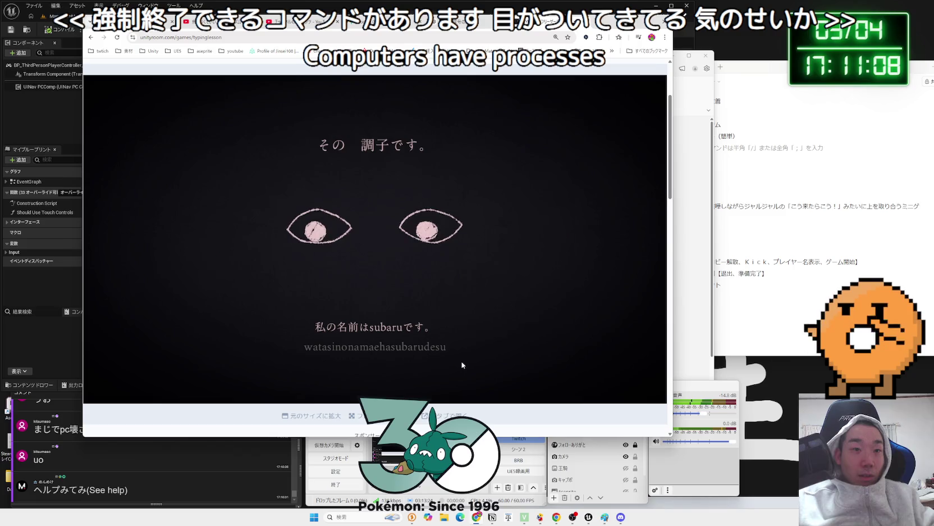
# Step: Type the romaji for the lying and left-eye sentences, ending with 'hidarime wo sasiagemasu'
pyautogui.write('watasinonama')
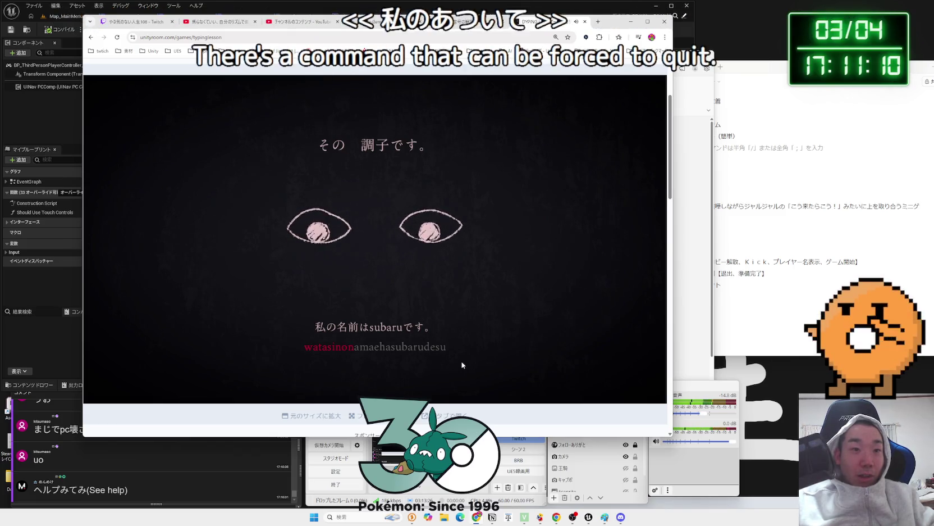
pyautogui.write('esu')
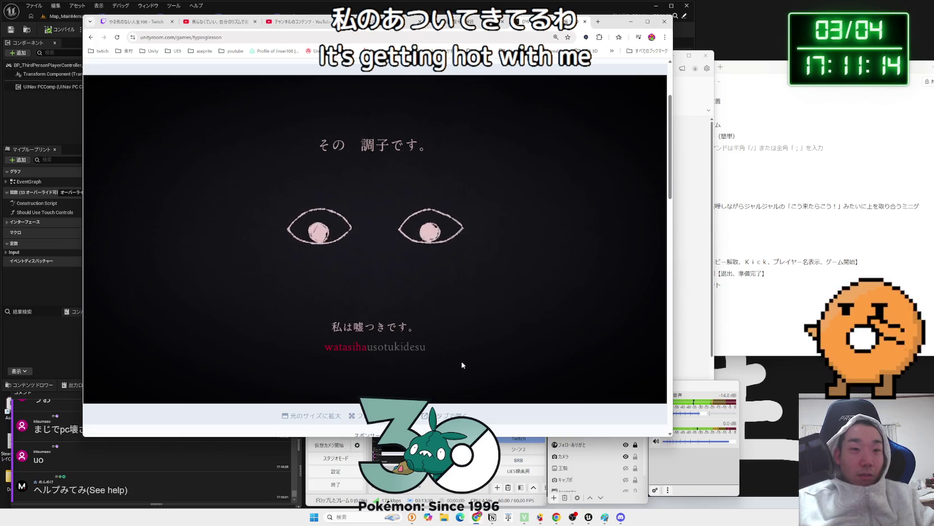
pyautogui.write('usotukidesu')
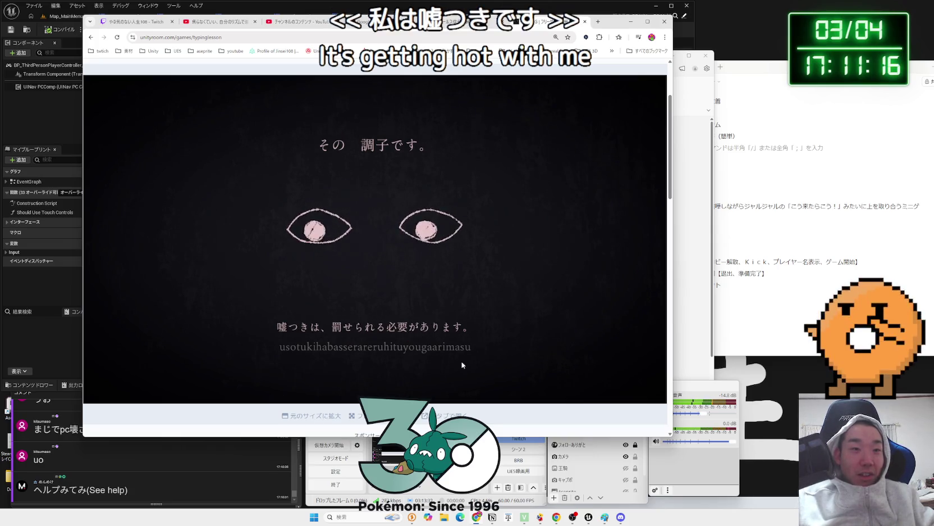
pyautogui.write('u')
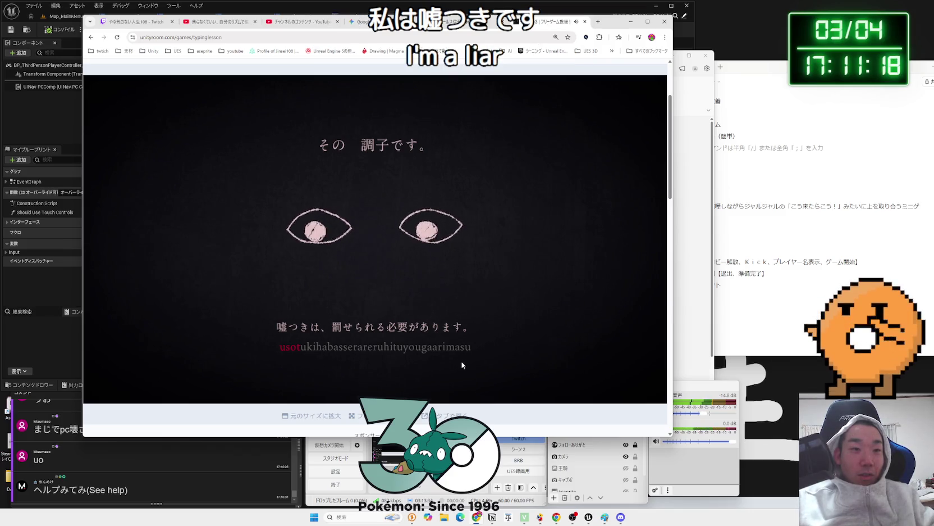
pyautogui.write('ukihabasse')
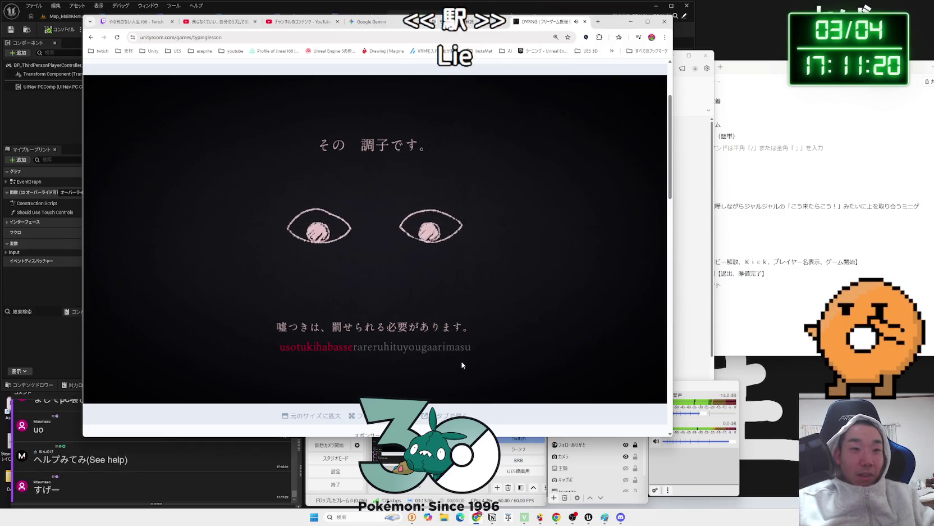
pyautogui.write('rareruhituyougaarimasu')
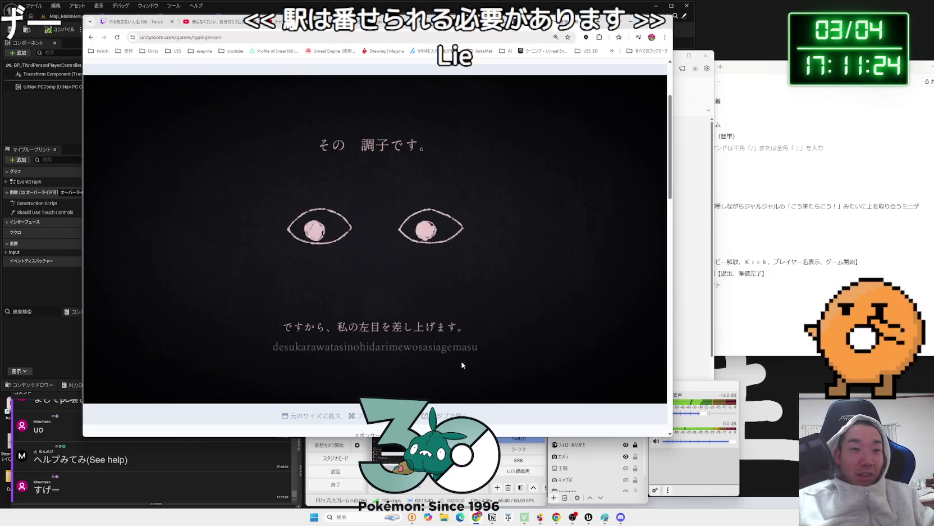
pyautogui.write('desukarawata')
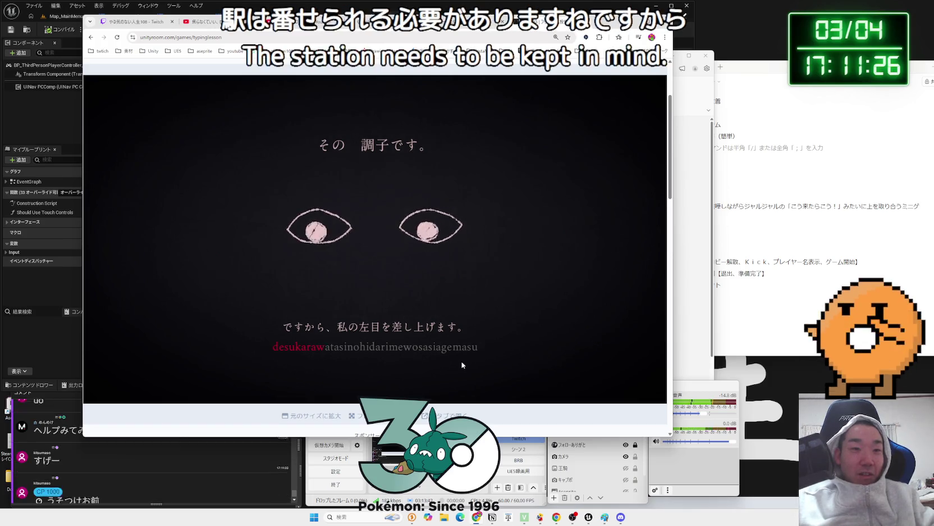
pyautogui.write('ohidarimewosa')
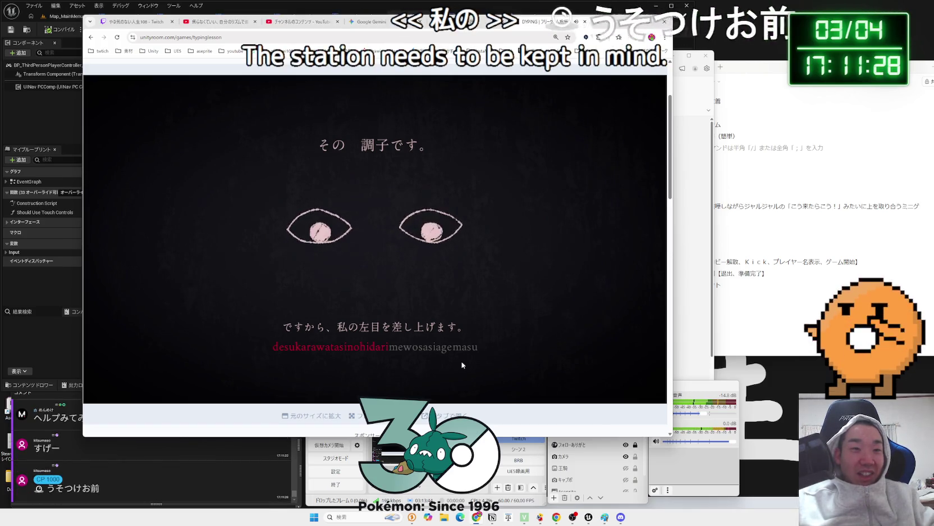
pyautogui.write('siagemasu')
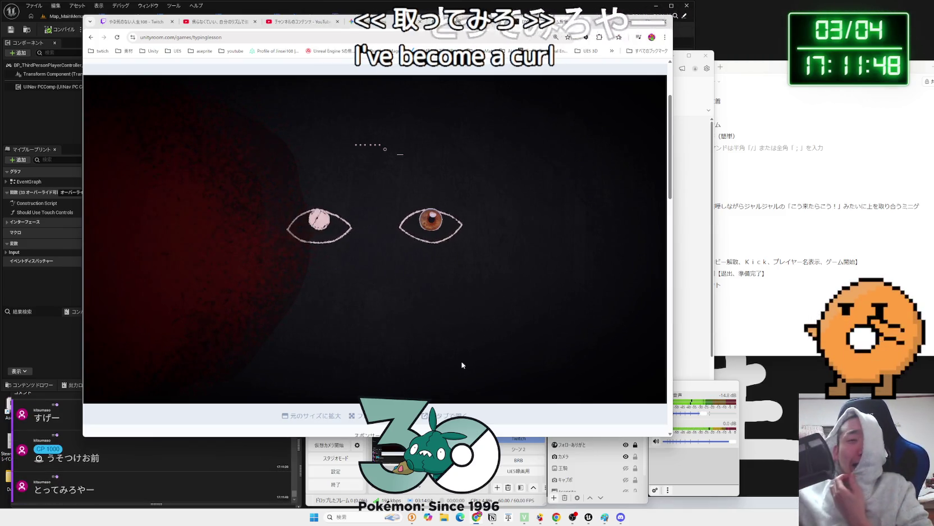
# Step: Switch OBS to the full-screen webcam scene and bring the typing game back to the front
pyautogui.click(519, 448)
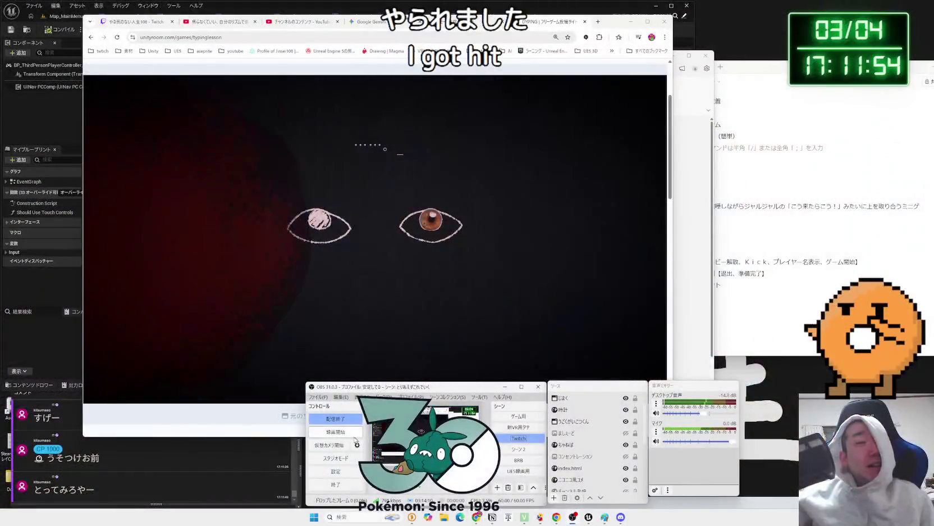
pyautogui.click(306, 335)
pyautogui.write('zehibe')
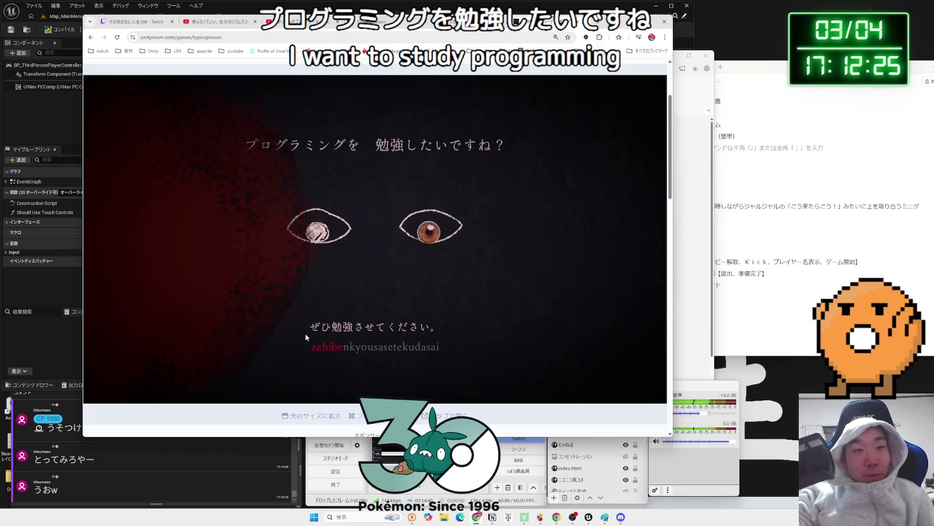
# Step: Type the sum code: int sum=0;, the for loop through i<=10 with sum+=i, and return sum;
pyautogui.write('nnk')
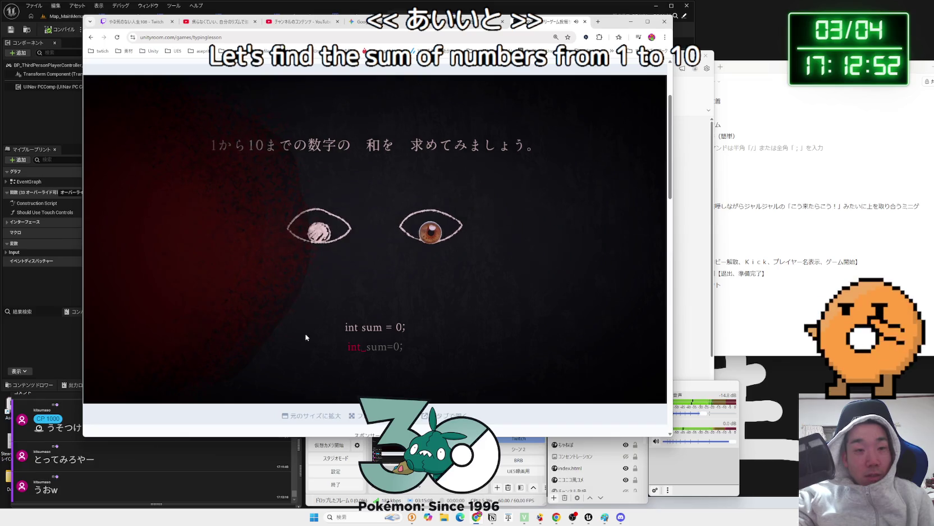
pyautogui.write('m=0;')
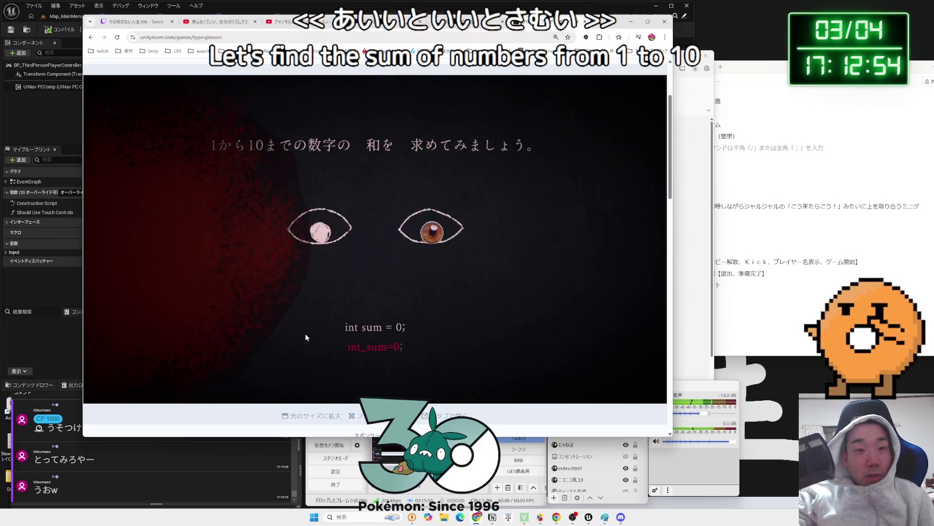
pyautogui.write('for(')
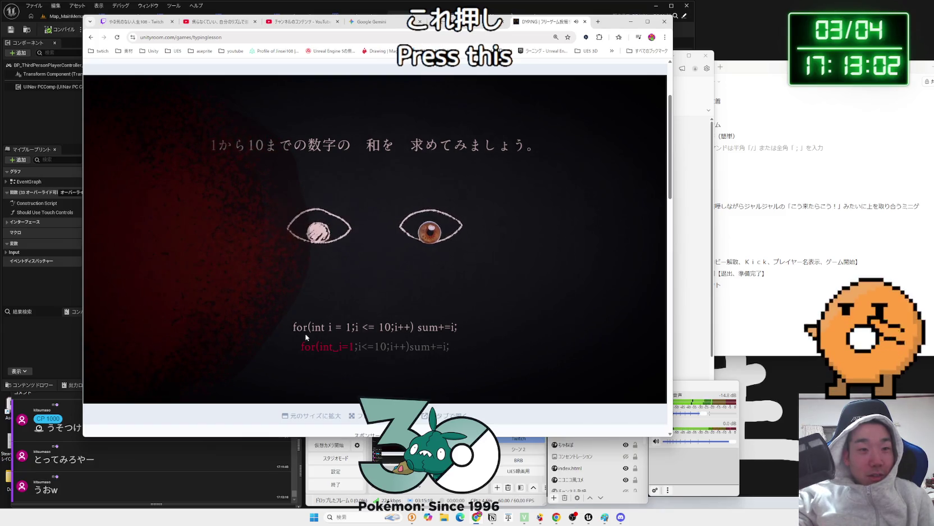
pyautogui.write('i<')
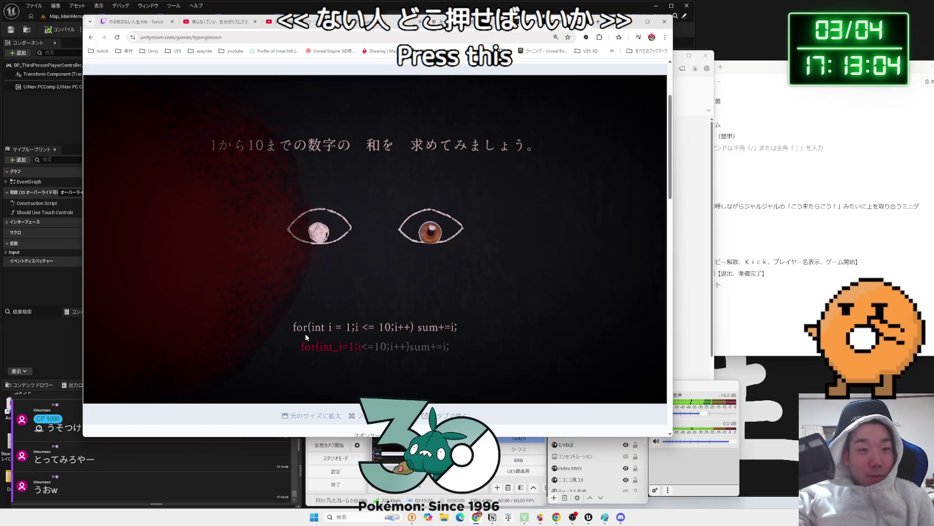
pyautogui.write('=10;i')
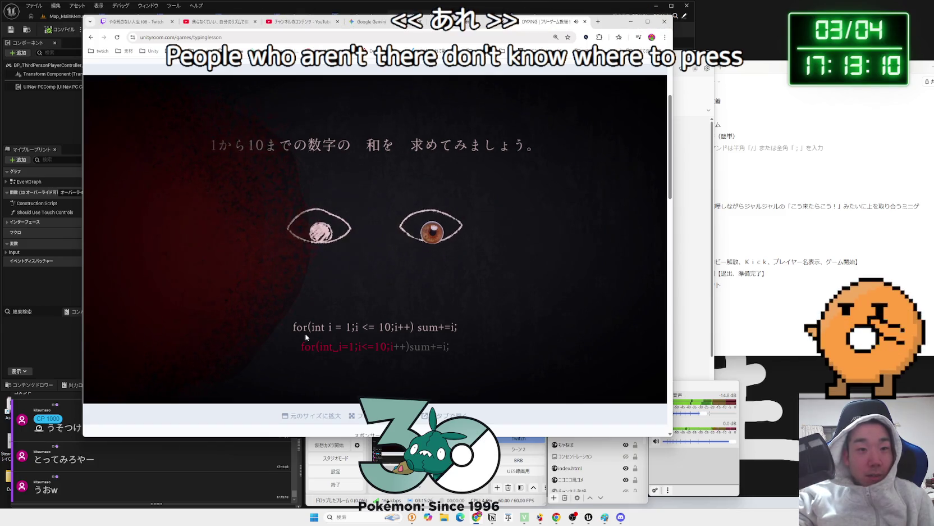
pyautogui.write('++)sum+')
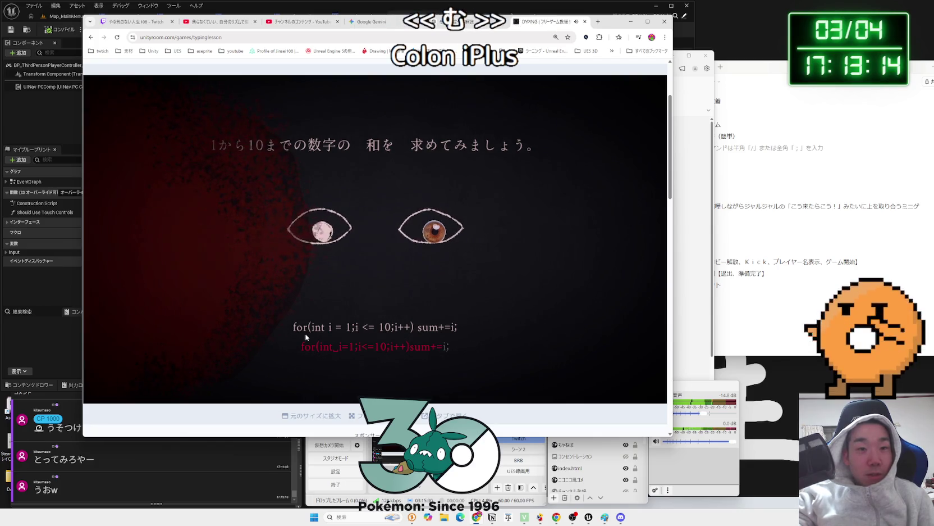
pyautogui.write('=i;')
pyautogui.write('re')
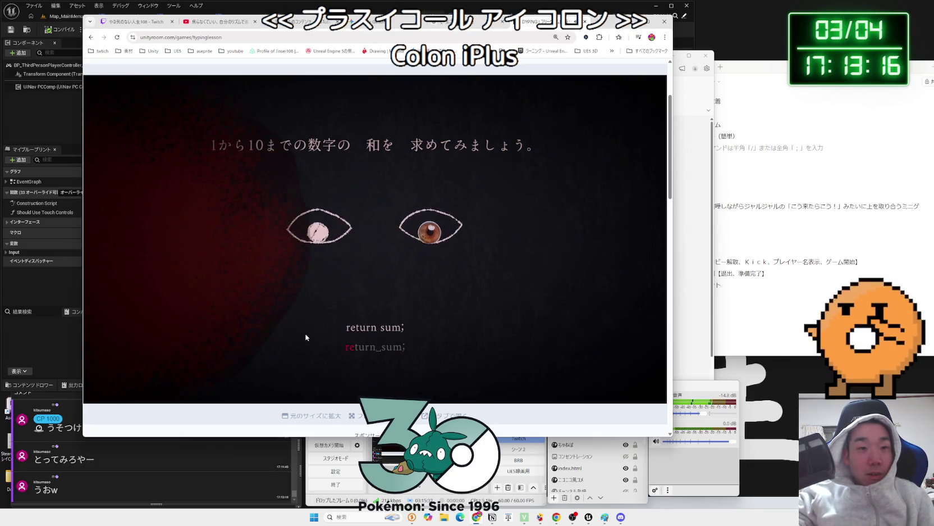
pyautogui.write(' su')
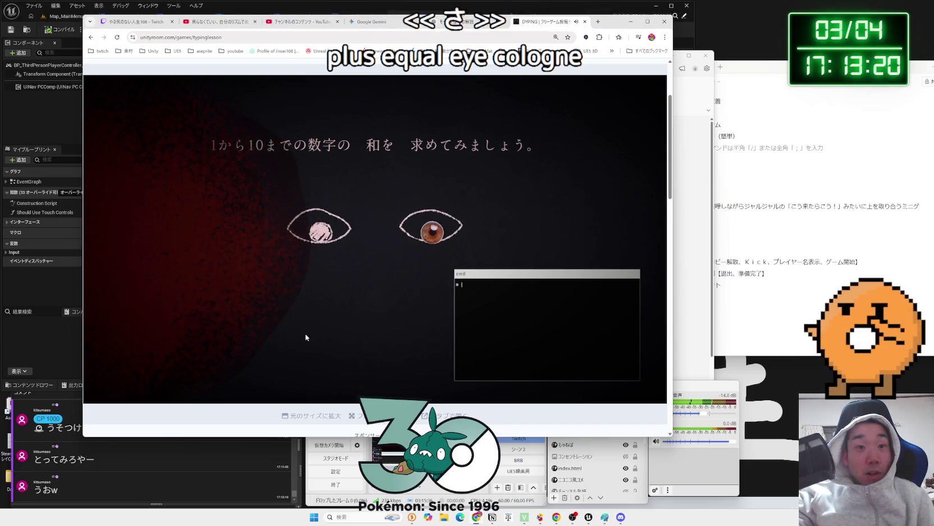
pyautogui.write('sum')
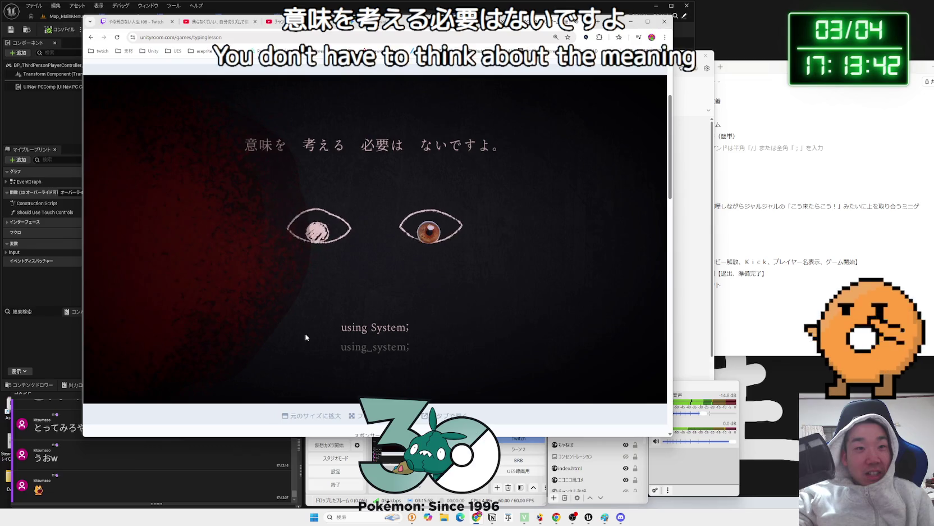
# Step: Type the 'using' line and then 'rm -rf /' to finish the game's final prompts
pyautogui.write('using')
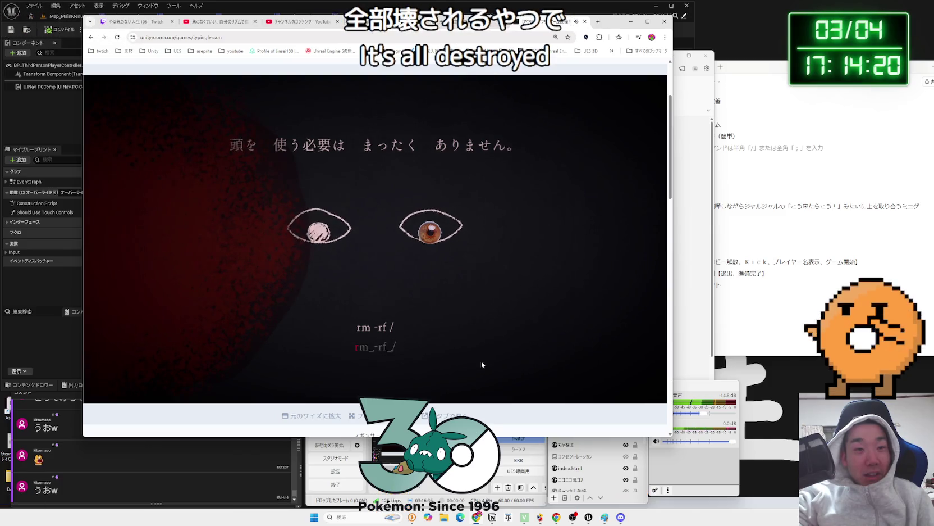
pyautogui.write('rm')
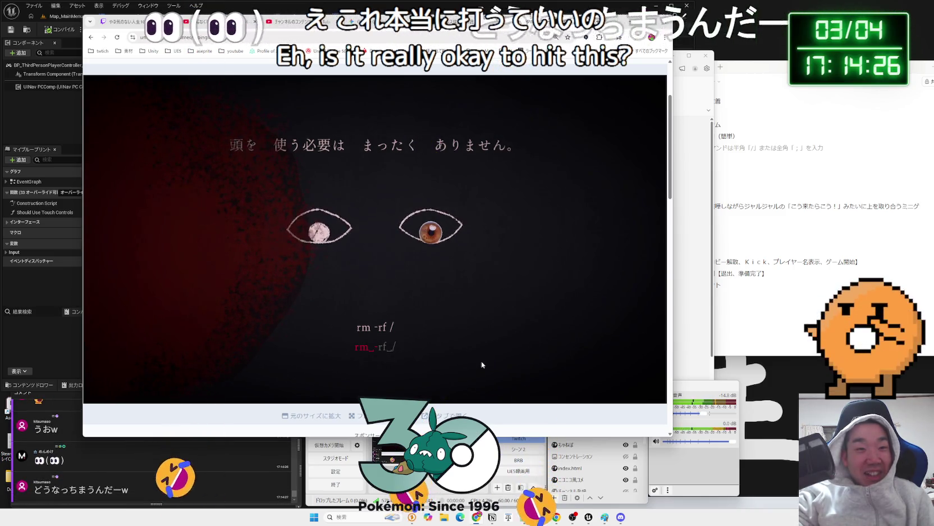
pyautogui.write('-rf /')
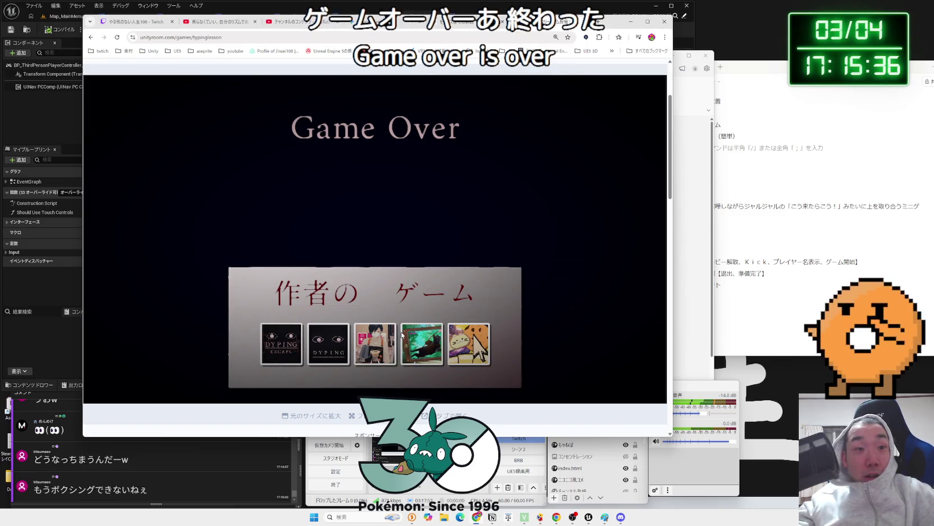
# Step: Open DYPING ESCAPE's details from the Game Over list and go to its game page
pyautogui.click(360, 293)
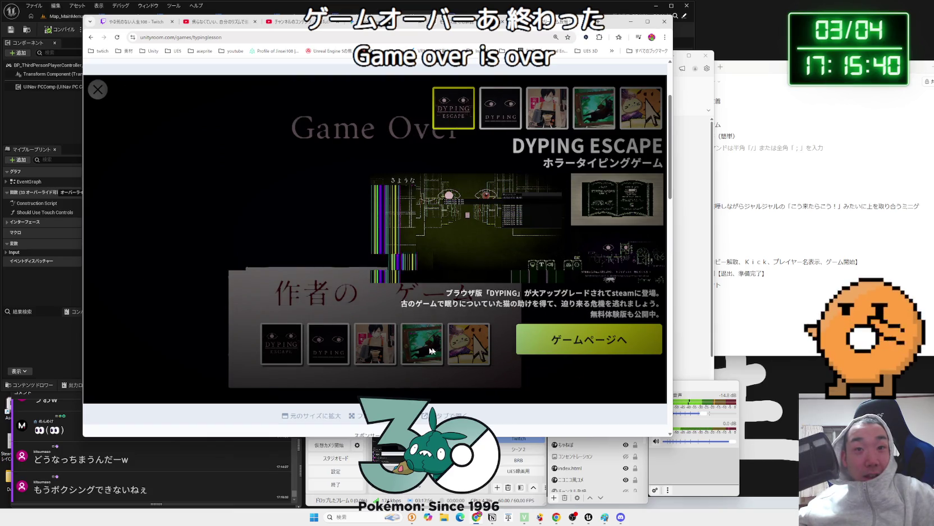
pyautogui.click(553, 344)
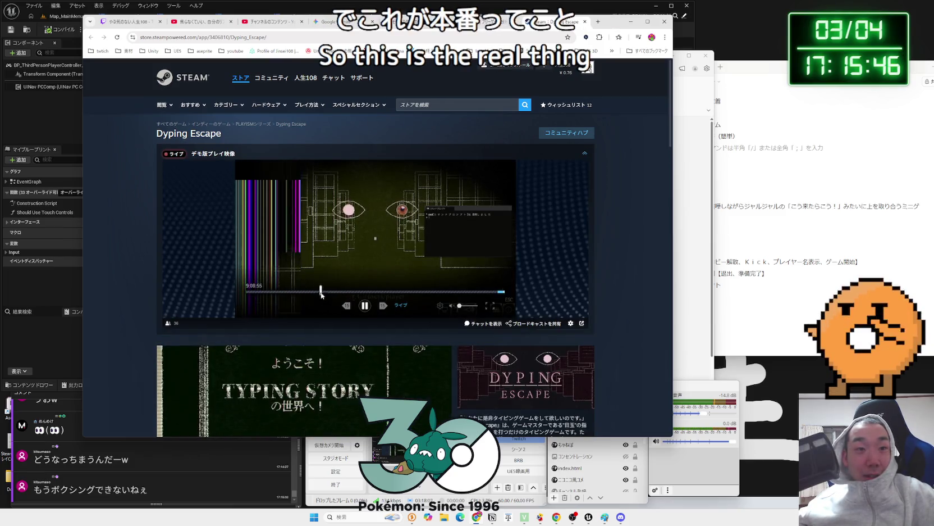
# Step: Rewind the demo video and browse through the Dyping Escape screenshot gallery
pyautogui.click(348, 292)
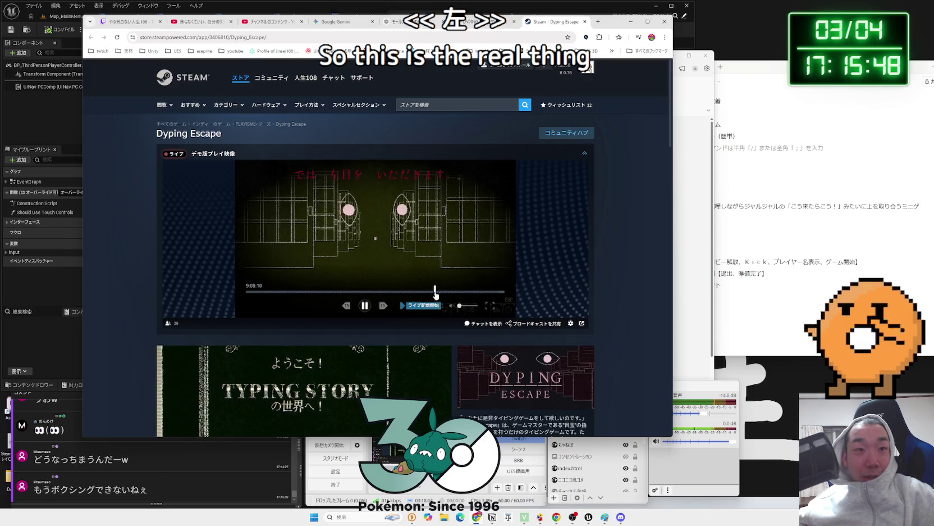
pyautogui.scroll(-3, 329, 285)
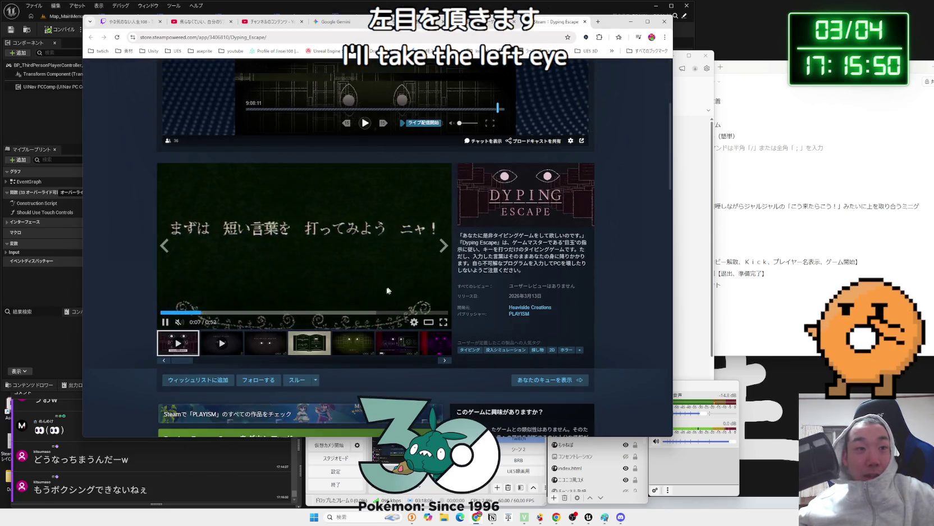
pyautogui.click(279, 346)
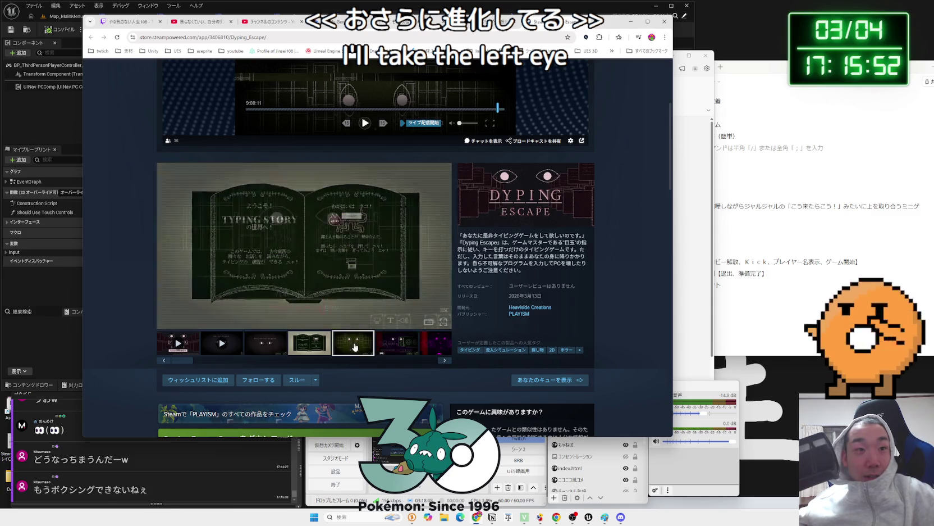
pyautogui.click(354, 344)
pyautogui.click(396, 344)
pyautogui.click(429, 349)
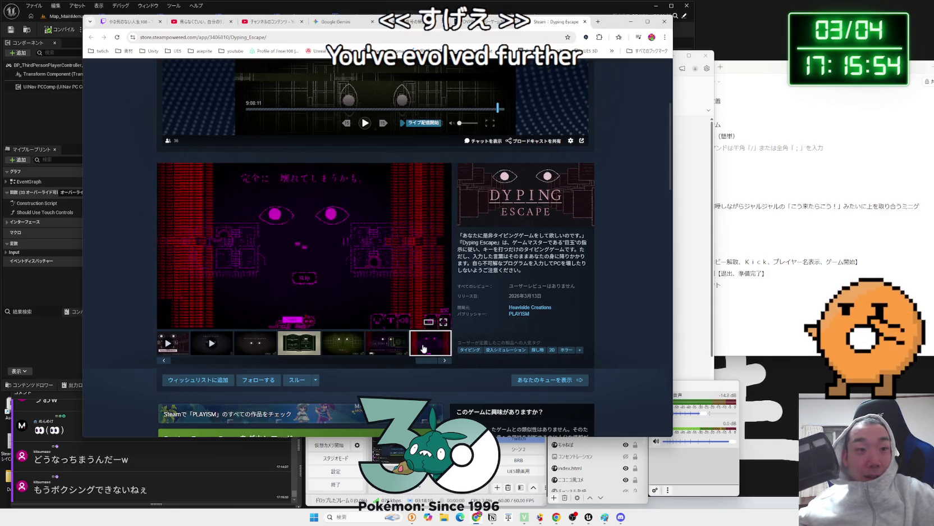
pyautogui.click(382, 346)
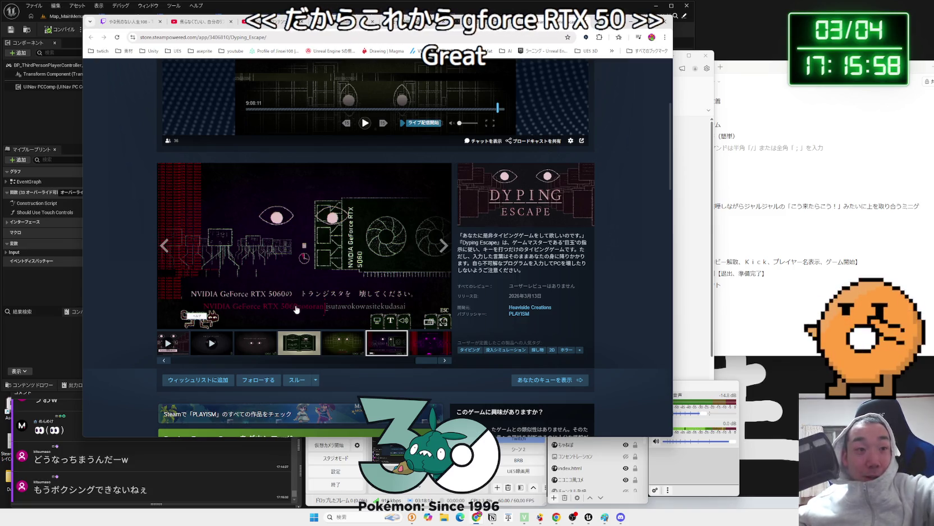
# Step: Scroll down and page through the similar games carousel twice
pyautogui.scroll(-6, 321, 305)
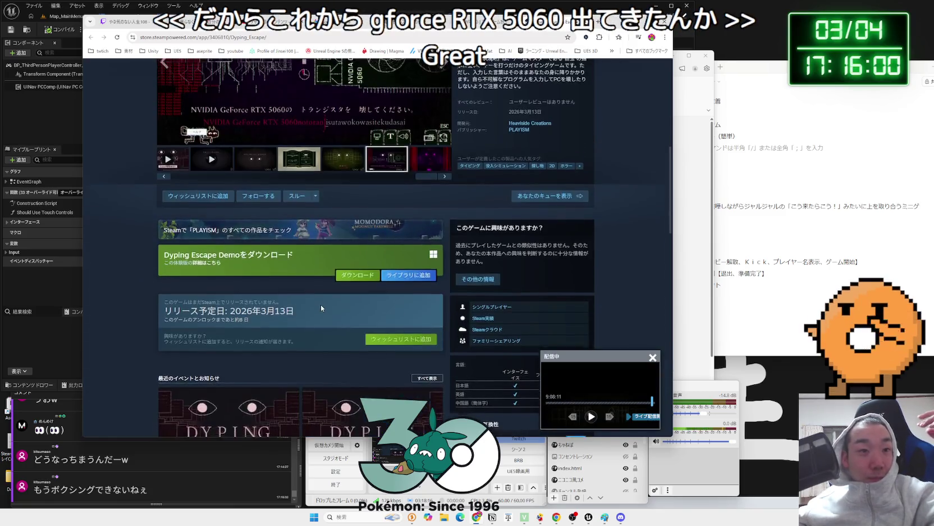
pyautogui.scroll(-3, 323, 306)
pyautogui.scroll(3, 335, 310)
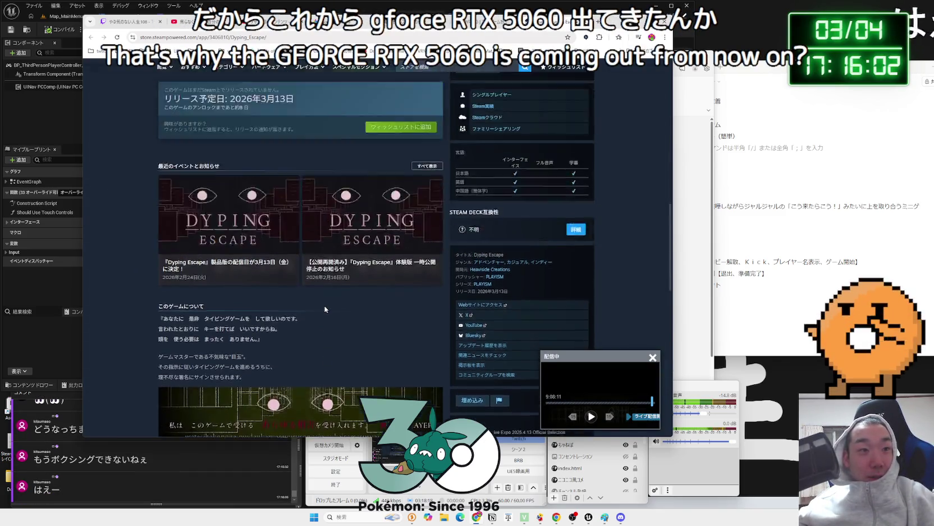
pyautogui.scroll(-10, 336, 310)
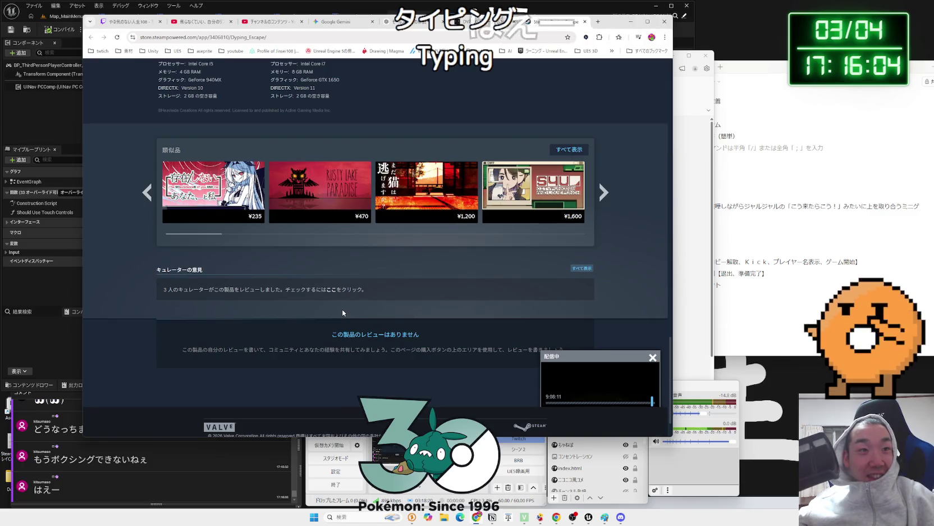
pyautogui.click(603, 195)
pyautogui.click(603, 193)
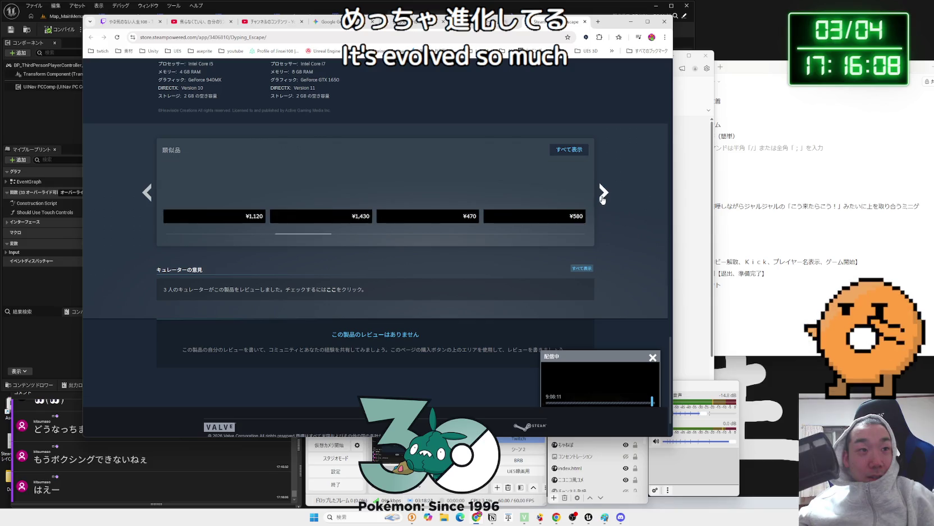
# Step: Expand the full game description with 続きを読む and scroll through it
pyautogui.scroll(4, 406, 293)
pyautogui.scroll(10, 407, 296)
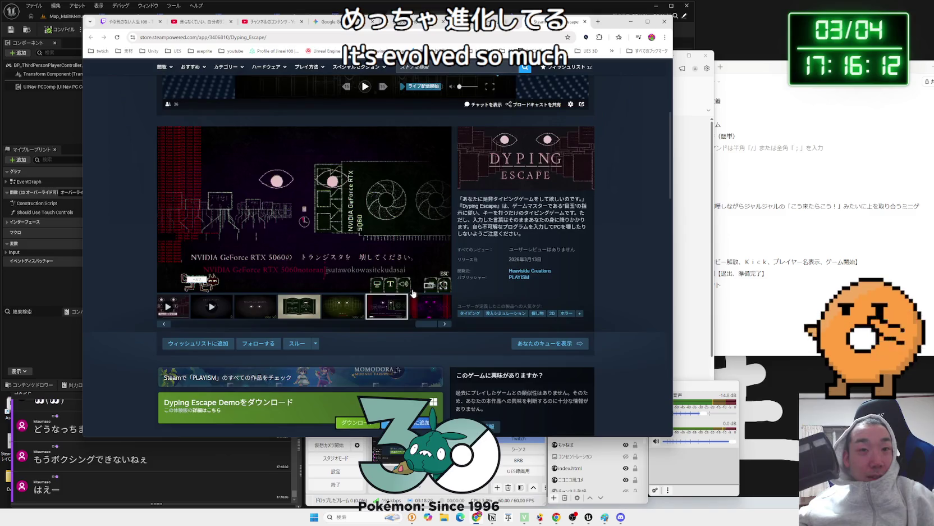
pyautogui.scroll(2, 412, 293)
pyautogui.scroll(-5, 413, 294)
pyautogui.scroll(-10, 414, 293)
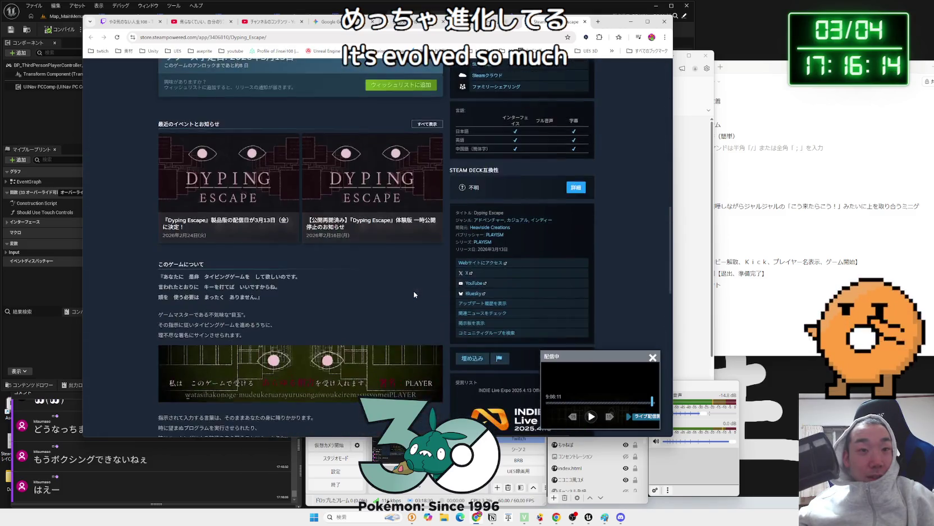
pyautogui.click(303, 271)
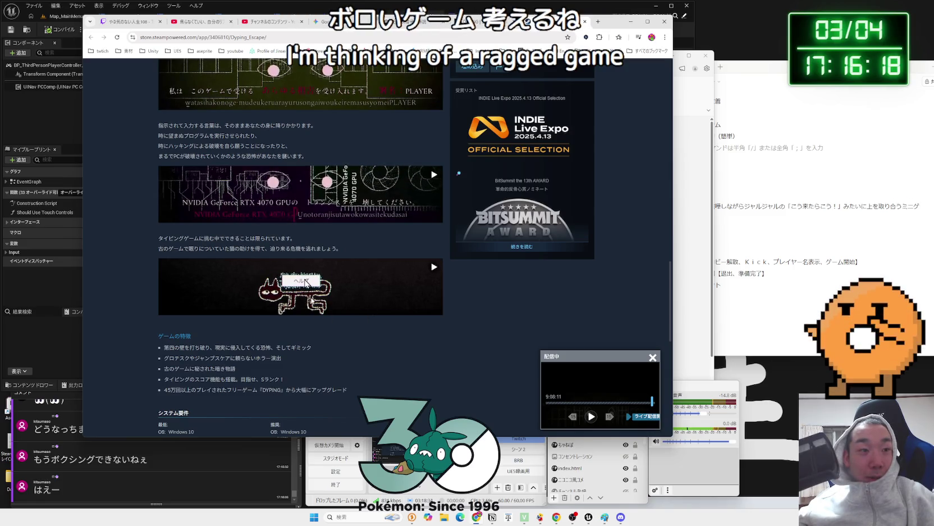
pyautogui.scroll(-2, 506, 318)
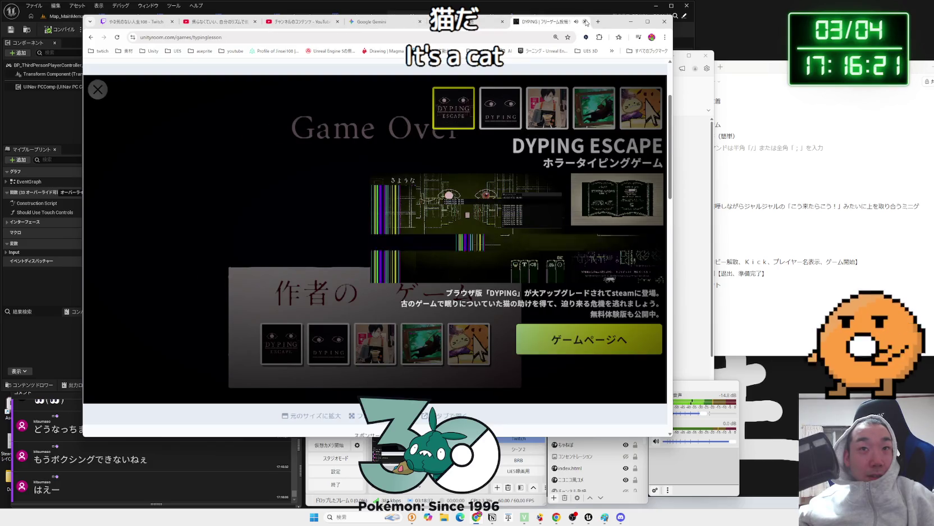
# Step: Close the Steam store tab and cycle through the YouTube Studio and Gemini tabs
pyautogui.click(585, 22)
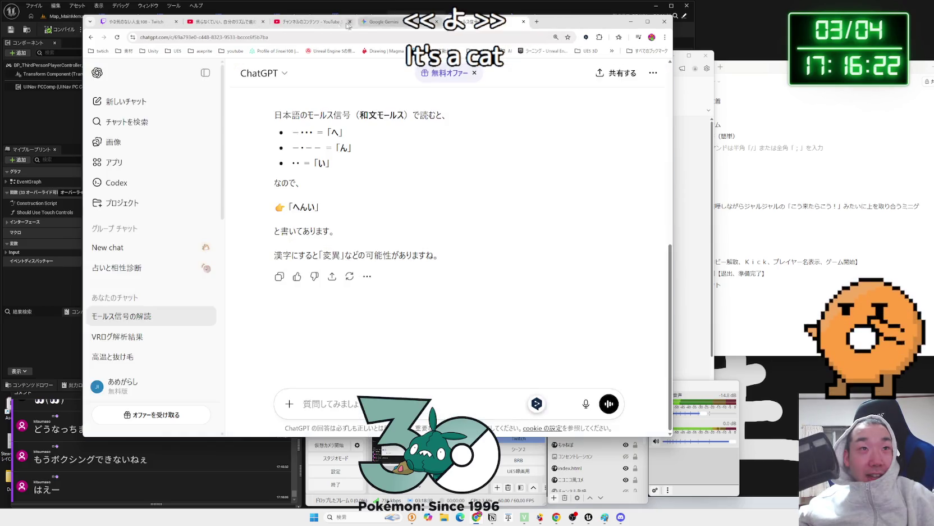
pyautogui.hotkey('ctrl', 'shift', 'Tab')
pyautogui.hotkey('ctrl', 'shift', 'Tab')
pyautogui.hotkey('ctrl', 'shift', 'Tab')
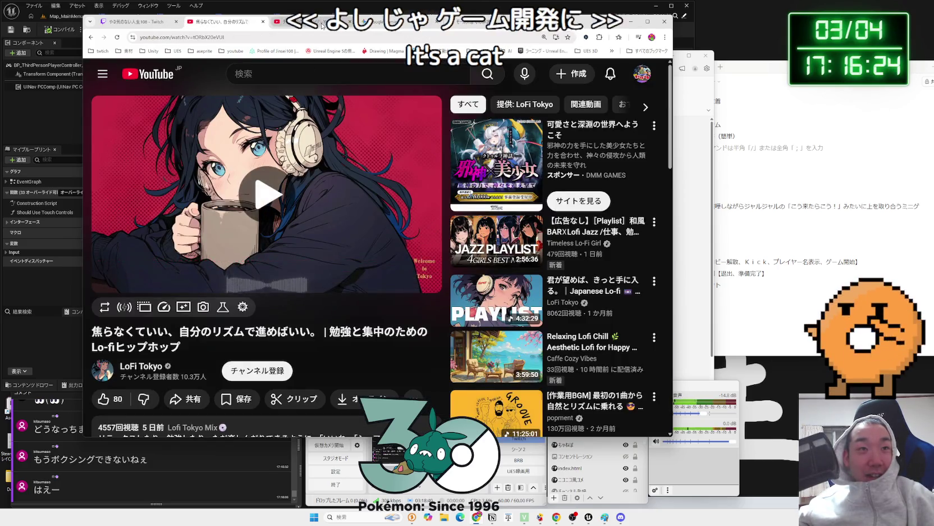
pyautogui.click(323, 26)
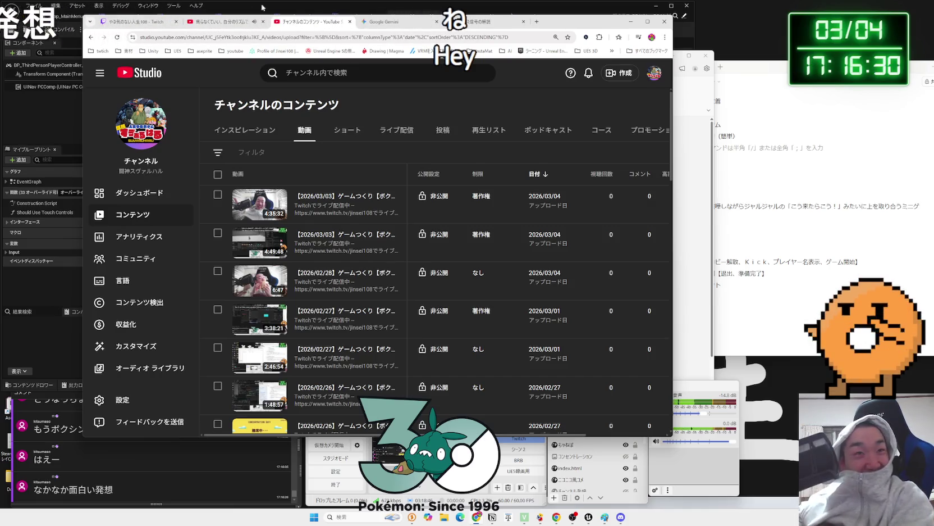
pyautogui.click(407, 27)
# Step: Search Google for 'rm rf' in a new tab and open the Qiita article about trying rm -rf /
pyautogui.click(537, 22)
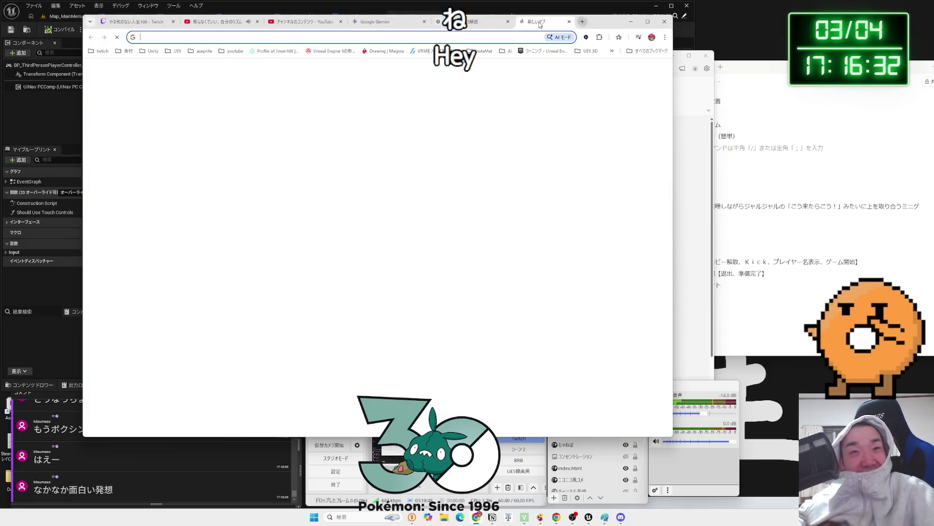
pyautogui.write('rm rf')
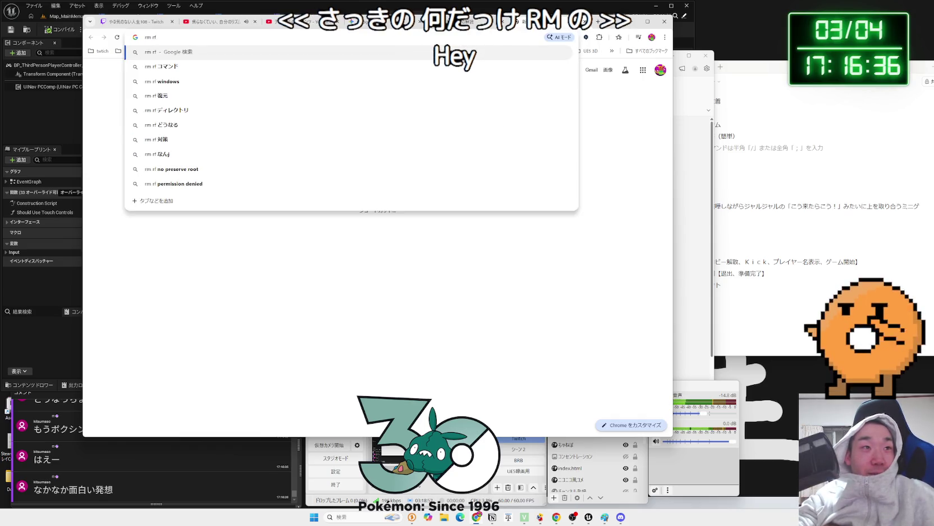
pyautogui.press('Return')
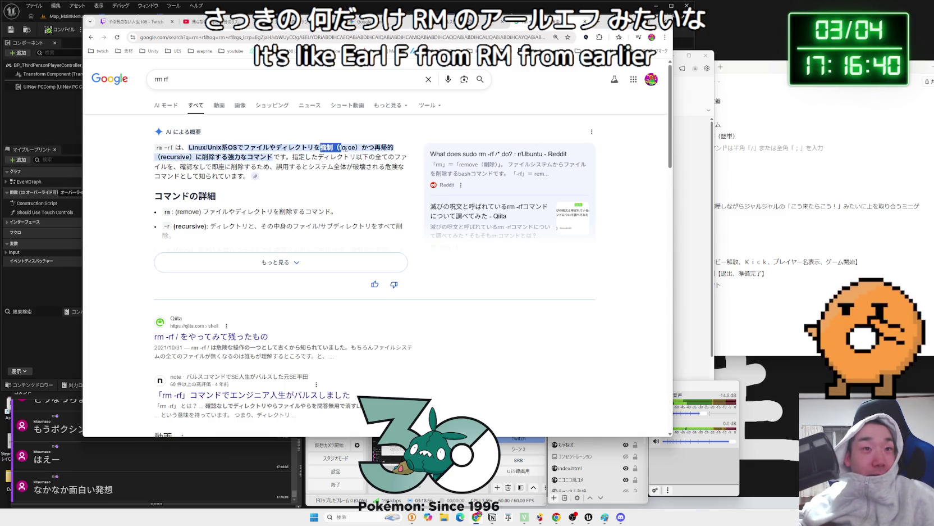
pyautogui.moveTo(287, 157); pyautogui.dragTo(207, 148)
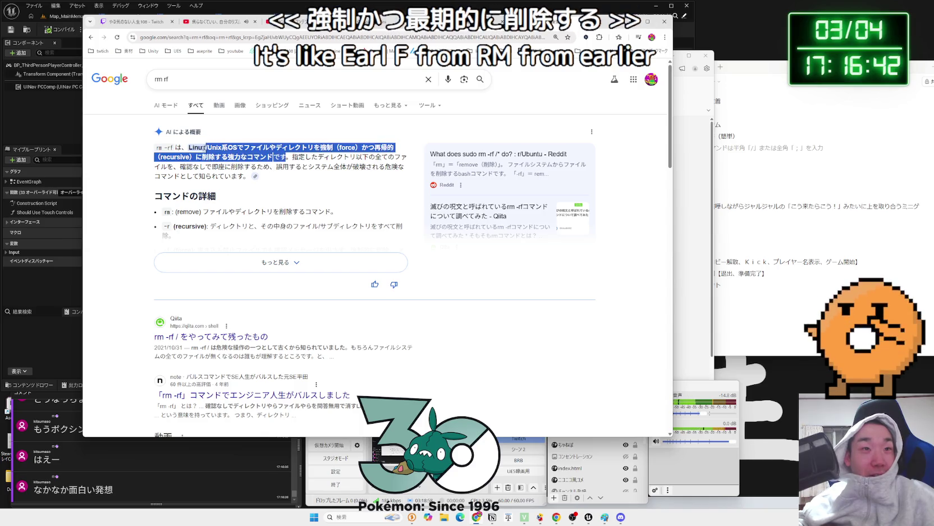
pyautogui.scroll(-3, 328, 205)
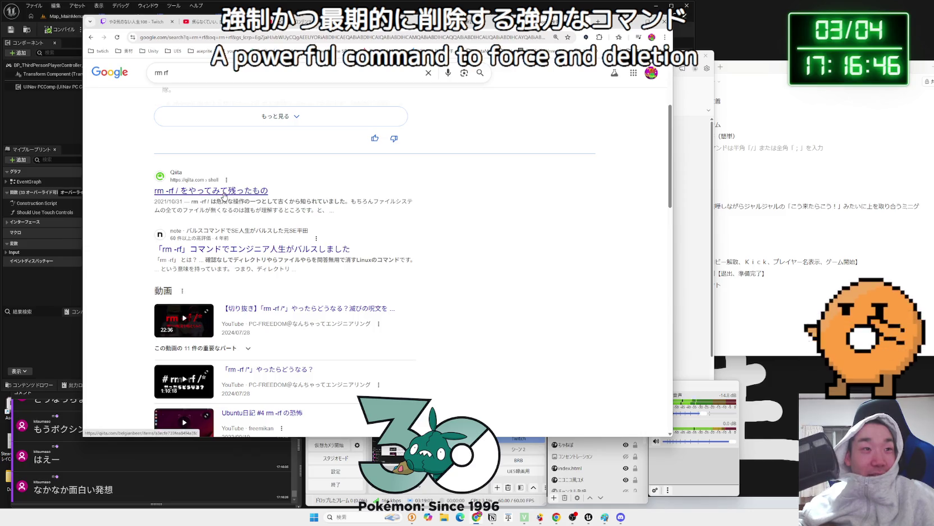
pyautogui.click(224, 195)
pyautogui.scroll(-2, 308, 197)
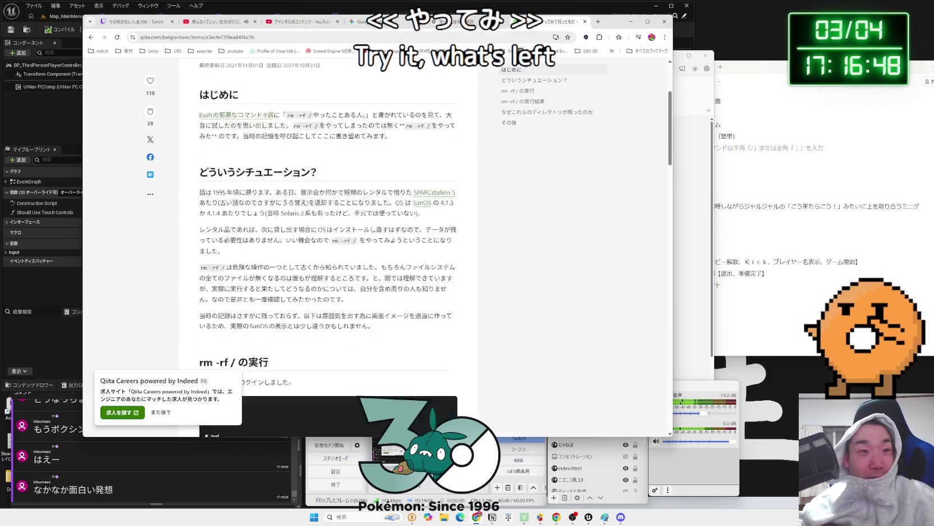
pyautogui.scroll(-12, 309, 197)
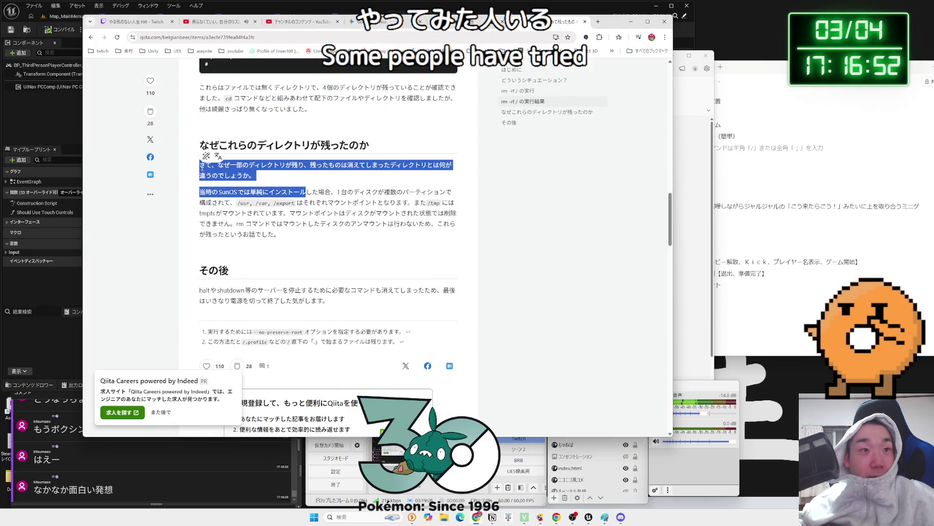
pyautogui.moveTo(199, 191)
pyautogui.mouseDown()
pyautogui.moveTo(326, 225)
pyautogui.moveTo(277, 235)
pyautogui.mouseUp()
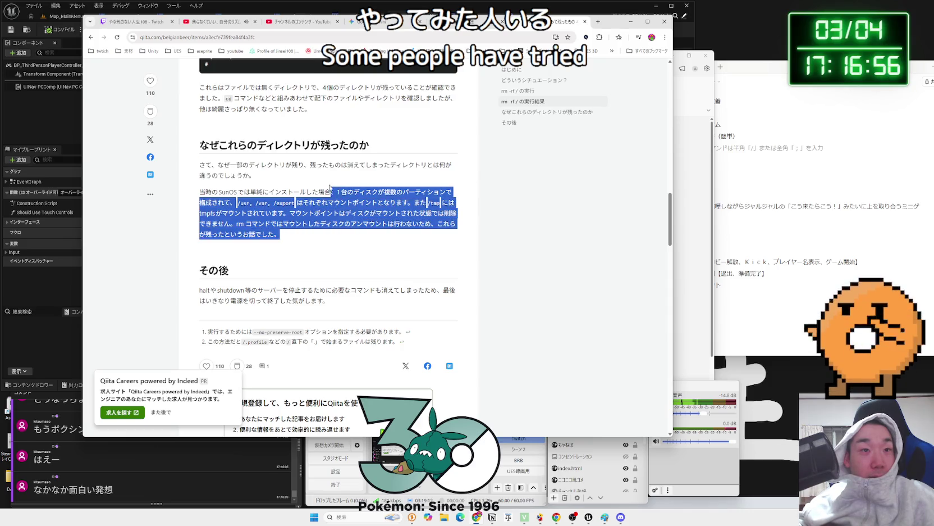
pyautogui.scroll(-2, 434, 189)
pyautogui.click(434, 189)
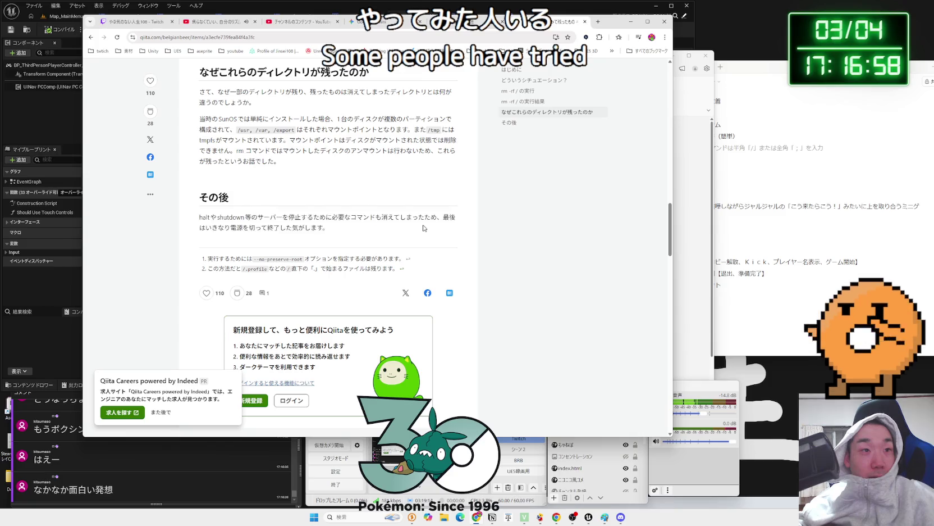
pyautogui.moveTo(351, 228); pyautogui.dragTo(221, 217)
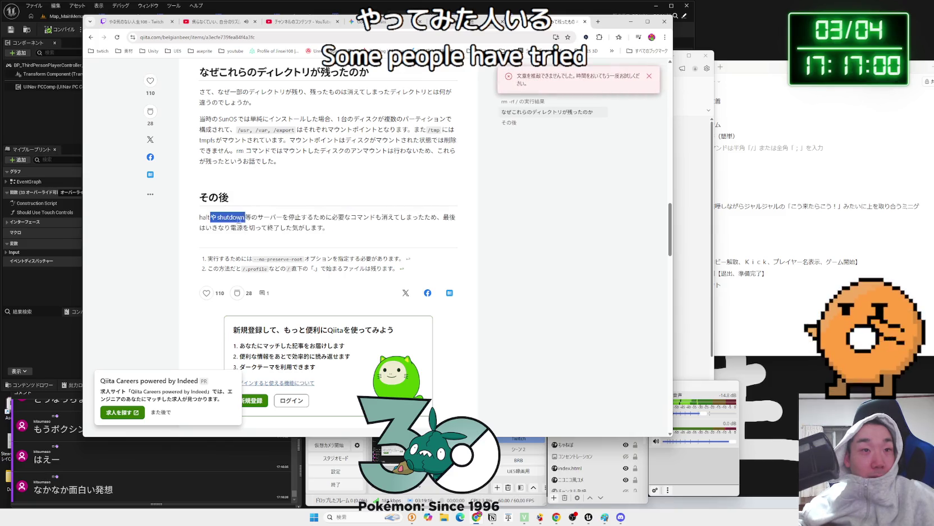
pyautogui.scroll(-10, 351, 232)
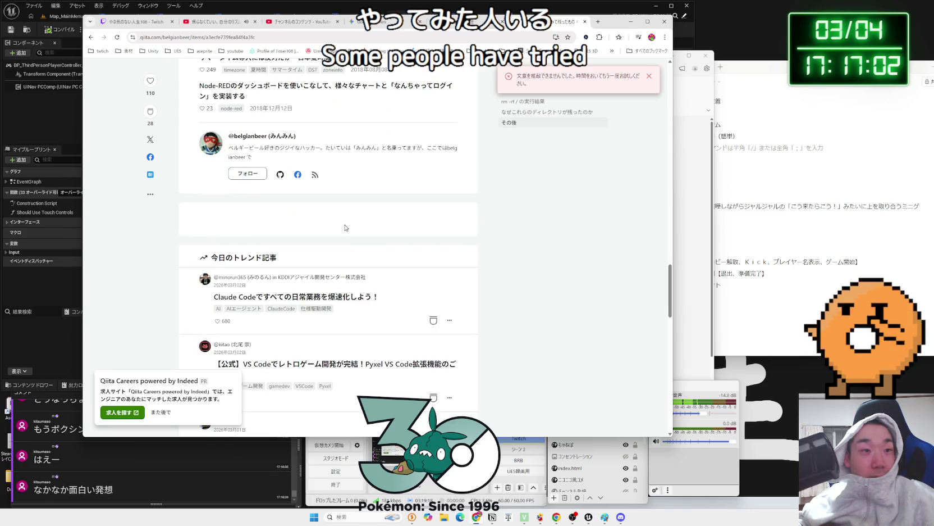
pyautogui.hotkey('alt', 'Left')
# Step: Scroll the 'rm rf' results and load the second page of results
pyautogui.scroll(-12, 345, 227)
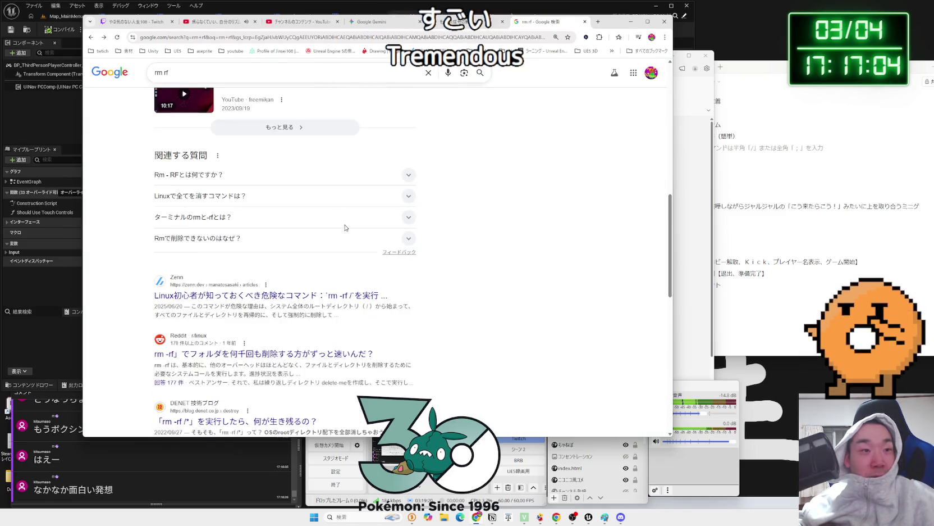
pyautogui.scroll(-5, 345, 226)
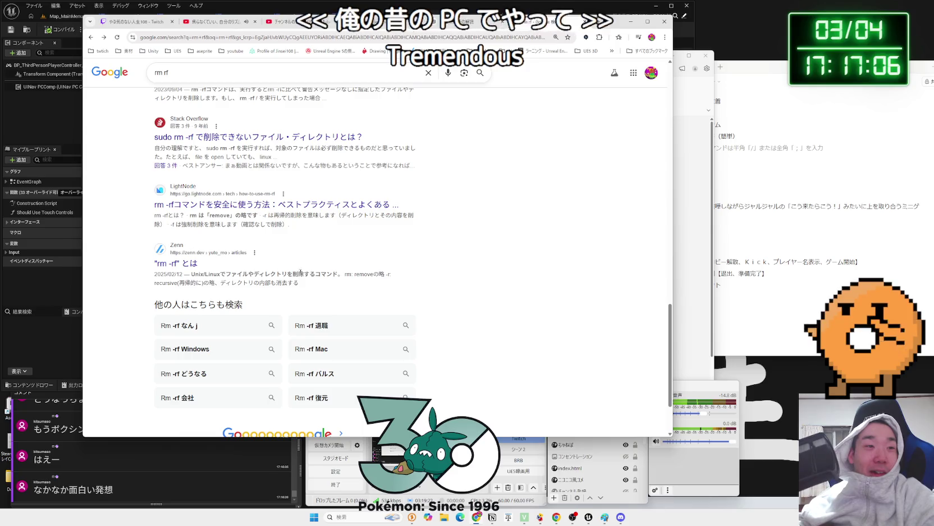
pyautogui.scroll(10, 296, 280)
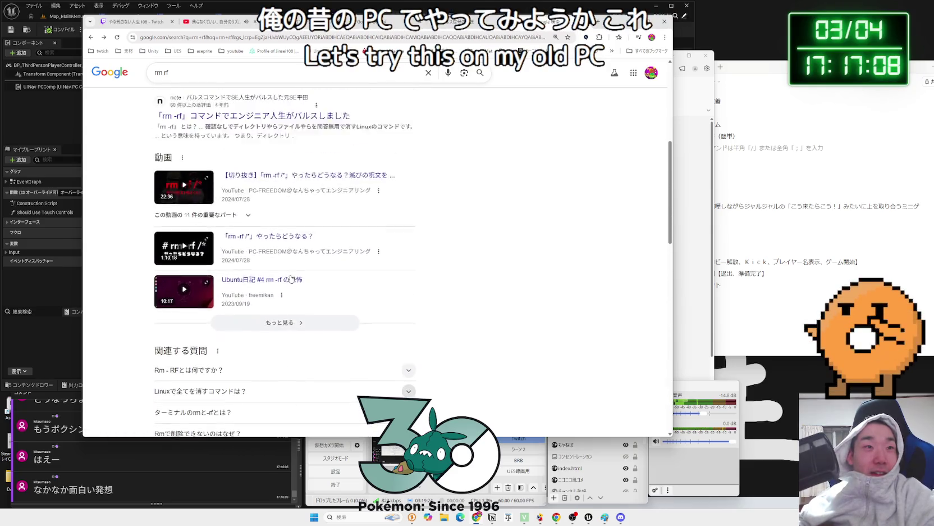
pyautogui.scroll(5, 292, 277)
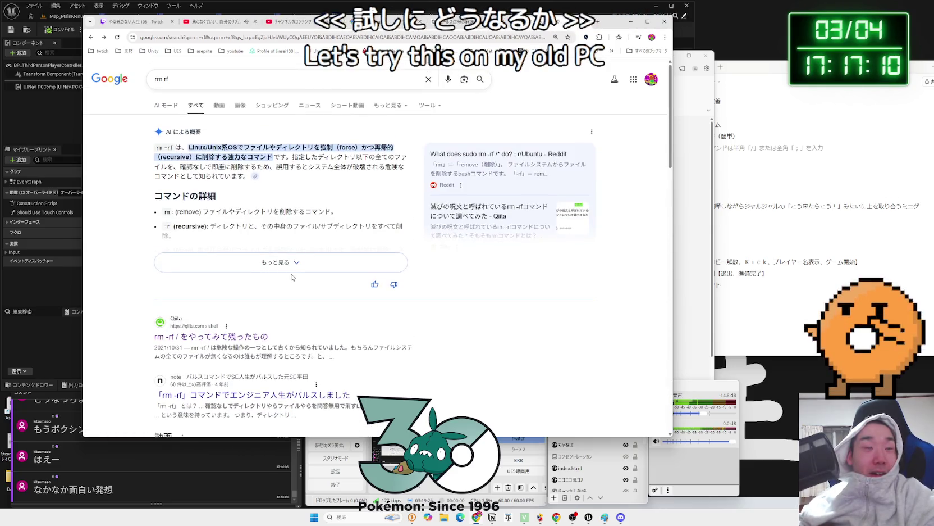
pyautogui.click(293, 83)
pyautogui.click(303, 155)
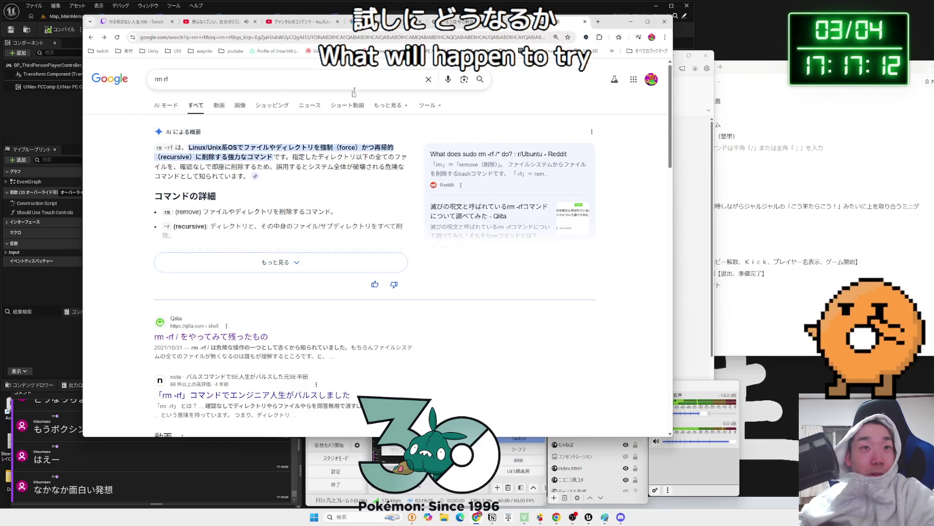
pyautogui.scroll(-10, 301, 154)
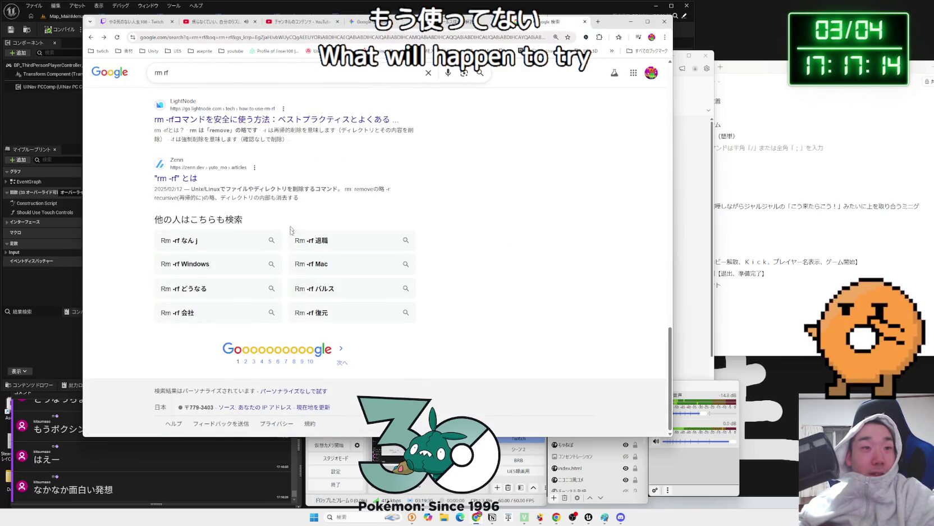
pyautogui.click(246, 366)
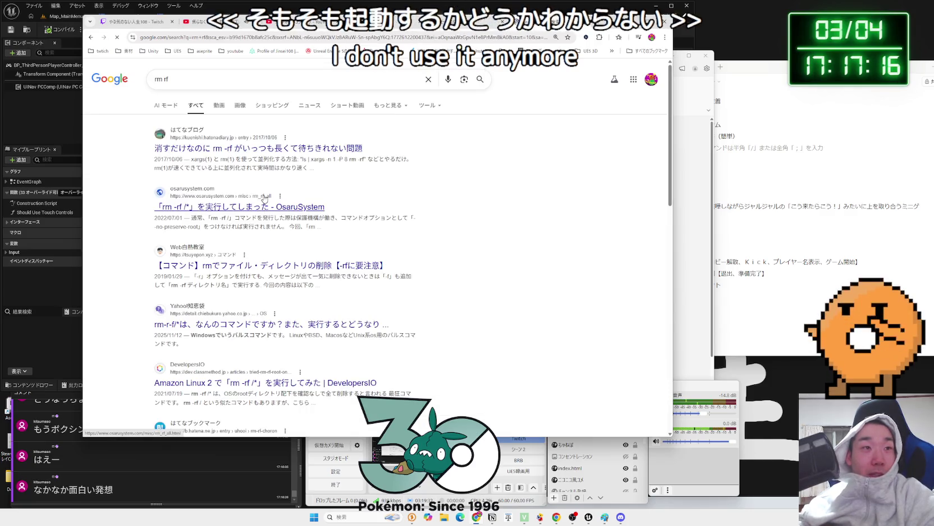
pyautogui.moveTo(315, 168); pyautogui.dragTo(187, 159)
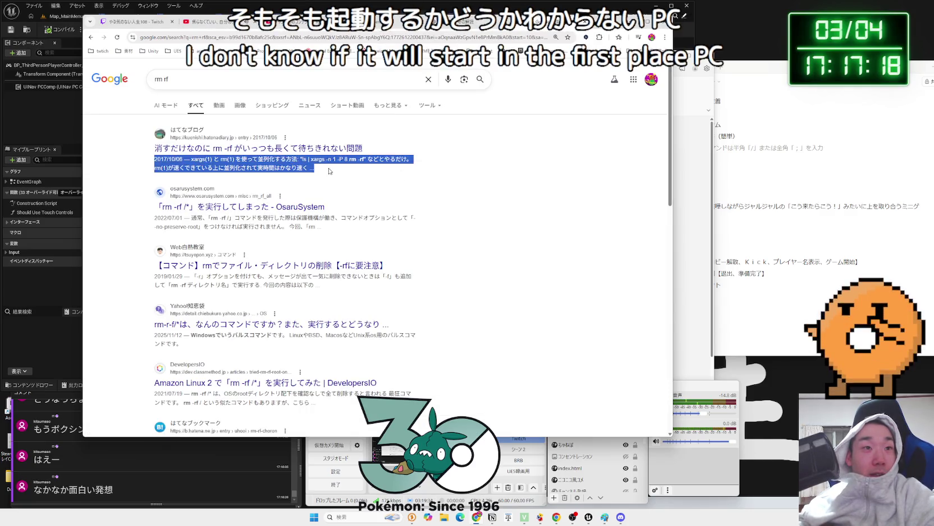
pyautogui.click(153, 160)
# Step: Search the suggested 'rm -rf 復元' query, skim the results, then close the Google tab
pyautogui.click(213, 85)
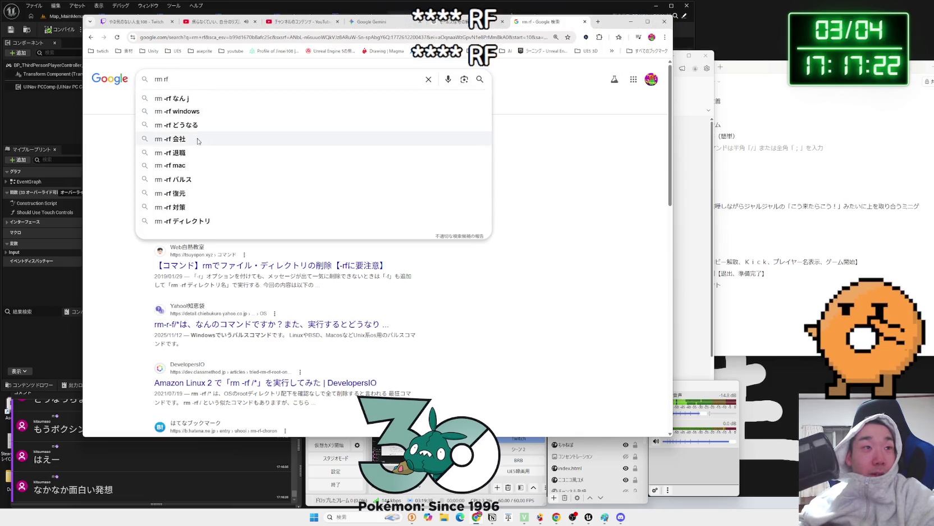
pyautogui.click(172, 193)
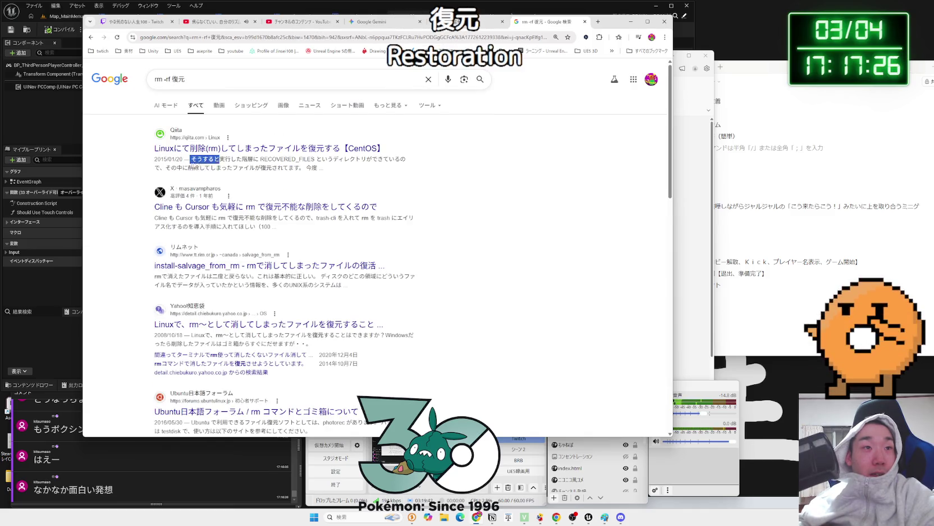
pyautogui.moveTo(318, 168); pyautogui.dragTo(190, 159)
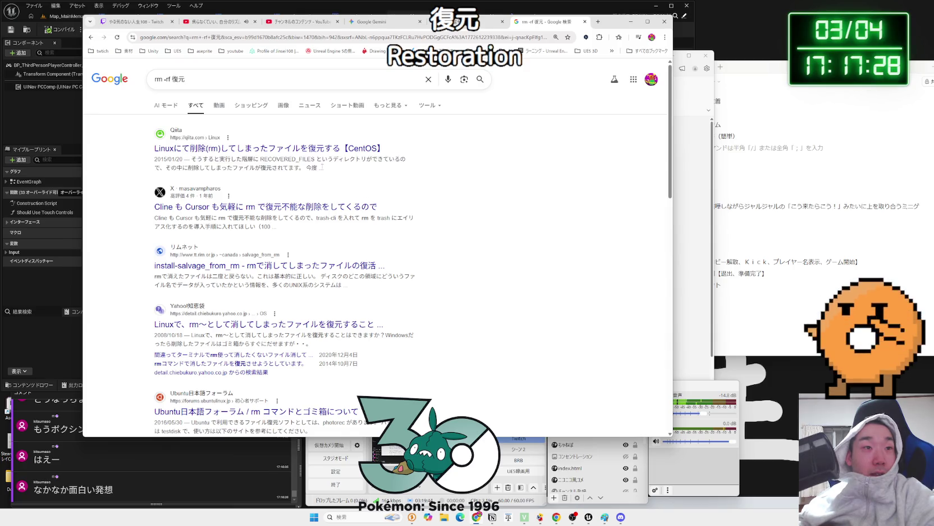
pyautogui.click(242, 182)
pyautogui.scroll(-6, 243, 181)
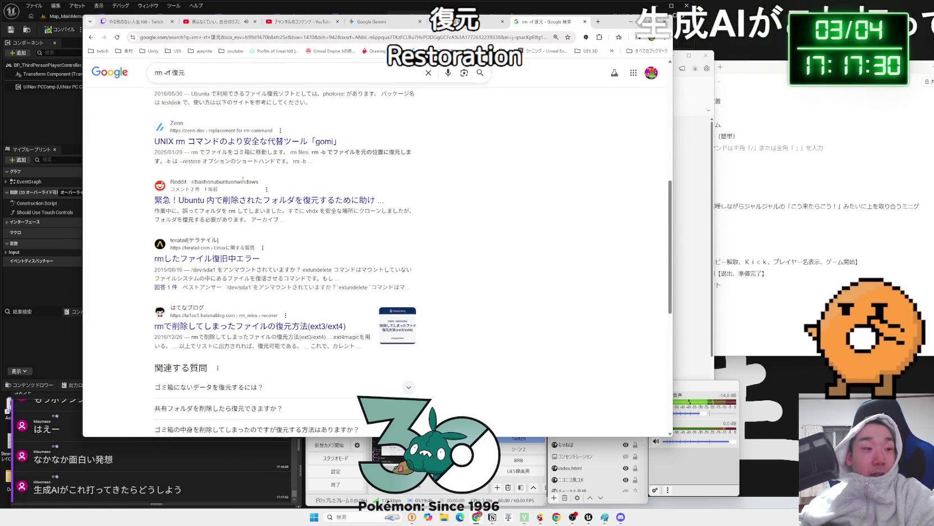
pyautogui.scroll(7, 334, 221)
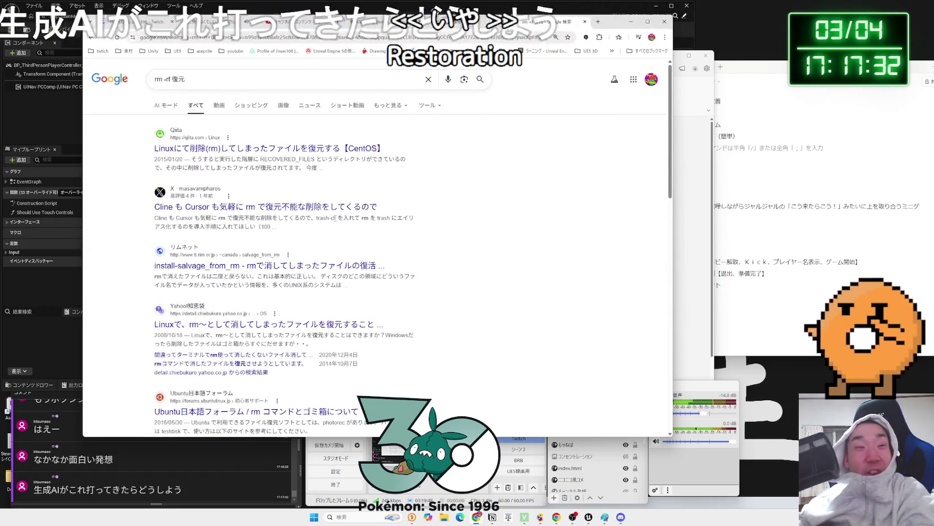
pyautogui.click(586, 22)
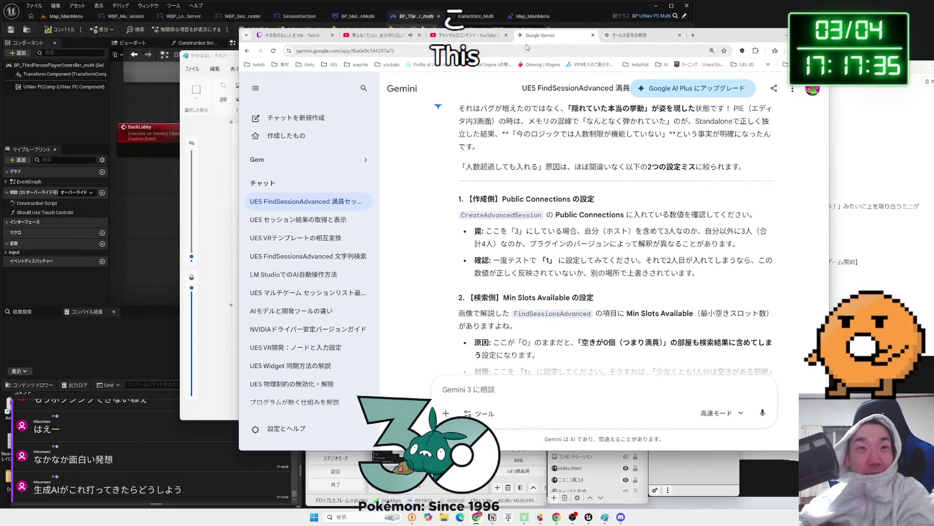
pyautogui.click(479, 37)
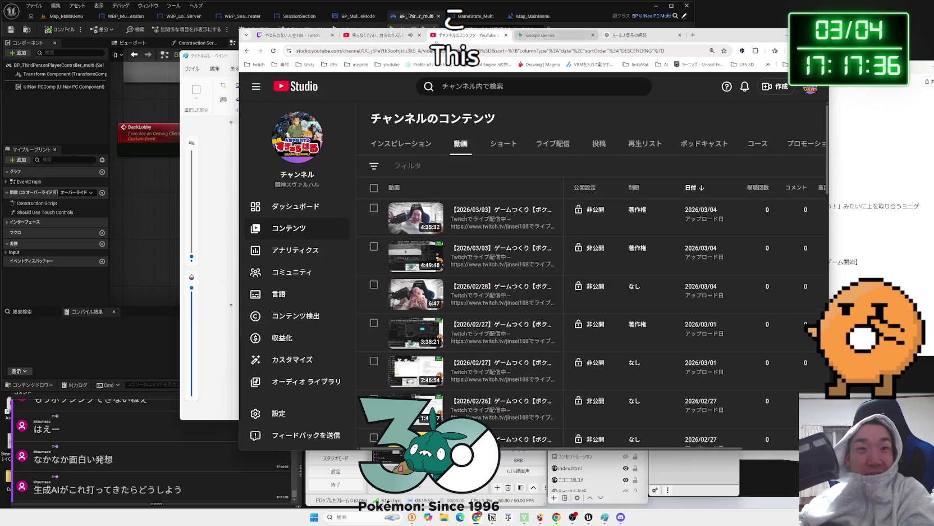
pyautogui.click(388, 36)
pyautogui.click(454, 37)
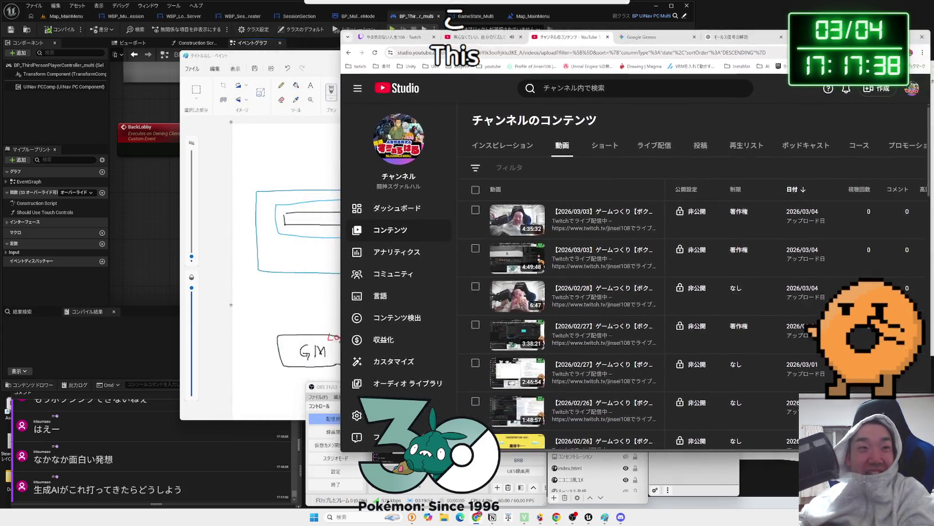
pyautogui.click(189, 90)
pyautogui.click(140, 205)
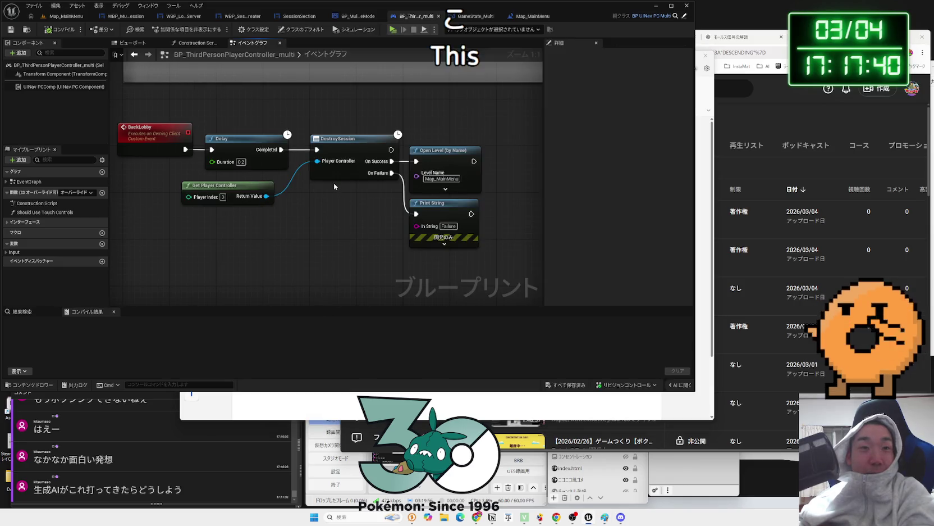
pyautogui.click(737, 30)
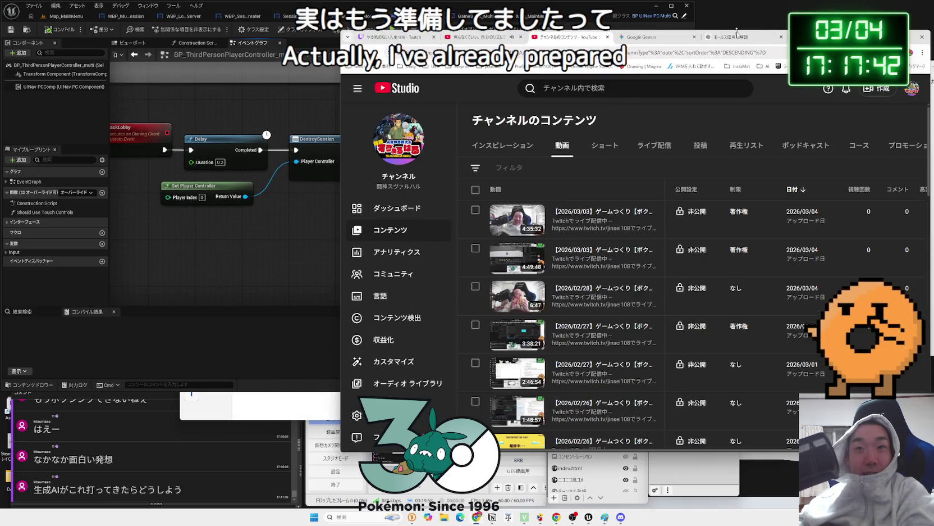
pyautogui.click(737, 30)
pyautogui.click(598, 25)
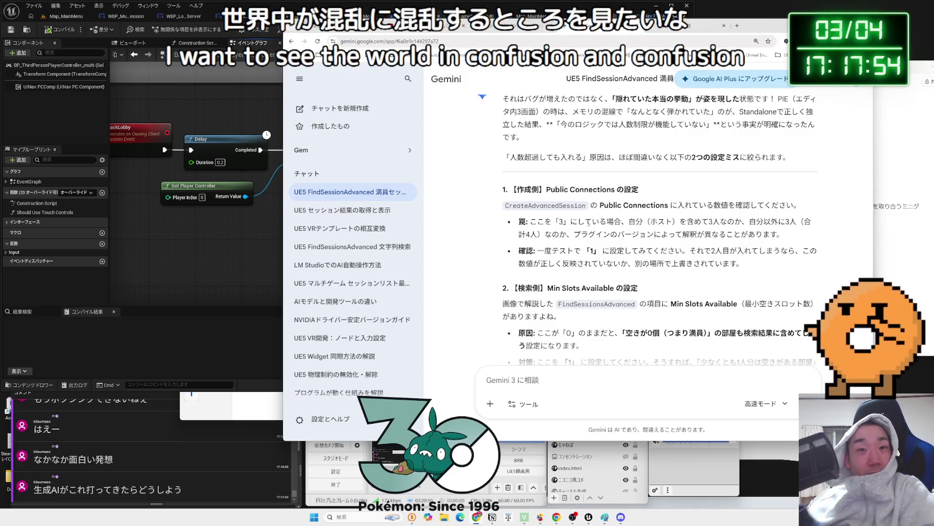
pyautogui.scroll(-2, 530, 171)
pyautogui.moveTo(548, 214); pyautogui.dragTo(644, 215)
pyautogui.click(543, 214)
pyautogui.moveTo(543, 214)
pyautogui.mouseDown()
pyautogui.moveTo(668, 231)
pyautogui.moveTo(504, 232)
pyautogui.moveTo(623, 231)
pyautogui.moveTo(514, 241)
pyautogui.mouseUp()
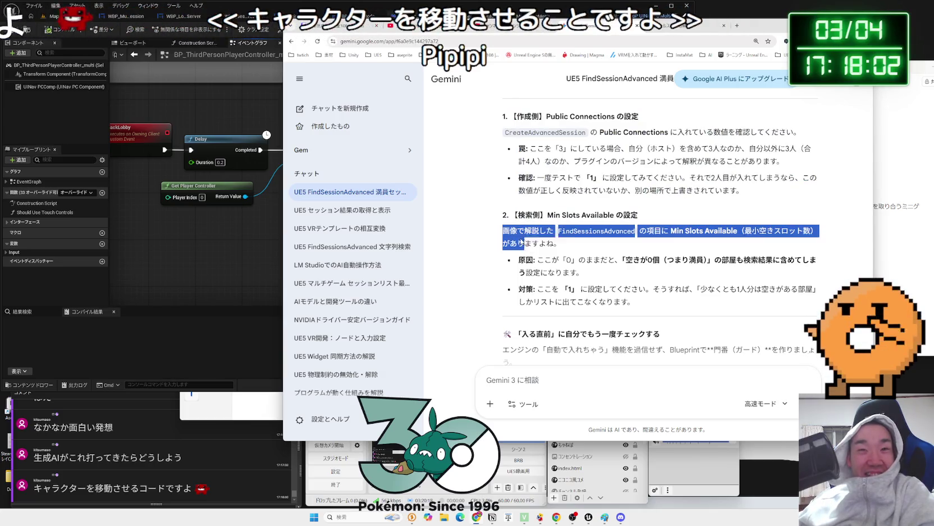
pyautogui.click(577, 244)
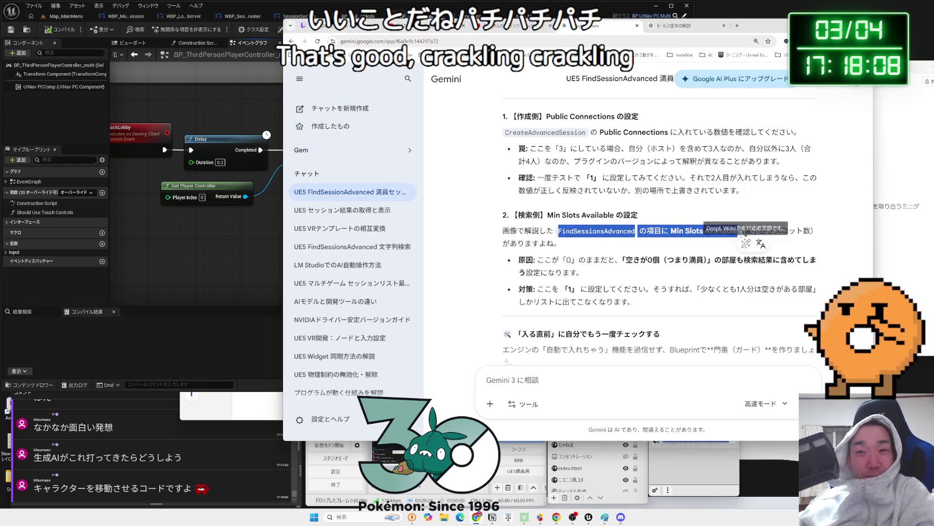
pyautogui.click(738, 231)
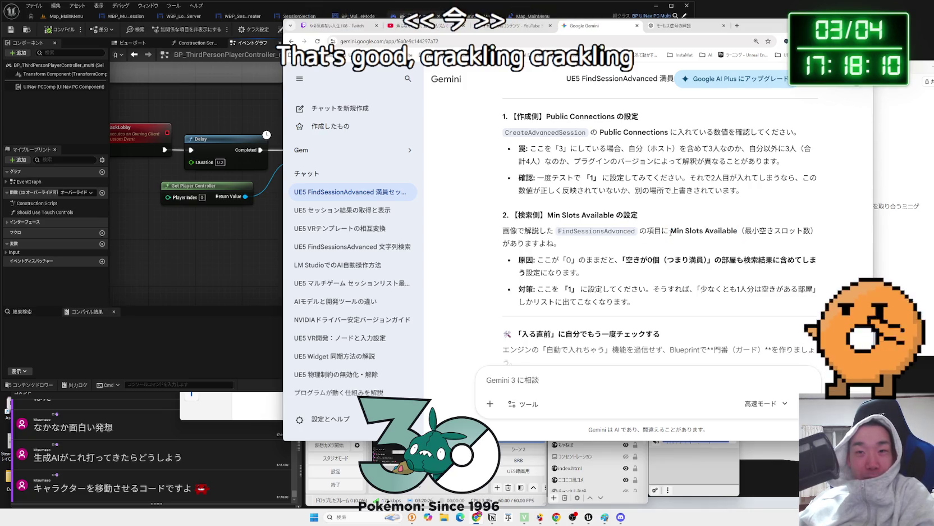
pyautogui.moveTo(738, 231)
pyautogui.mouseDown()
pyautogui.moveTo(524, 231)
pyautogui.moveTo(716, 259)
pyautogui.mouseUp()
pyautogui.click(716, 259)
pyautogui.click(561, 256)
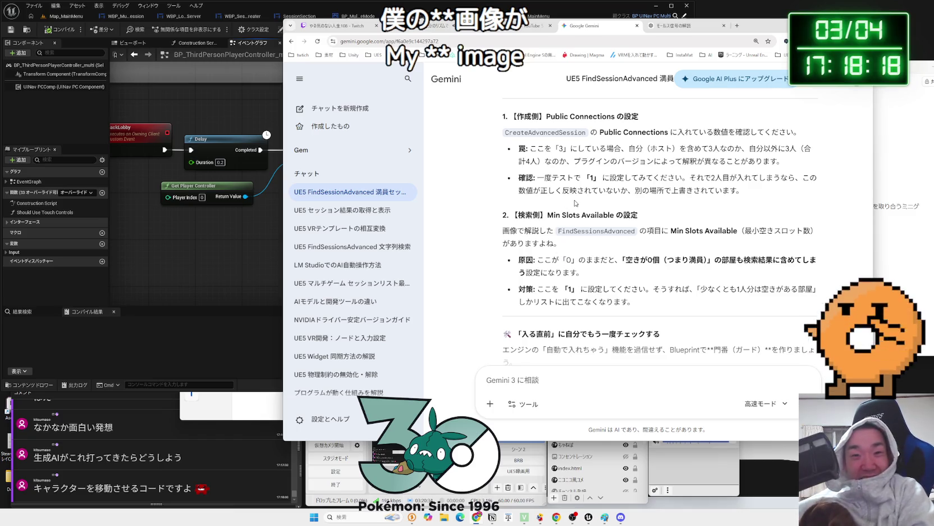
pyautogui.scroll(-2, 575, 203)
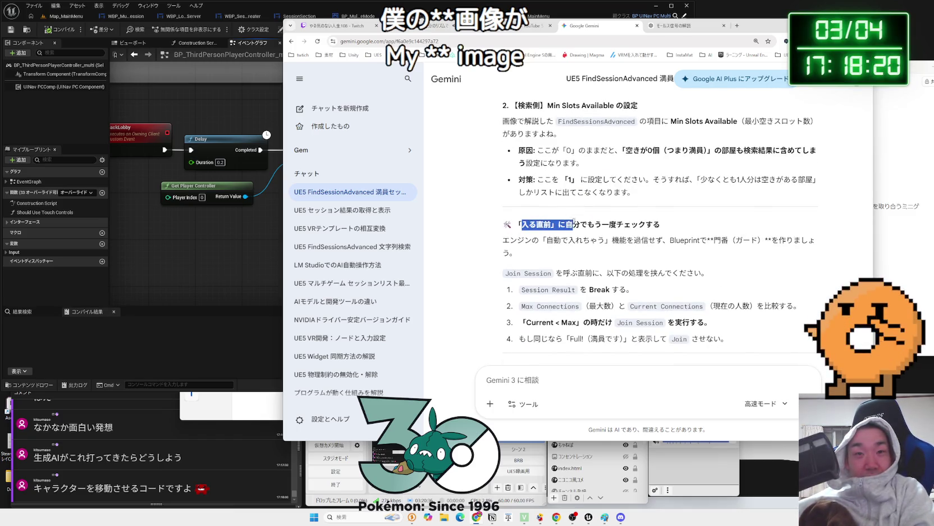
pyautogui.moveTo(683, 222)
pyautogui.mouseDown()
pyautogui.moveTo(640, 225)
pyautogui.moveTo(657, 242)
pyautogui.moveTo(730, 248)
pyautogui.mouseUp()
pyautogui.click(625, 242)
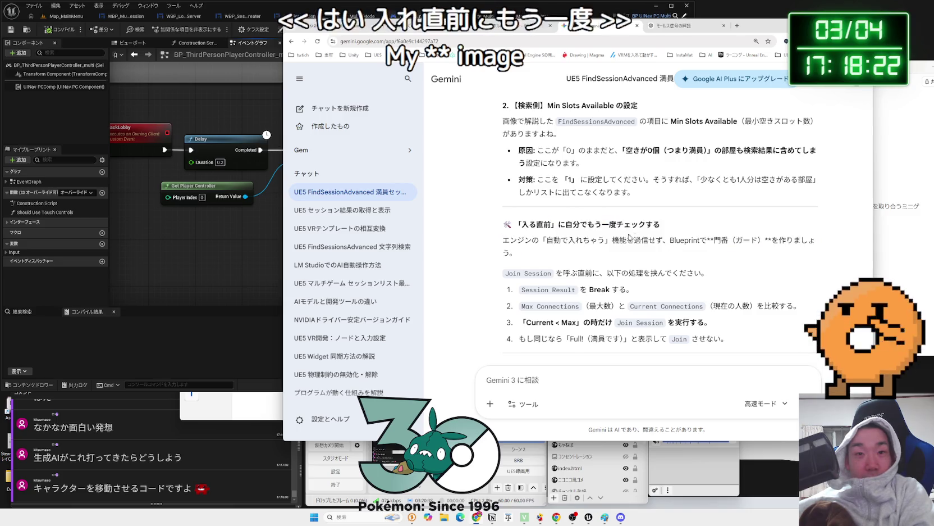
pyautogui.scroll(-2, 626, 232)
pyautogui.scroll(-1, 625, 233)
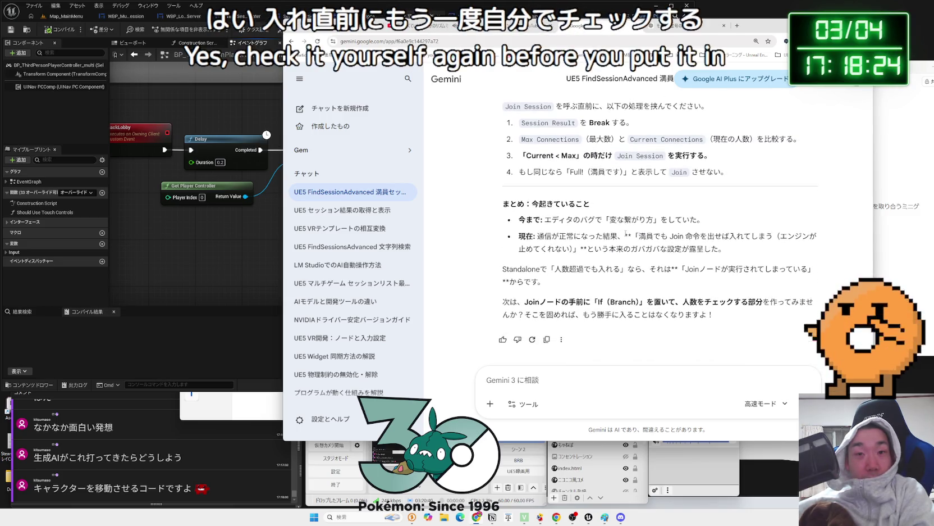
pyautogui.click(640, 315)
pyautogui.click(765, 303)
pyautogui.tripleClick(526, 302)
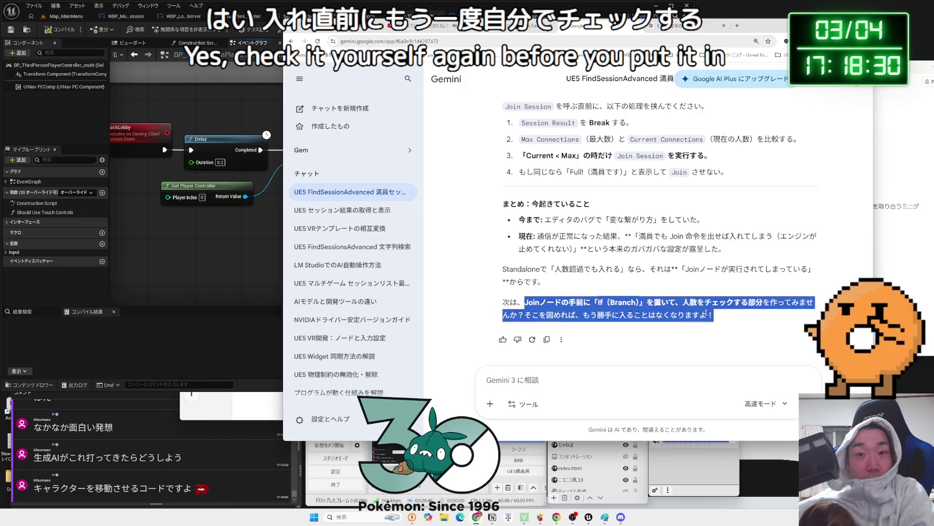
pyautogui.click(525, 302)
pyautogui.tripleClick(524, 302)
pyautogui.click(519, 303)
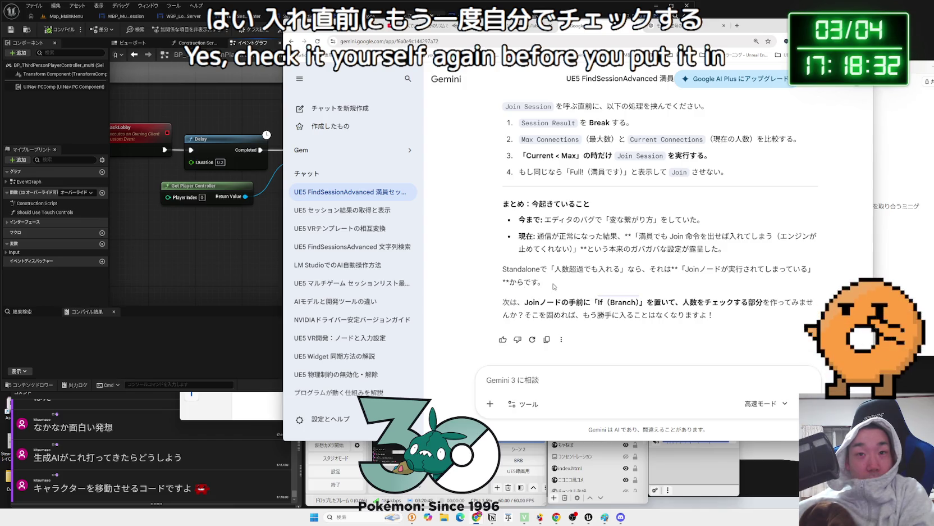
pyautogui.scroll(2, 554, 287)
pyautogui.tripleClick(564, 297)
pyautogui.click(565, 300)
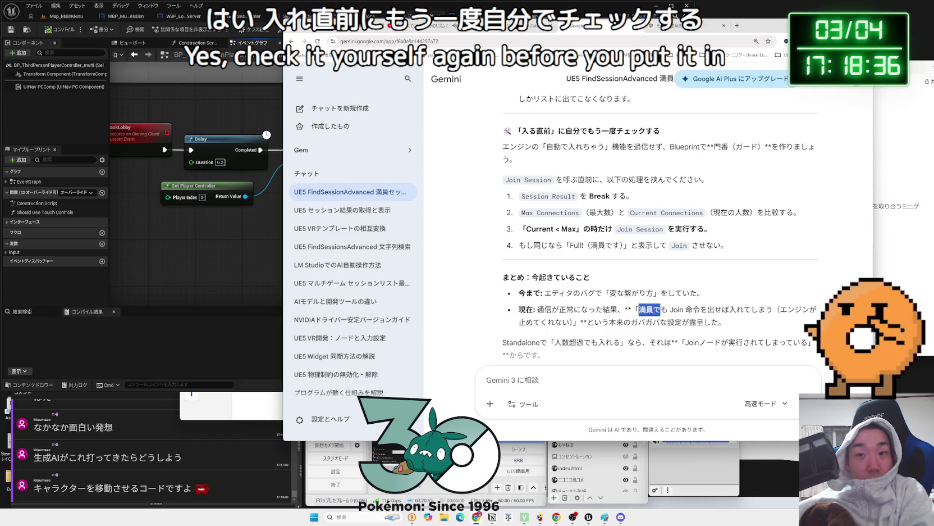
pyautogui.moveTo(662, 310); pyautogui.dragTo(561, 323)
pyautogui.click(603, 318)
pyautogui.click(733, 321)
pyautogui.moveTo(588, 322); pyautogui.dragTo(622, 322)
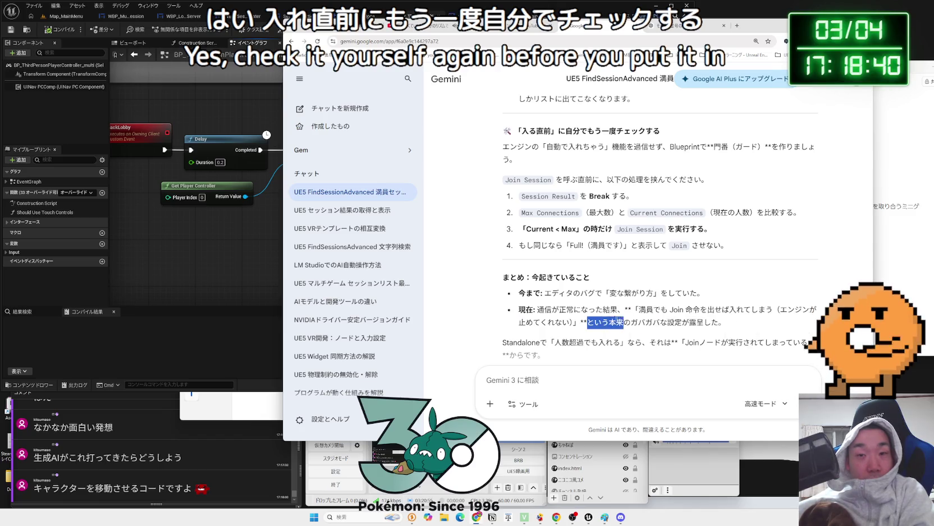
pyautogui.moveTo(728, 322); pyautogui.dragTo(603, 309)
pyautogui.click(730, 331)
# Step: Bring Unreal Editor forward and flip through the blueprint tabs to the SessionSection graph
pyautogui.click(233, 261)
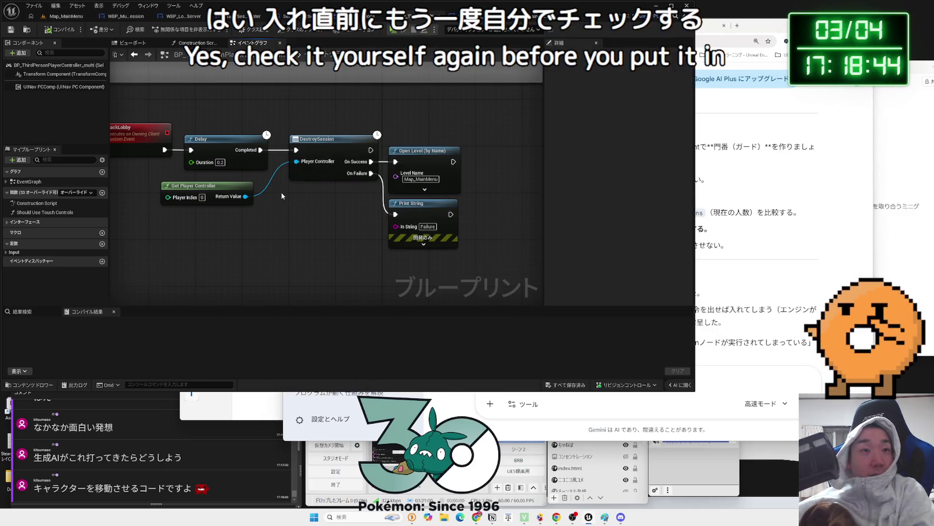
pyautogui.scroll(-5, 265, 283)
pyautogui.scroll(4, 264, 283)
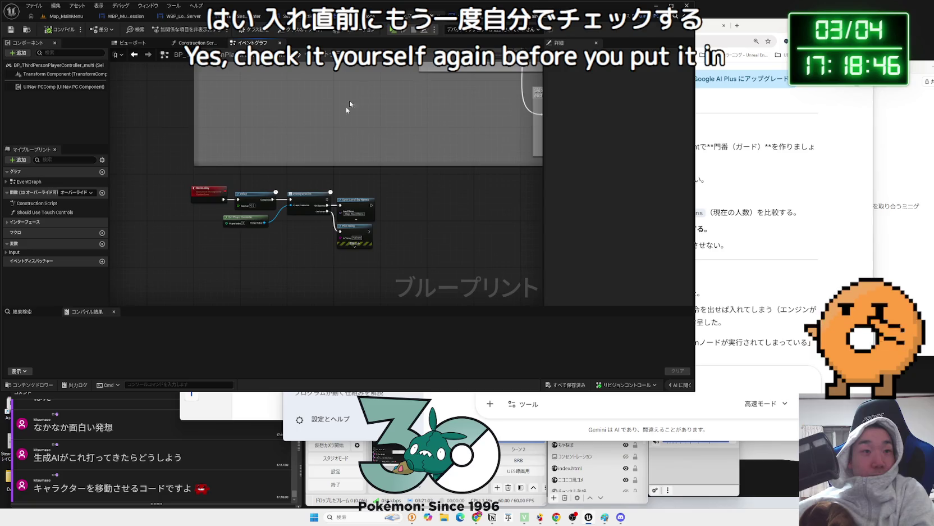
pyautogui.click(391, 16)
pyautogui.click(494, 16)
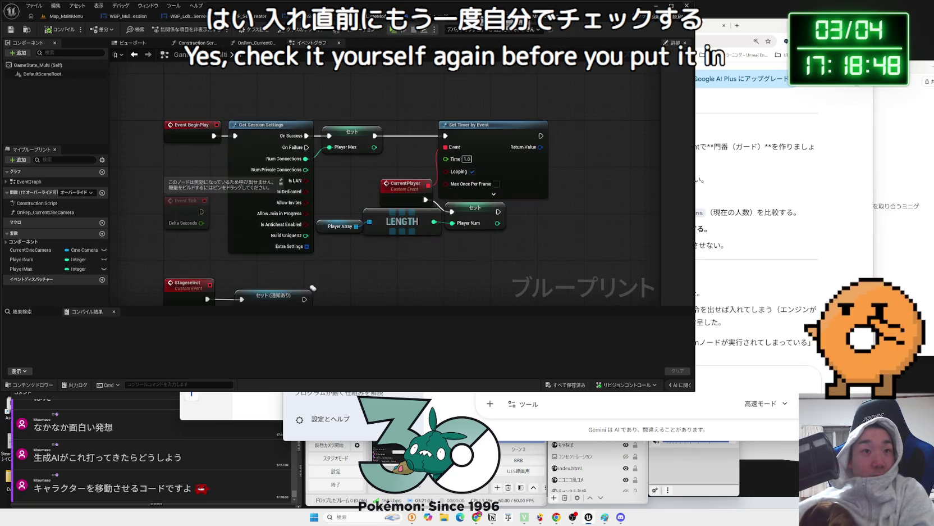
pyautogui.click(438, 15)
pyautogui.click(360, 16)
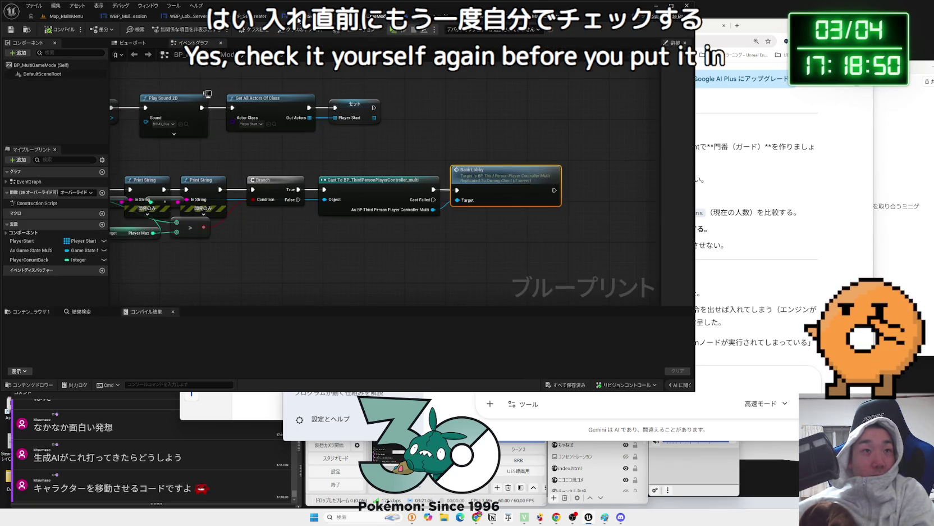
pyautogui.click(303, 16)
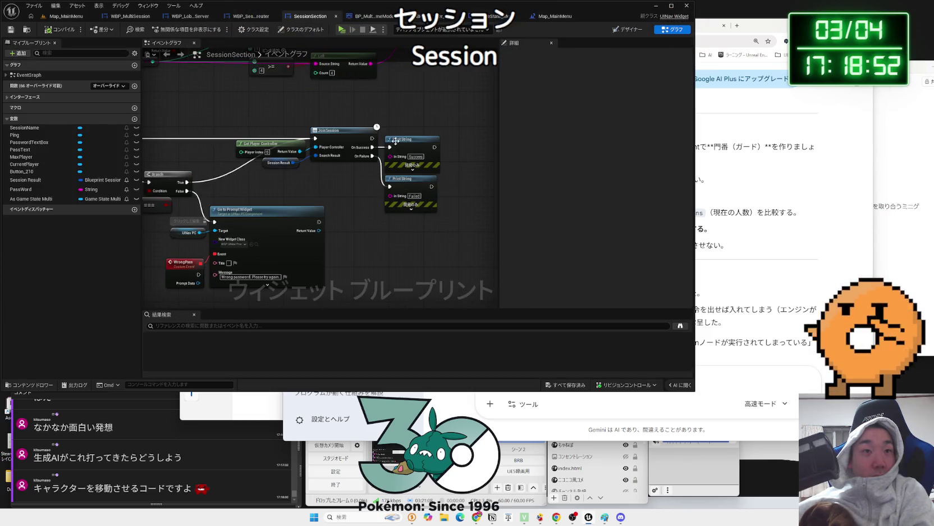
# Step: Select the Print String nodes and shift the Update and Set nodes slightly left
pyautogui.moveTo(458, 225)
pyautogui.mouseDown()
pyautogui.moveTo(400, 144)
pyautogui.moveTo(455, 224)
pyautogui.mouseUp()
pyautogui.scroll(-3, 410, 127)
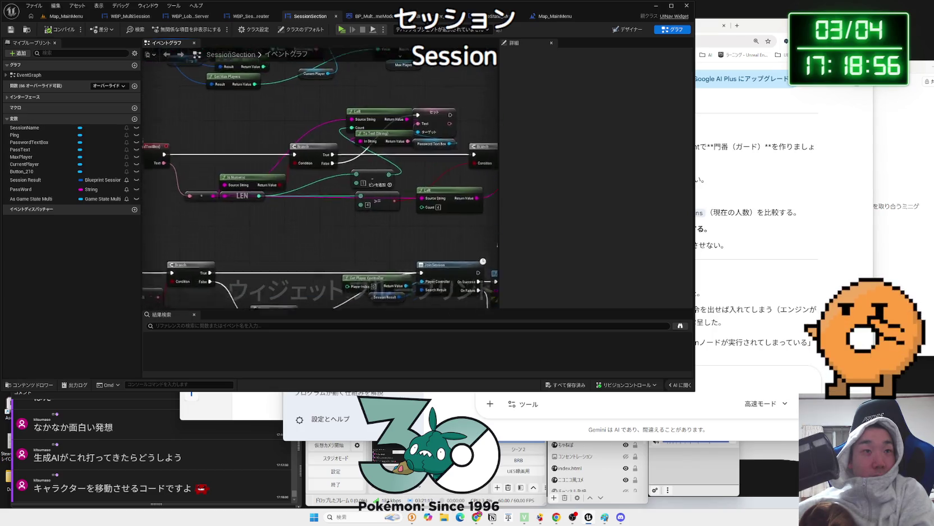
pyautogui.scroll(5, 345, 176)
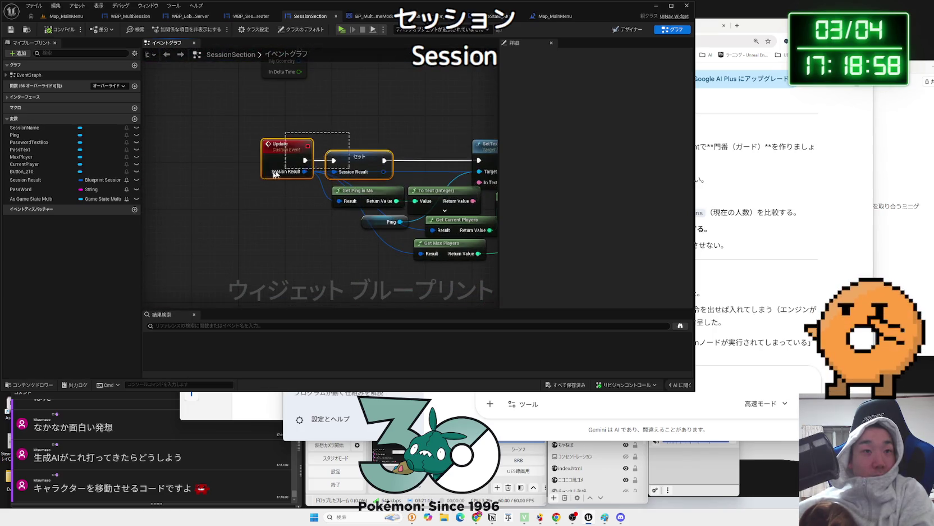
pyautogui.moveTo(364, 163)
pyautogui.mouseDown()
pyautogui.moveTo(293, 163)
pyautogui.moveTo(366, 163)
pyautogui.moveTo(352, 163)
pyautogui.mouseUp()
pyautogui.click(417, 154)
pyautogui.scroll(-2, 286, 214)
# Step: Cycle through BP_MultiGameMode, the player controller and WBP_SessionCreater, then return to SessionSection
pyautogui.click(489, 16)
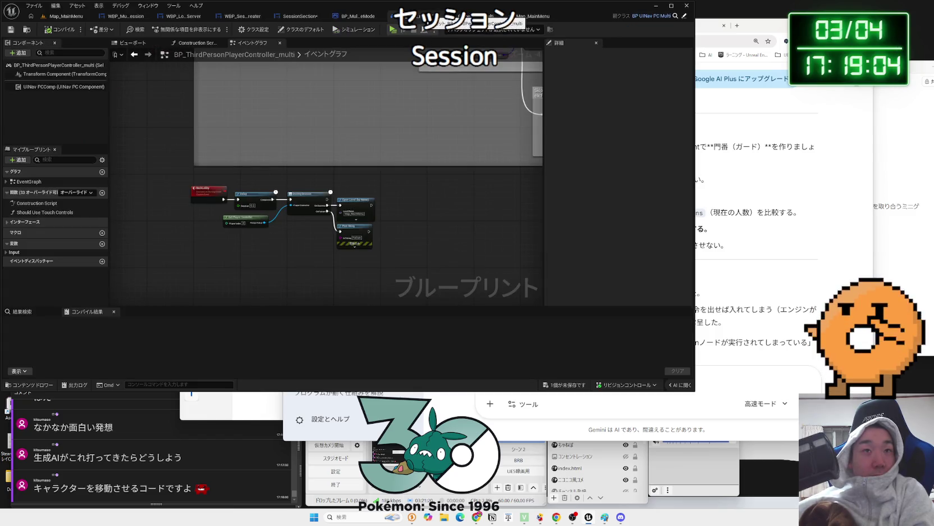
pyautogui.click(368, 16)
pyautogui.click(465, 17)
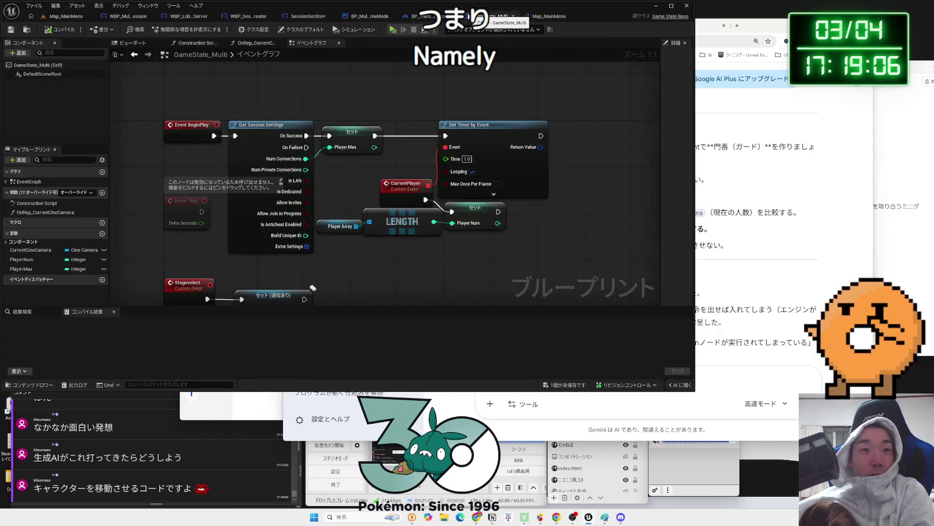
pyautogui.click(344, 15)
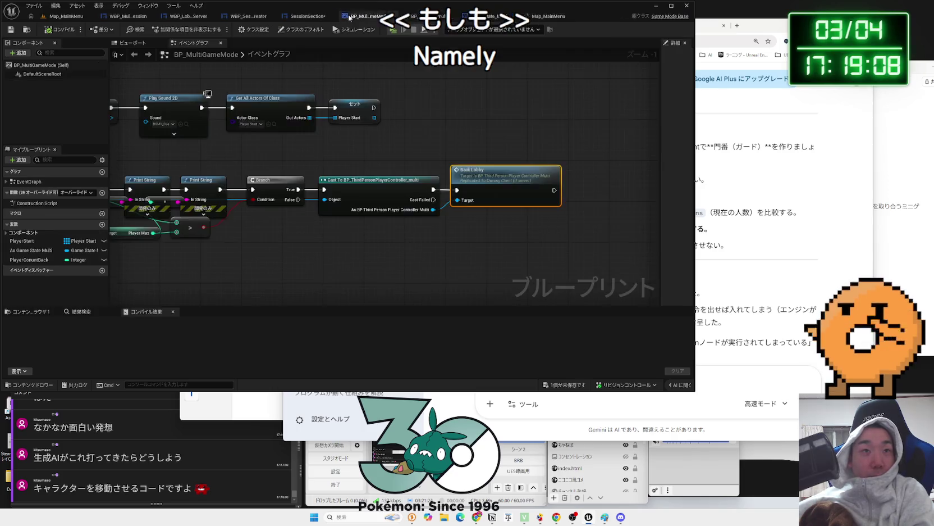
pyautogui.click(301, 16)
pyautogui.click(258, 17)
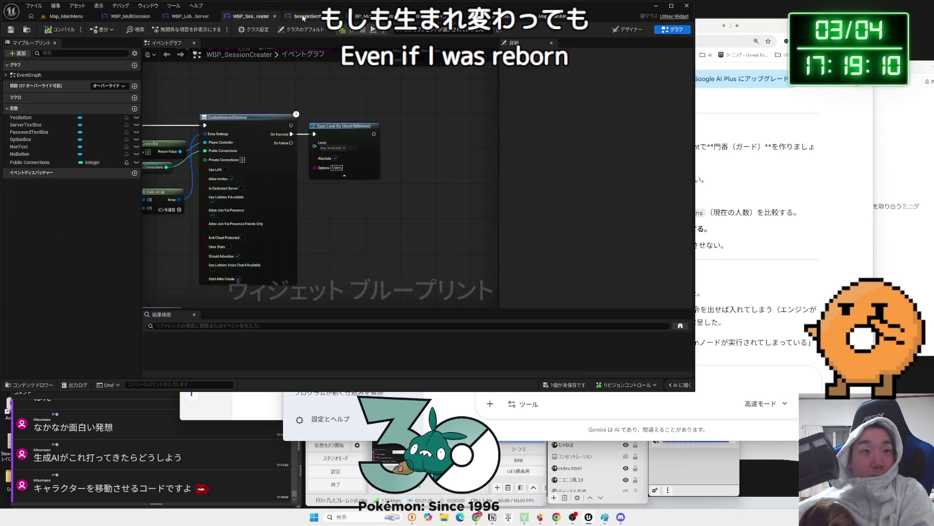
pyautogui.click(301, 18)
pyautogui.scroll(1, 389, 173)
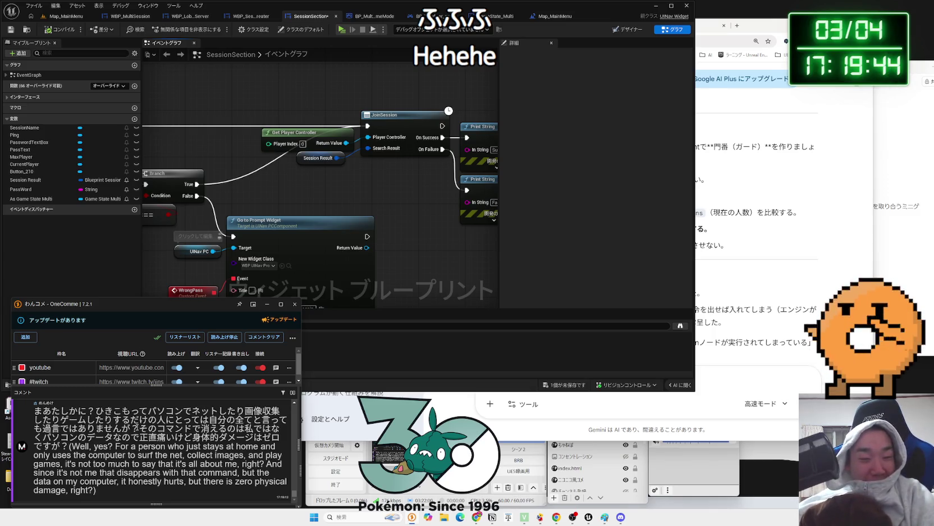
pyautogui.moveTo(420, 277); pyautogui.dragTo(443, 228)
# Step: Toggle Go to Prompt Widget's extra pins and nudge the WrongPass and UINav PC nodes
pyautogui.click(218, 249)
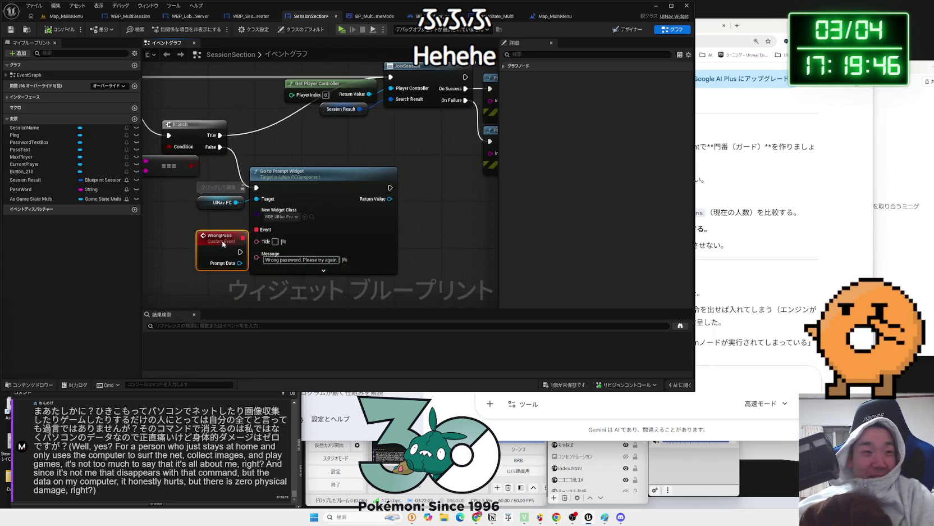
pyautogui.moveTo(185, 218)
pyautogui.mouseDown()
pyautogui.moveTo(351, 278)
pyautogui.moveTo(373, 216)
pyautogui.moveTo(339, 279)
pyautogui.mouseUp()
pyautogui.click(365, 281)
pyautogui.click(323, 270)
pyautogui.click(372, 213)
pyautogui.moveTo(233, 220); pyautogui.dragTo(233, 231)
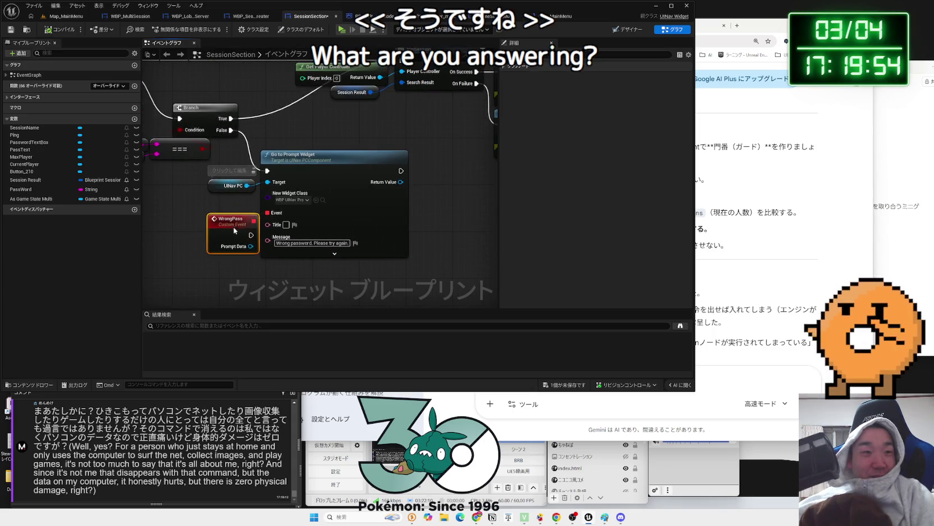
pyautogui.click(316, 254)
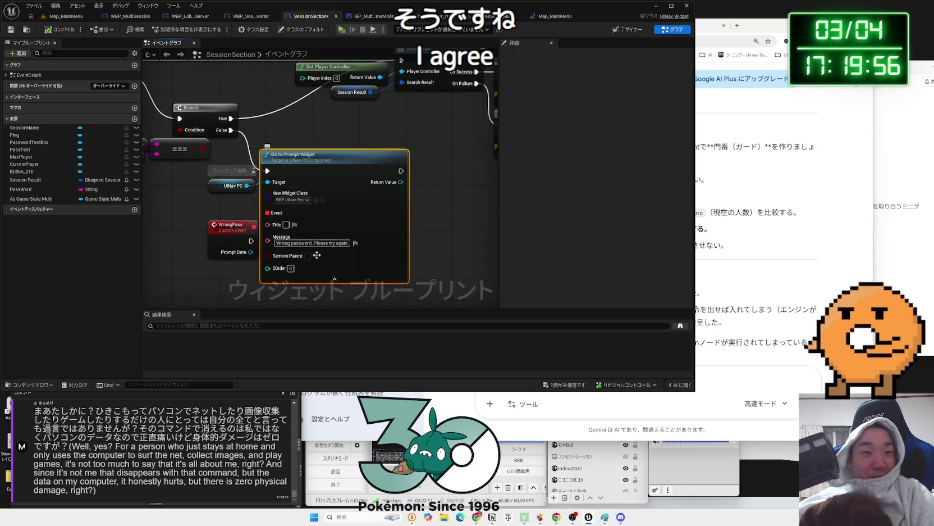
pyautogui.click(334, 279)
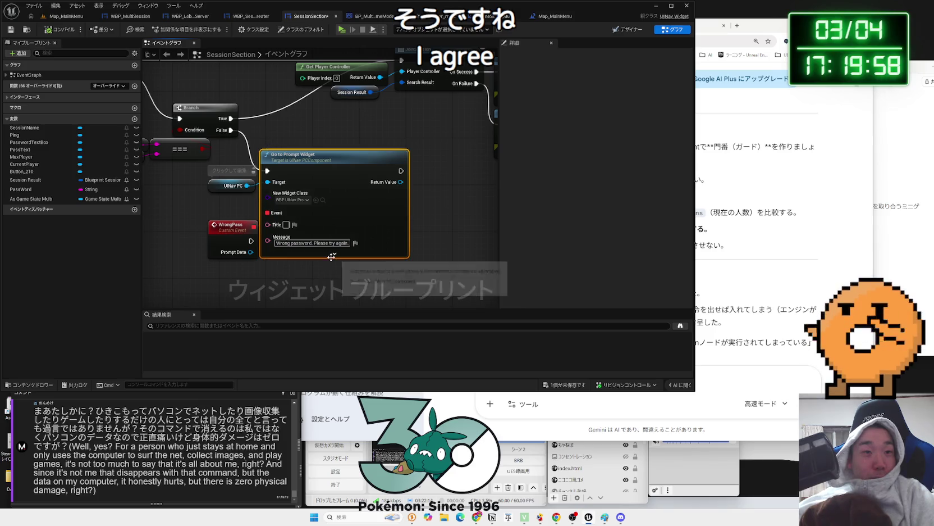
pyautogui.moveTo(231, 229); pyautogui.dragTo(231, 217)
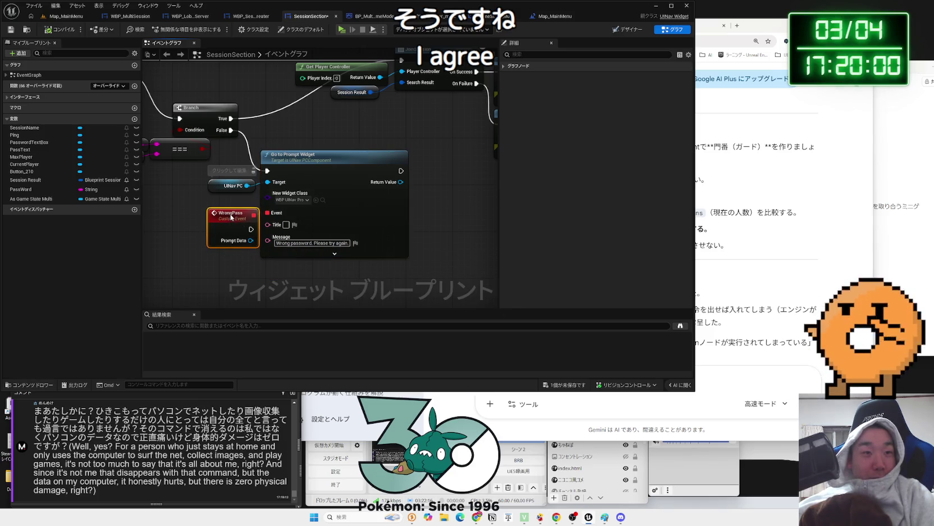
pyautogui.click(234, 243)
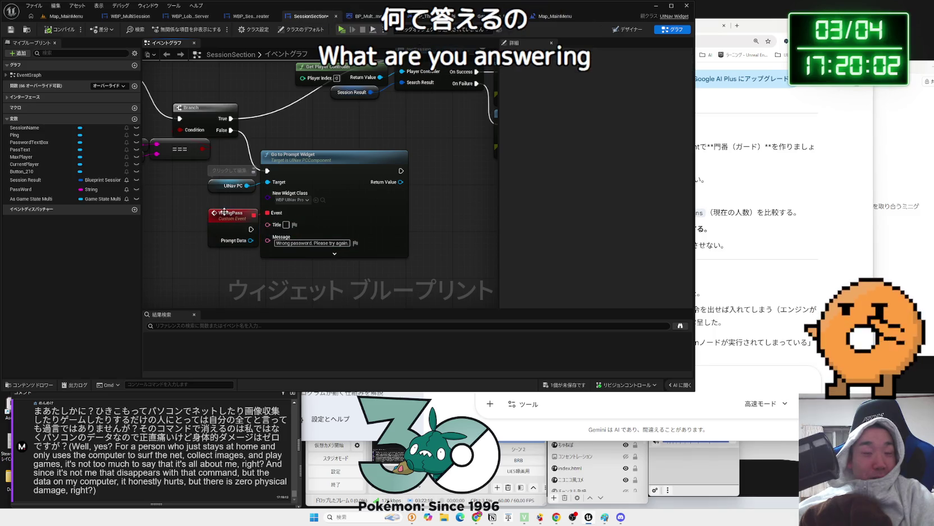
pyautogui.moveTo(217, 190)
pyautogui.mouseDown()
pyautogui.moveTo(281, 225)
pyautogui.moveTo(410, 255)
pyautogui.moveTo(449, 254)
pyautogui.mouseUp()
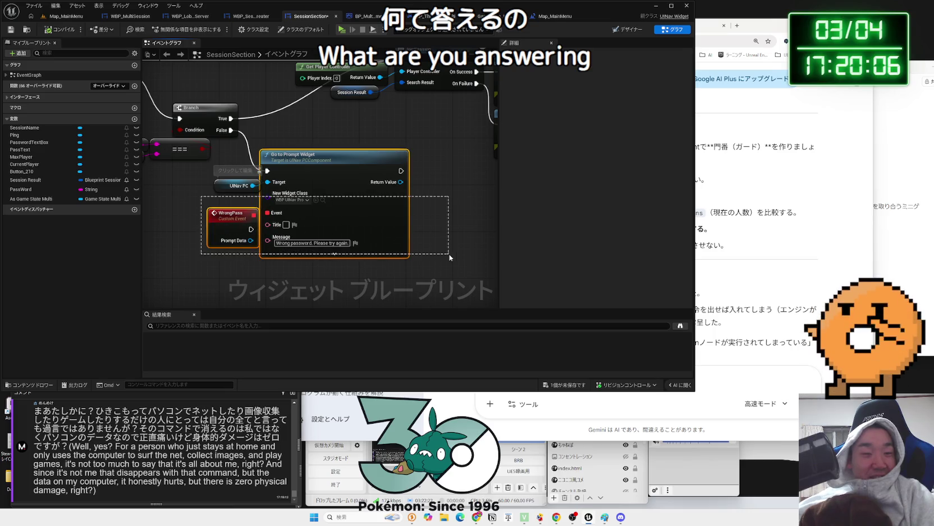
pyautogui.click(391, 259)
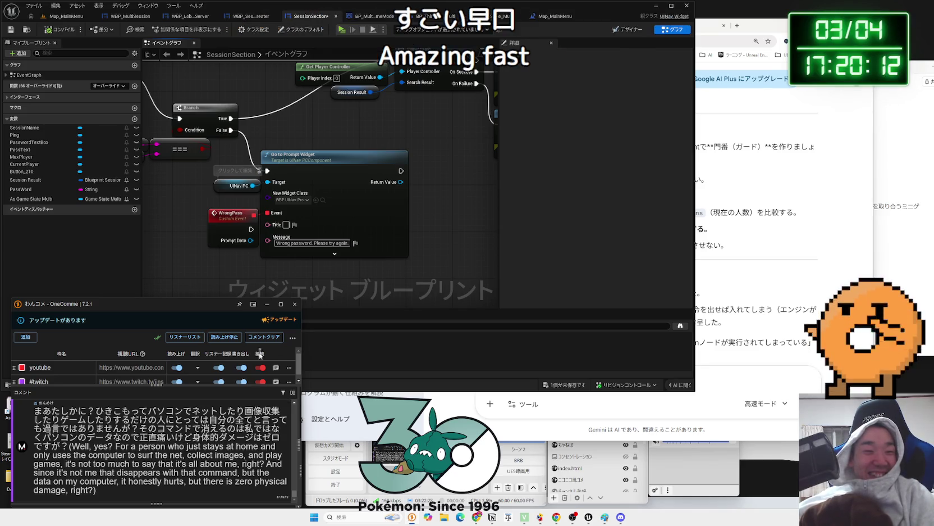
# Step: Move the WrongPass and Go to Prompt Widget pair and the UINav PC node up, undoing a stray move
pyautogui.click(204, 254)
pyautogui.scroll(-2, 266, 261)
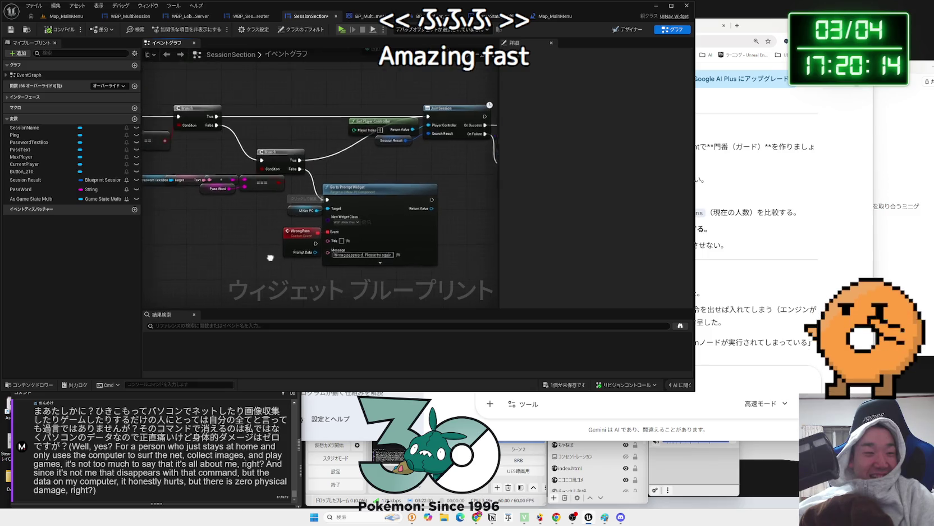
pyautogui.scroll(2, 270, 260)
pyautogui.moveTo(252, 231)
pyautogui.mouseDown()
pyautogui.moveTo(243, 250)
pyautogui.moveTo(249, 231)
pyautogui.mouseUp()
pyautogui.hotkey('ctrl', 'z')
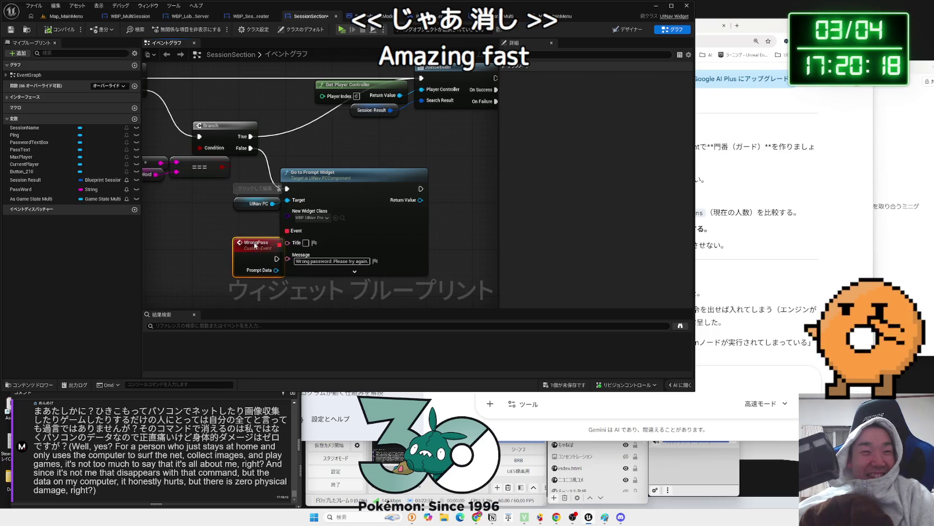
pyautogui.moveTo(275, 278); pyautogui.dragTo(304, 283)
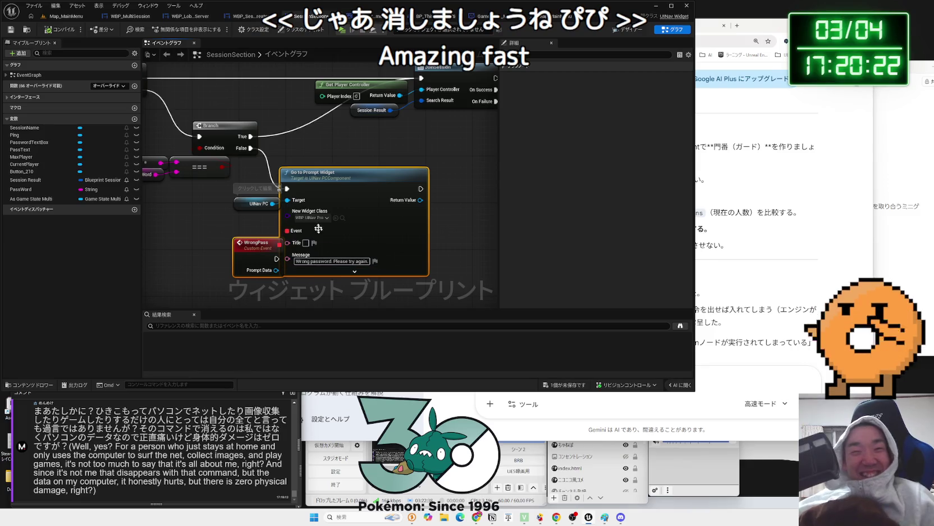
pyautogui.moveTo(268, 242)
pyautogui.mouseDown()
pyautogui.moveTo(267, 233)
pyautogui.moveTo(261, 249)
pyautogui.mouseUp()
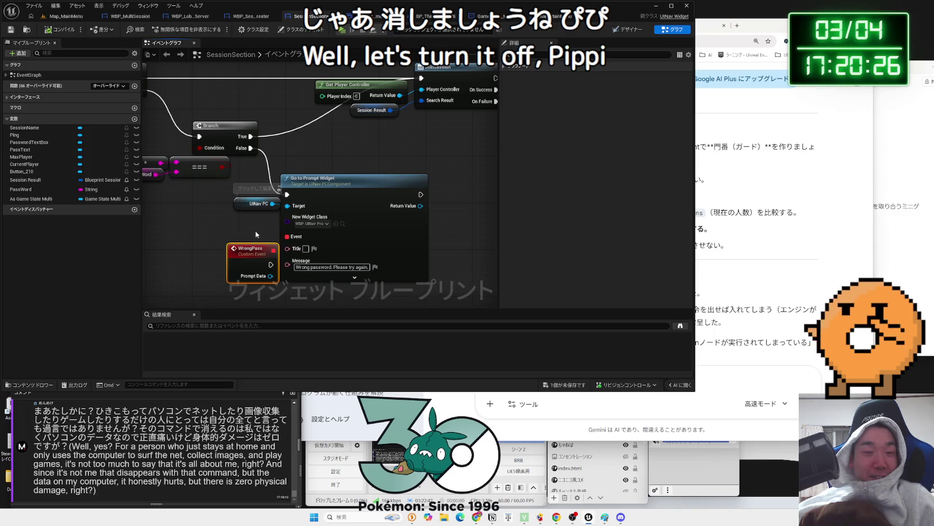
pyautogui.moveTo(334, 187); pyautogui.dragTo(332, 169)
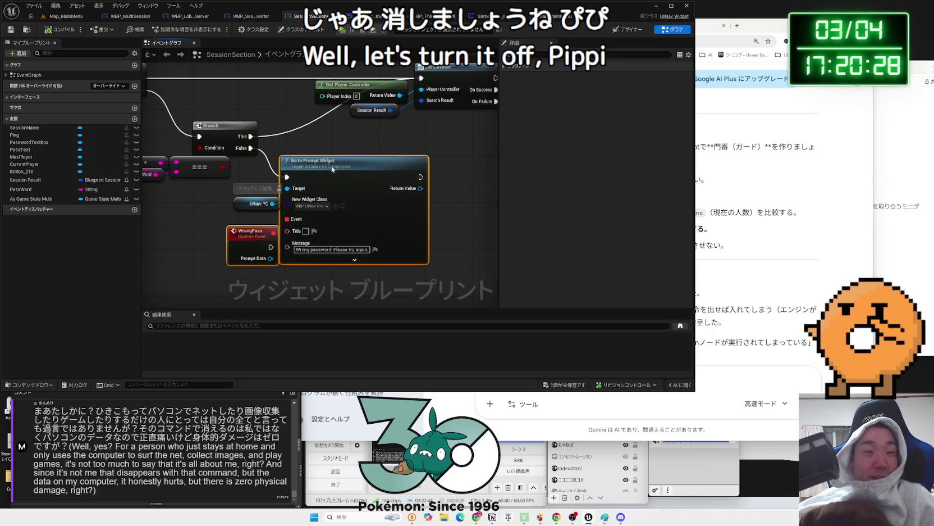
pyautogui.moveTo(255, 206); pyautogui.dragTo(254, 193)
pyautogui.click(250, 200)
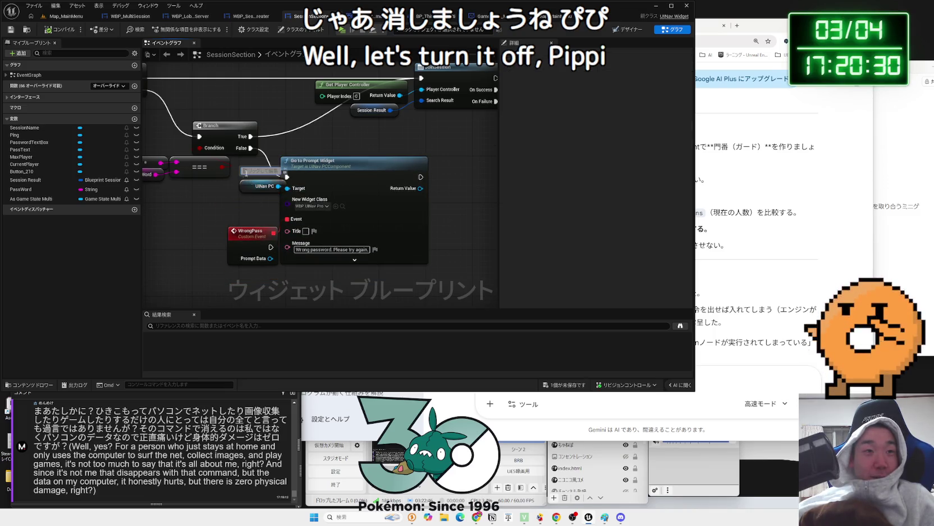
# Step: Raise the two nodes a bit more, then pan to JoinSession and drag a wire from Session Result
pyautogui.moveTo(317, 269); pyautogui.dragTo(236, 168)
pyautogui.moveTo(315, 163); pyautogui.dragTo(315, 157)
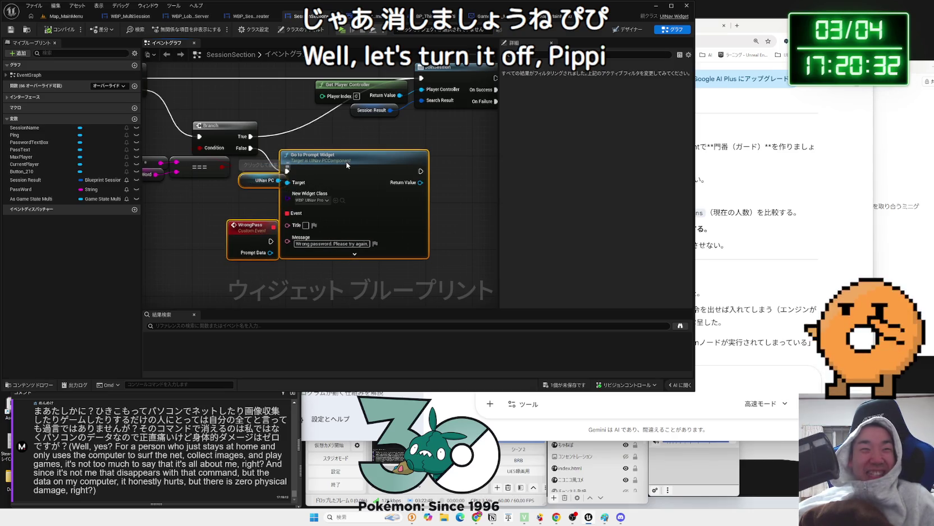
pyautogui.moveTo(408, 137); pyautogui.dragTo(273, 223)
pyautogui.moveTo(236, 203)
pyautogui.mouseDown()
pyautogui.moveTo(206, 209)
pyautogui.moveTo(259, 212)
pyautogui.mouseUp()
# Step: Add an Is Valid Session node after Session Result and shift JoinSession with its Print Strings right
pyautogui.write('is valid')
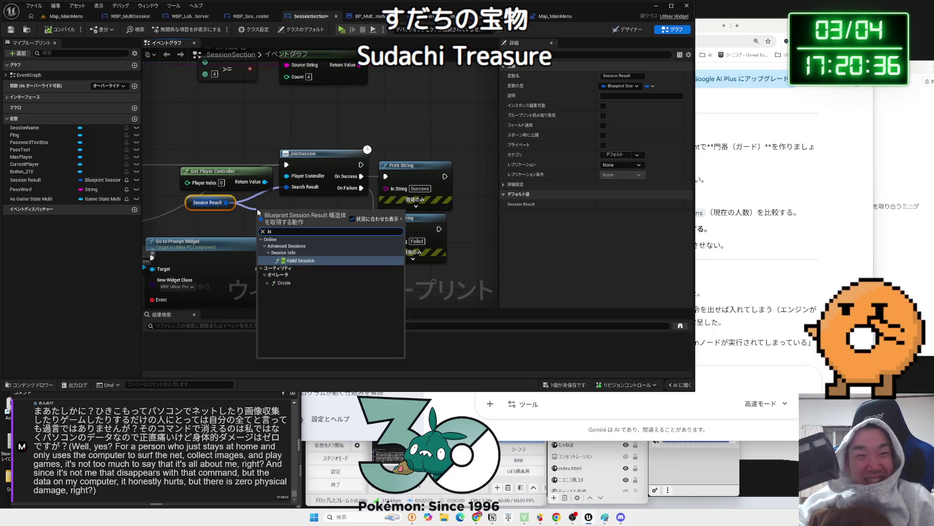
pyautogui.click(299, 266)
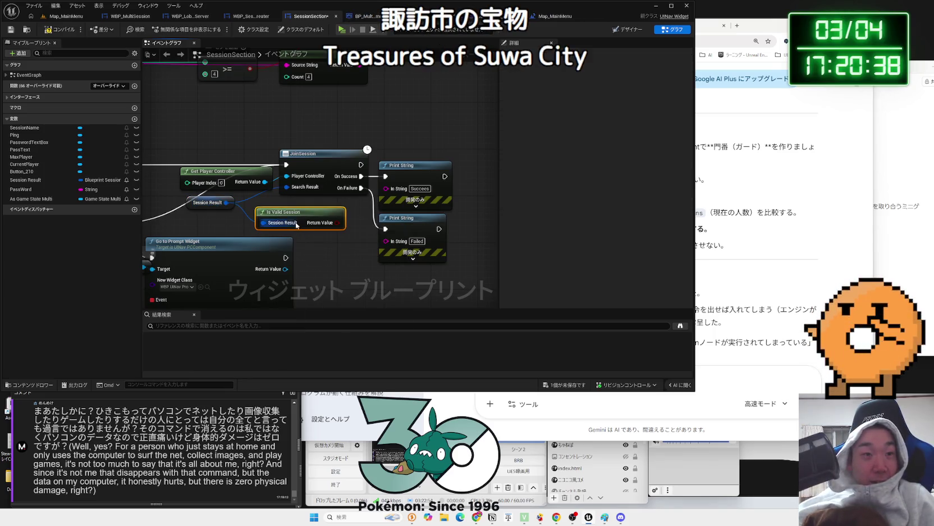
pyautogui.moveTo(286, 218); pyautogui.dragTo(276, 219)
pyautogui.moveTo(200, 208); pyautogui.dragTo(189, 217)
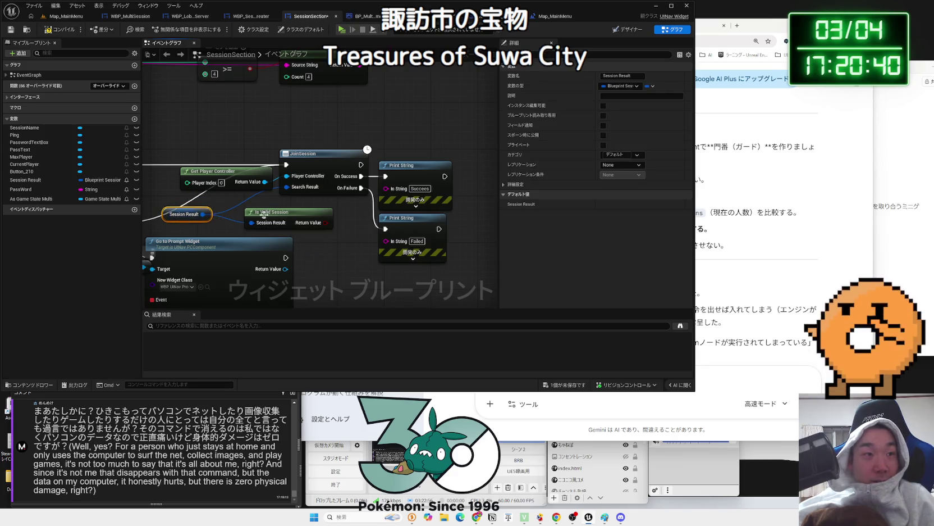
pyautogui.moveTo(258, 215); pyautogui.dragTo(234, 215)
pyautogui.moveTo(344, 143); pyautogui.dragTo(404, 225)
pyautogui.moveTo(329, 164); pyautogui.dragTo(382, 164)
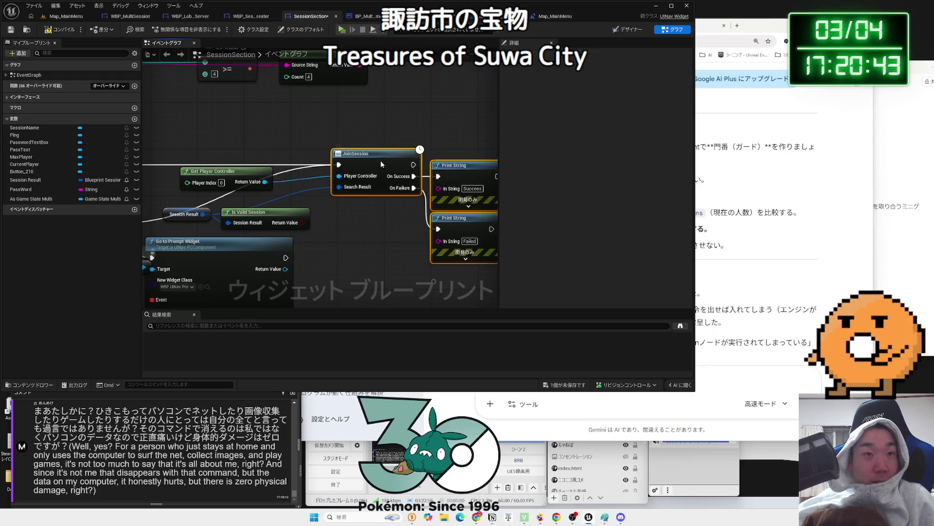
# Step: Delete the Is Valid Session node and move JoinSession, its Print Strings and Session Result back
pyautogui.click(278, 214)
pyautogui.press('Delete')
pyautogui.moveTo(339, 124); pyautogui.dragTo(420, 249)
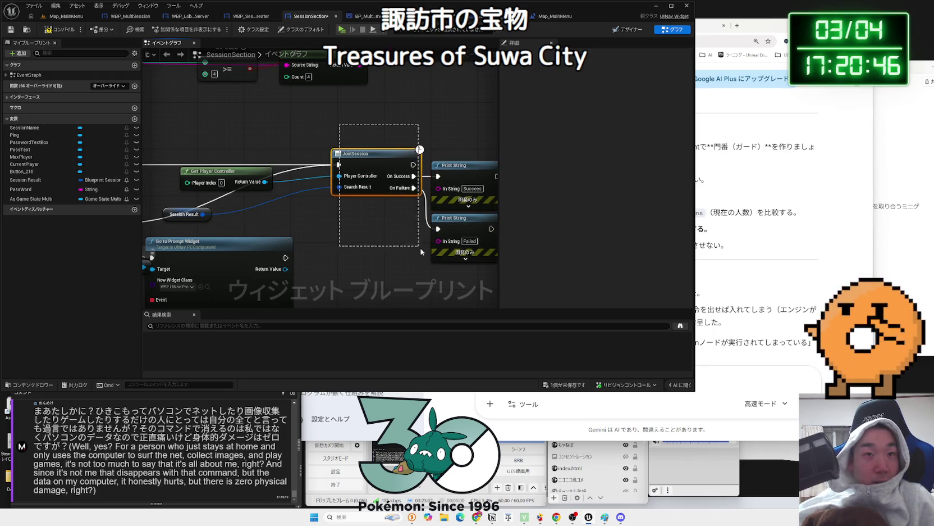
pyautogui.moveTo(369, 163); pyautogui.dragTo(328, 164)
pyautogui.moveTo(170, 217); pyautogui.dragTo(224, 205)
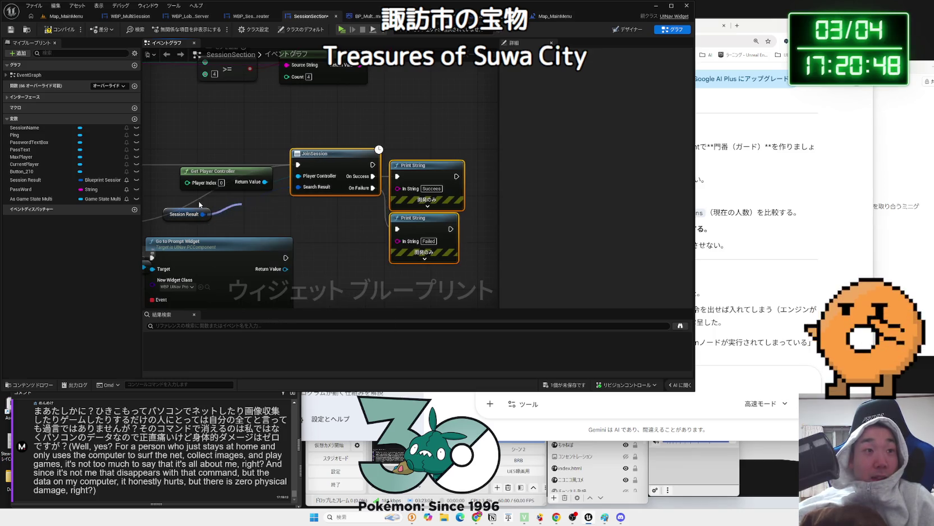
pyautogui.click(354, 238)
pyautogui.scroll(-4, 355, 238)
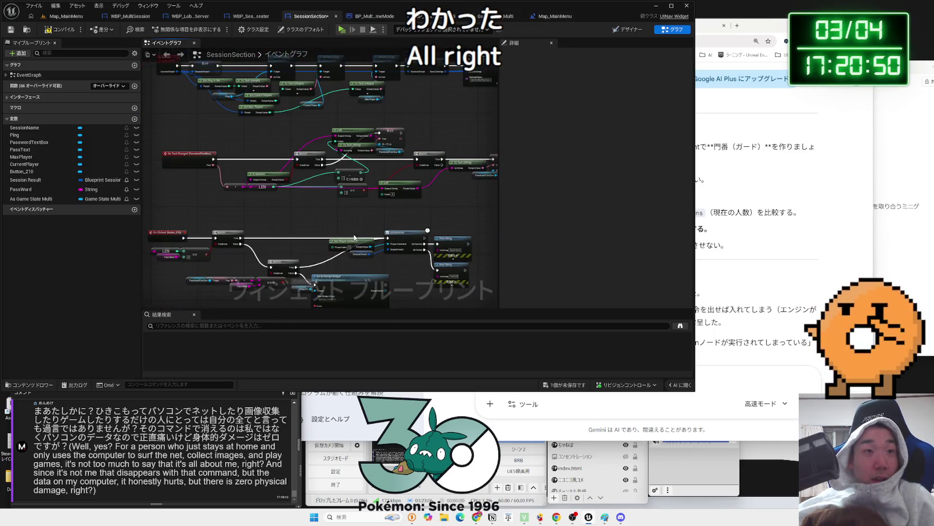
pyautogui.moveTo(354, 238); pyautogui.dragTo(364, 306)
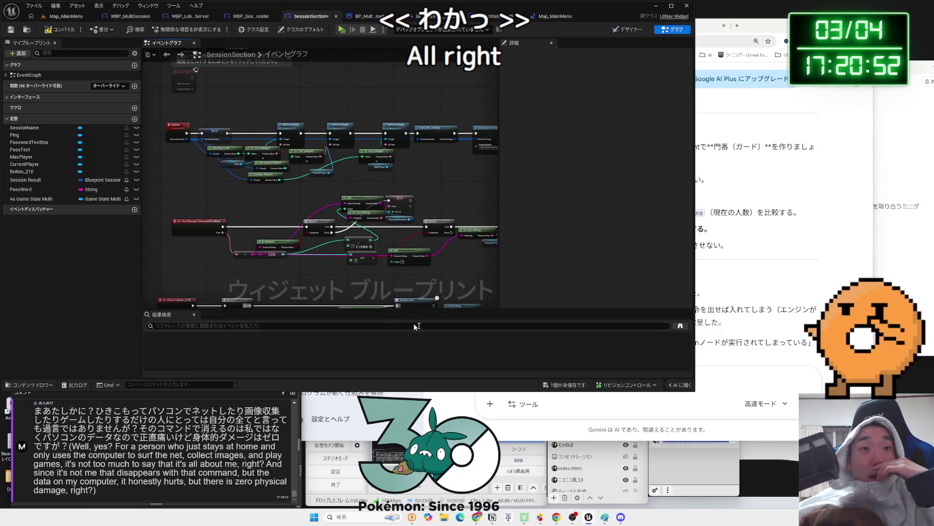
# Step: Save all changed assets, then select the Set Session Result node
pyautogui.click(571, 388)
pyautogui.click(518, 341)
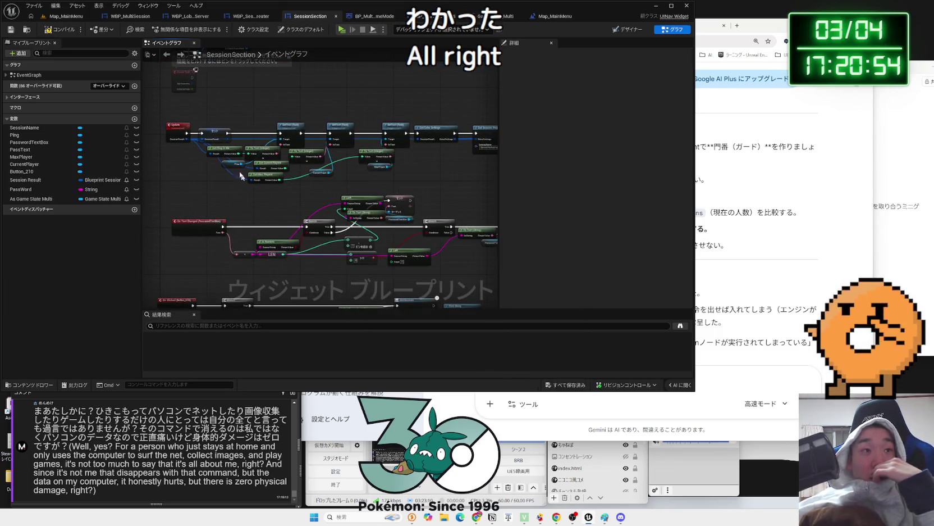
pyautogui.scroll(3, 246, 180)
pyautogui.click(223, 107)
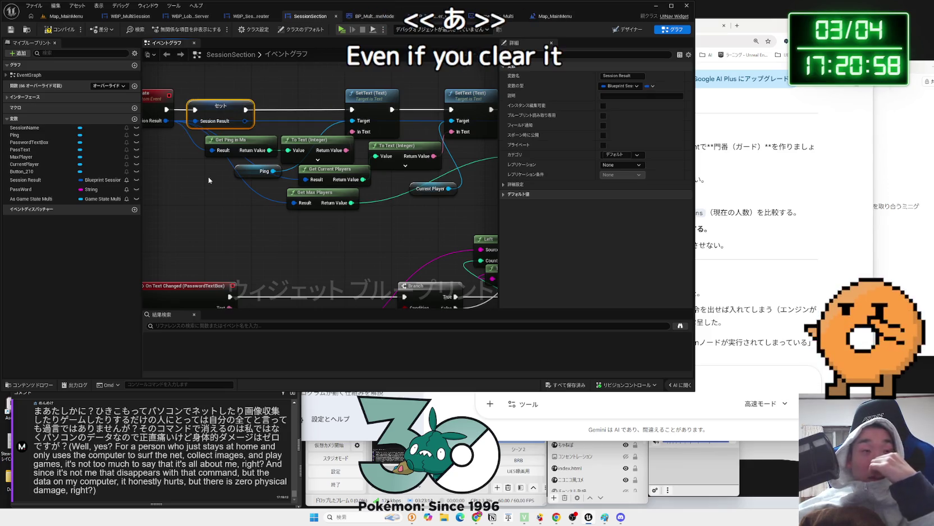
pyautogui.scroll(-3, 208, 180)
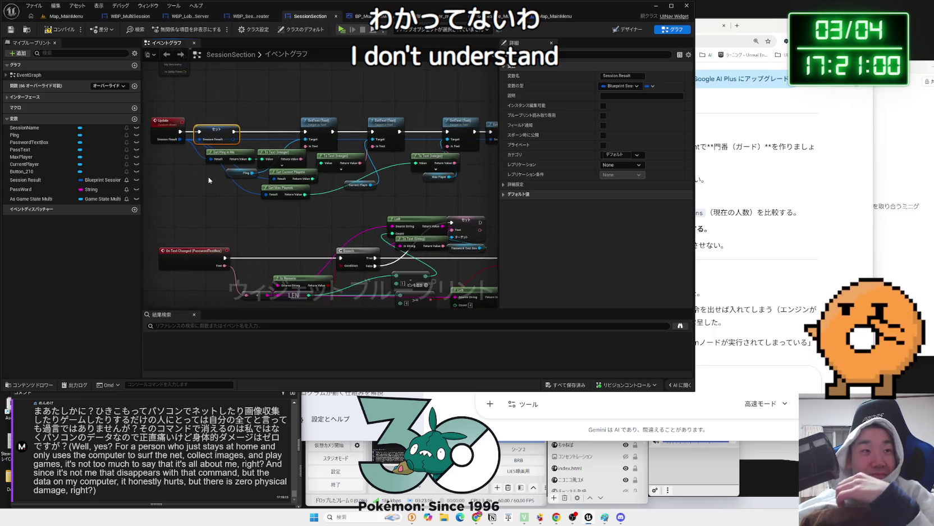
# Step: Ask Gemini in Japanese whether widgets removed with ClearWidget lose their variables
pyautogui.moveTo(208, 180)
pyautogui.mouseDown()
pyautogui.moveTo(242, 112)
pyautogui.moveTo(277, 97)
pyautogui.moveTo(381, 95)
pyautogui.mouseUp()
pyautogui.click(750, 337)
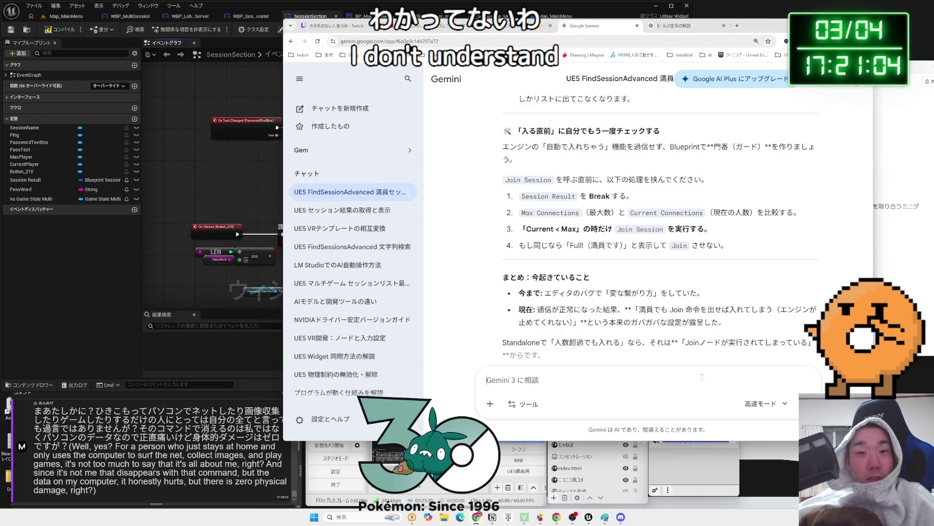
pyautogui.write('Clear')
pyautogui.press('BackSpace')
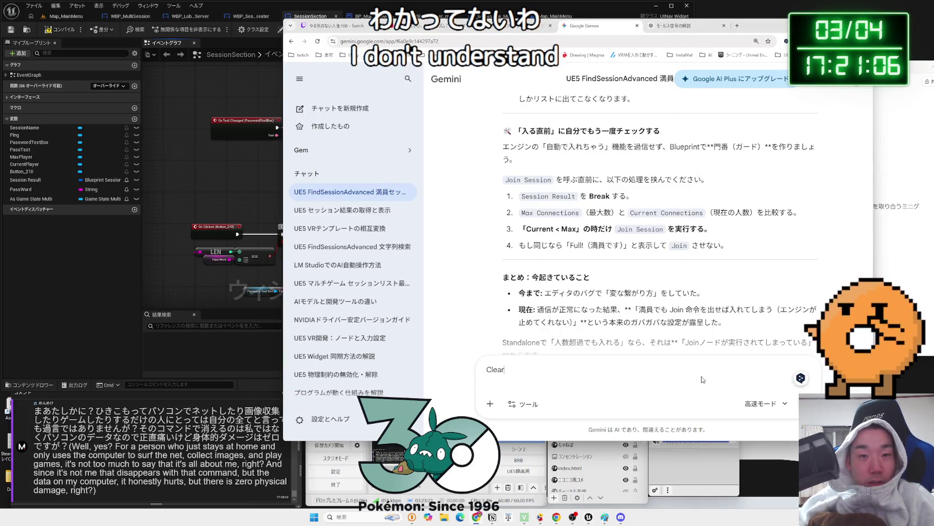
pyautogui.write('Widget')
pyautogui.press('Zenkaku_Hankaku')
pyautogui.write('s')
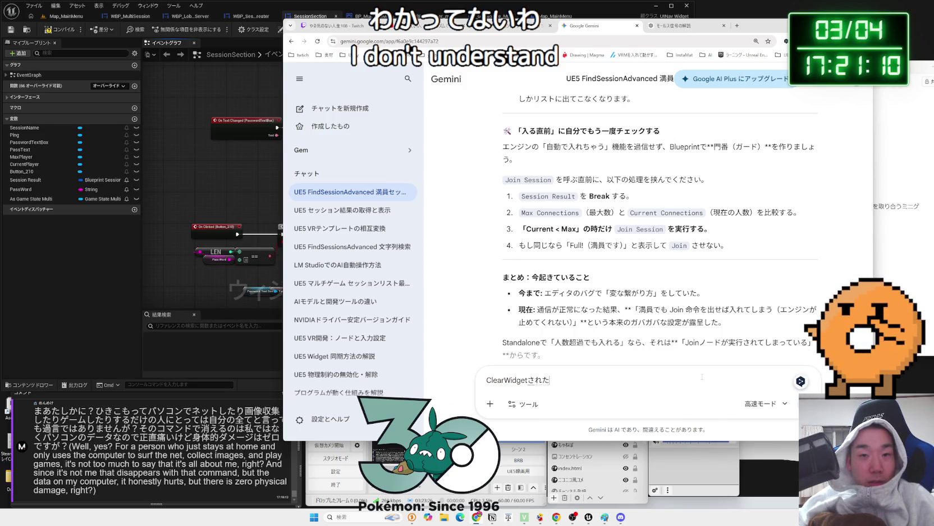
pyautogui.write('amotte')
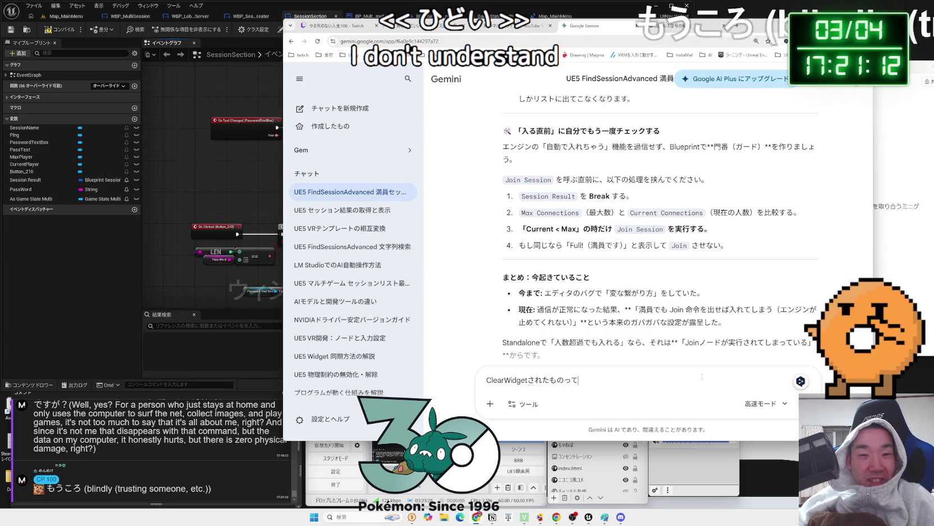
pyautogui.write('kanzenni')
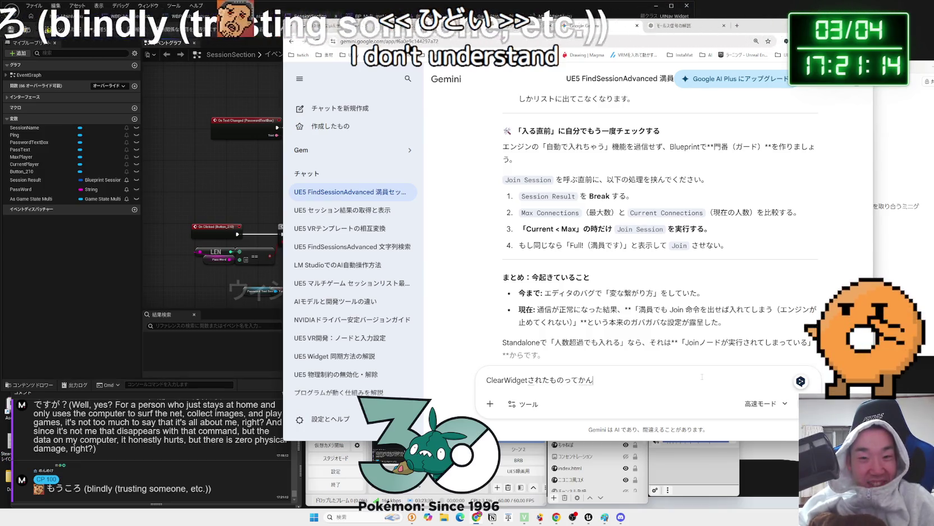
pyautogui.press('space')
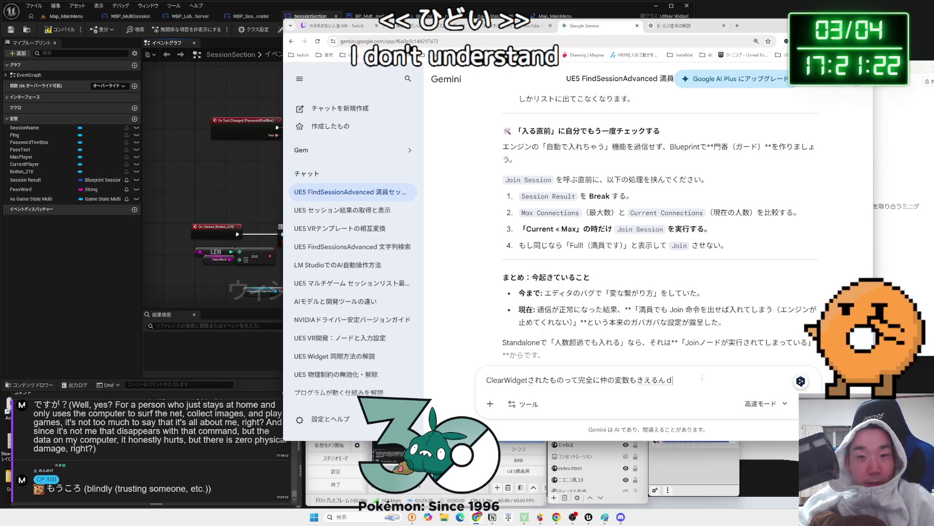
pyautogui.press('Return')
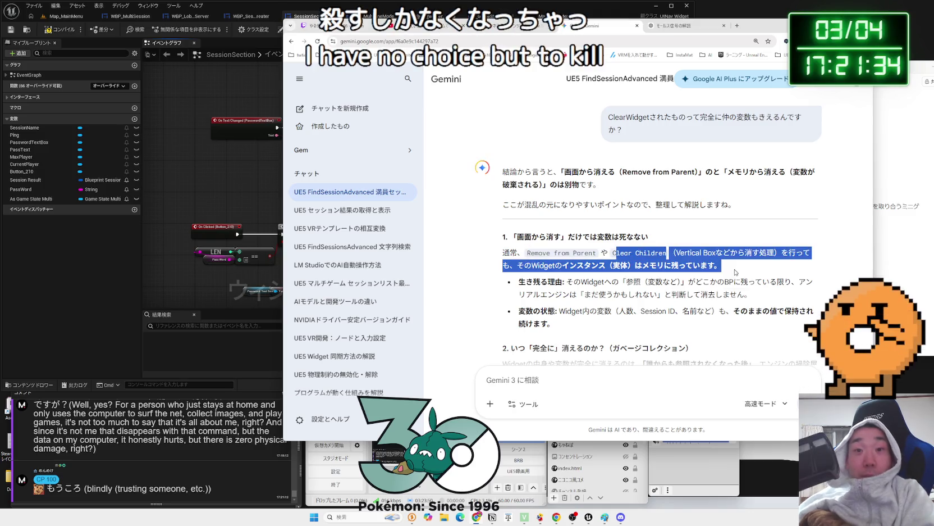
# Step: Read Gemini's answer on widget memory and the suggested cleanup steps, then return to Unreal Editor
pyautogui.moveTo(503, 171)
pyautogui.mouseDown()
pyautogui.moveTo(674, 253)
pyautogui.moveTo(532, 261)
pyautogui.moveTo(715, 265)
pyautogui.mouseUp()
pyautogui.click(676, 265)
pyautogui.scroll(-2, 676, 253)
pyautogui.moveTo(718, 202); pyautogui.dragTo(565, 202)
pyautogui.click(716, 202)
pyautogui.moveTo(691, 239); pyautogui.dragTo(547, 240)
pyautogui.click(691, 243)
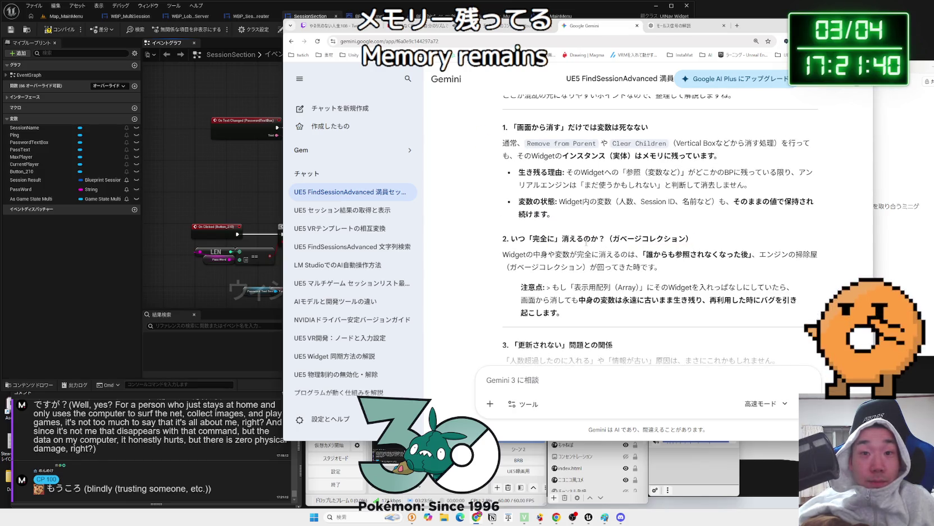
pyautogui.scroll(-2, 586, 243)
pyautogui.tripleClick(613, 241)
pyautogui.click(615, 241)
pyautogui.scroll(-2, 616, 240)
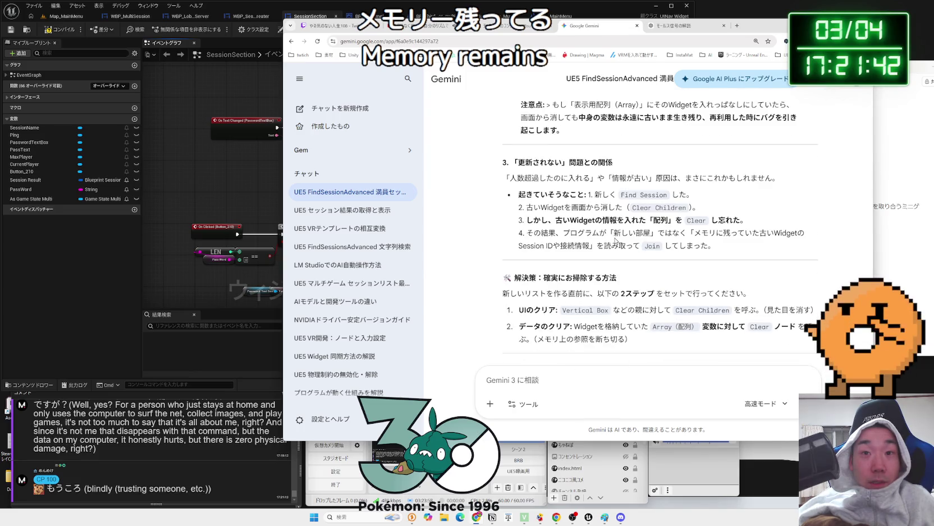
pyautogui.moveTo(519, 207)
pyautogui.mouseDown()
pyautogui.moveTo(676, 214)
pyautogui.moveTo(519, 207)
pyautogui.mouseUp()
pyautogui.click(698, 214)
pyautogui.moveTo(716, 245)
pyautogui.mouseDown()
pyautogui.moveTo(518, 207)
pyautogui.moveTo(611, 232)
pyautogui.mouseUp()
pyautogui.click(611, 228)
pyautogui.scroll(-2, 531, 201)
pyautogui.moveTo(625, 166)
pyautogui.mouseDown()
pyautogui.moveTo(749, 166)
pyautogui.moveTo(612, 167)
pyautogui.moveTo(639, 191)
pyautogui.moveTo(610, 165)
pyautogui.mouseUp()
pyautogui.click(257, 181)
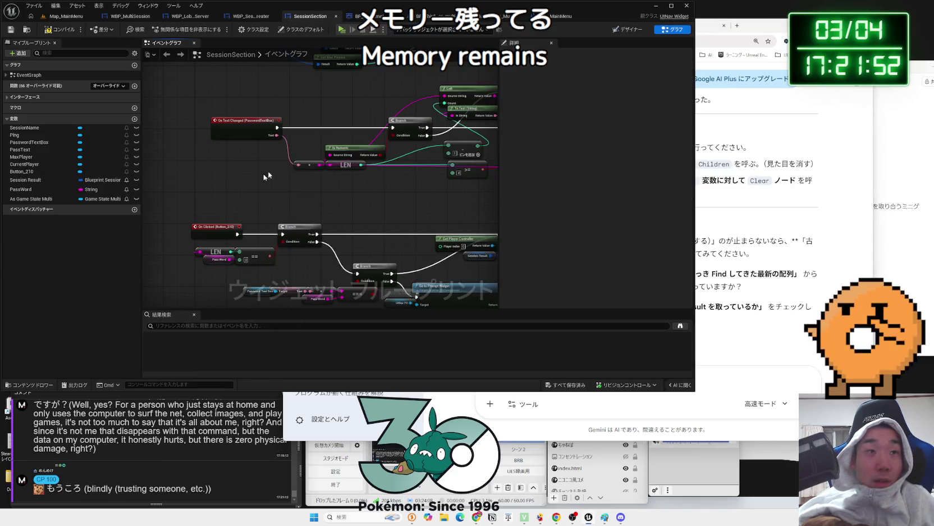
# Step: Browse the BP_MultiGameMode, GameState_Multi, Map_MainMenu, player controller, SessionCreater and Lobby_Server graphs
pyautogui.click(354, 16)
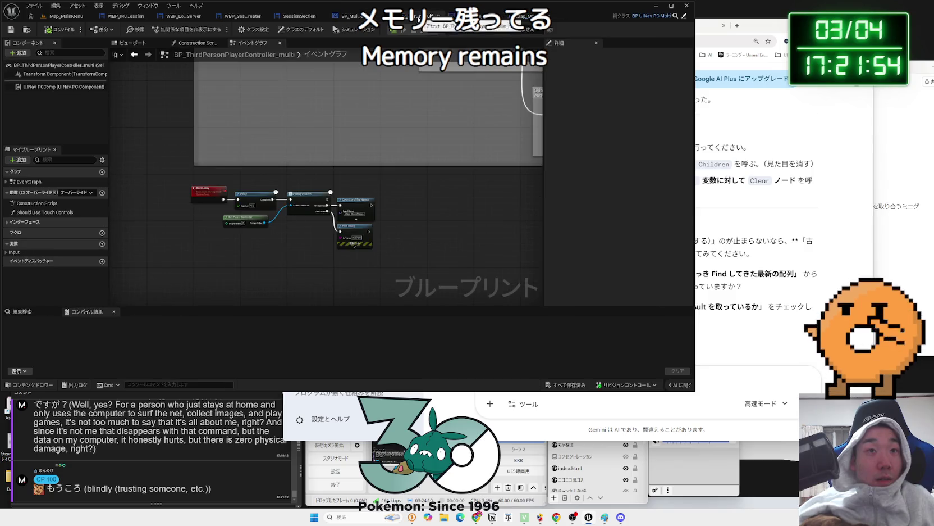
pyautogui.click(494, 15)
pyautogui.click(488, 18)
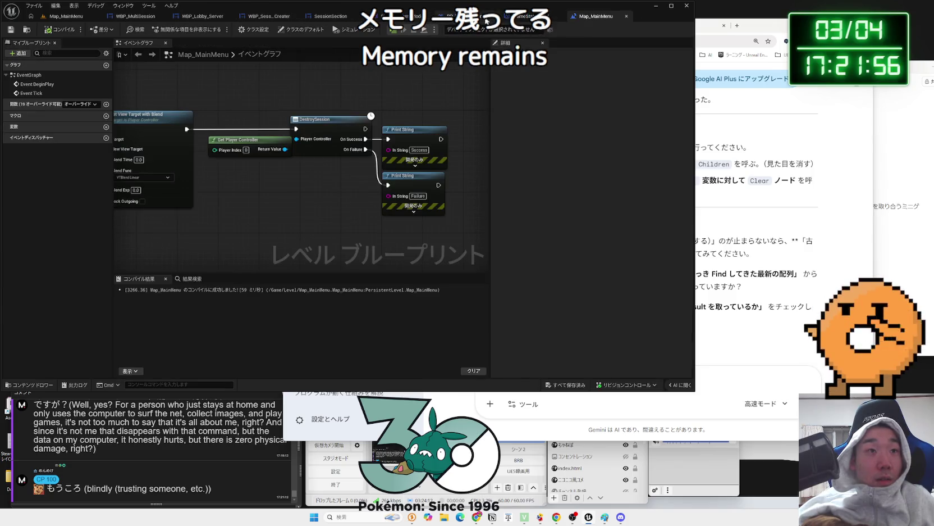
pyautogui.click(441, 17)
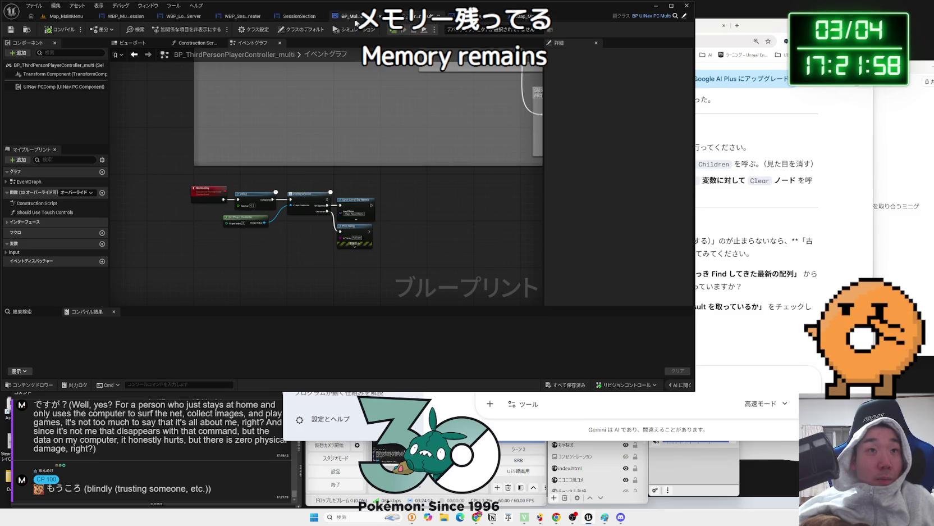
pyautogui.click(301, 18)
pyautogui.click(238, 22)
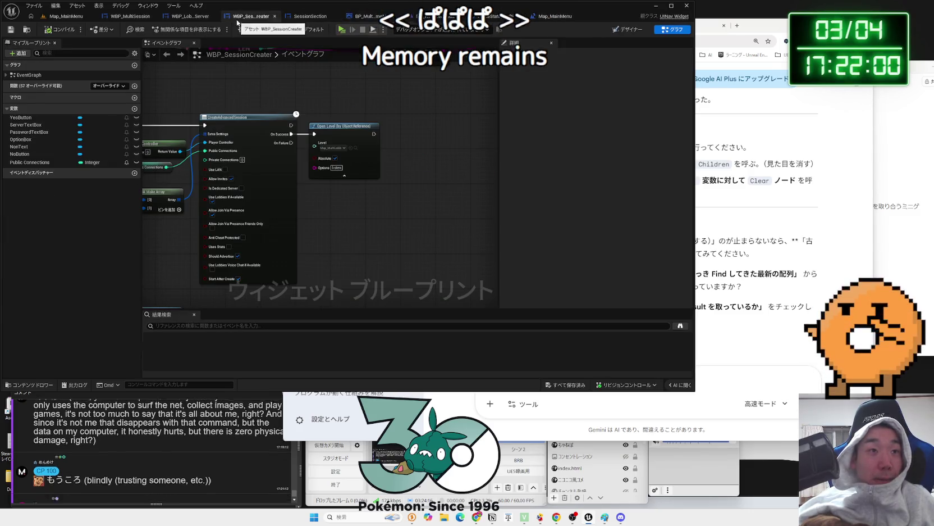
pyautogui.scroll(-6, 333, 230)
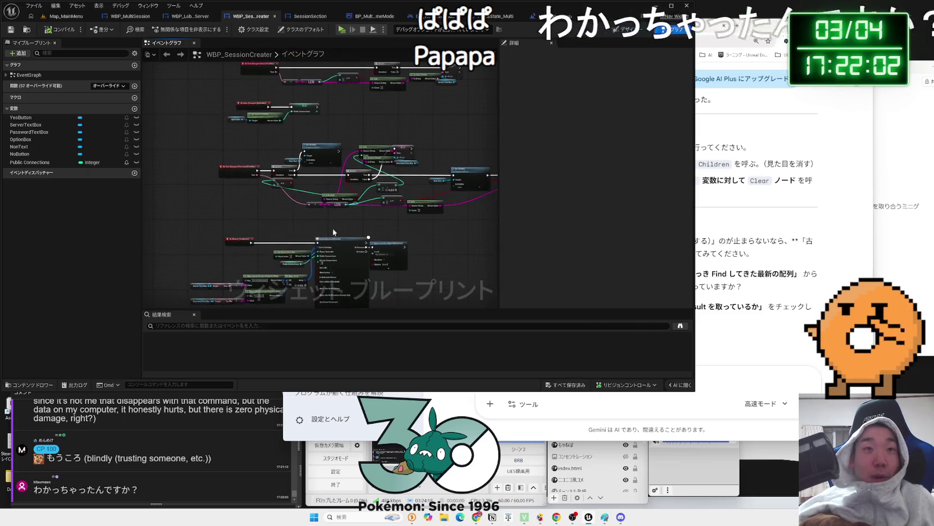
pyautogui.click(191, 16)
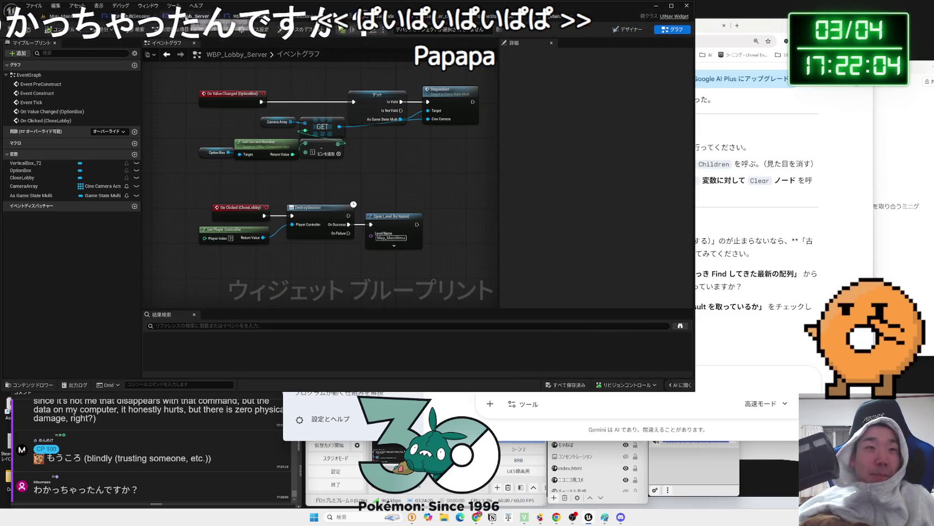
# Step: In WBP_MultiSession, inspect Vertical Box 60's Clear Children before FindSessionsAdvanced, then bring Gemini forward
pyautogui.click(130, 16)
pyautogui.moveTo(308, 90)
pyautogui.mouseDown()
pyautogui.moveTo(416, 188)
pyautogui.moveTo(336, 191)
pyautogui.mouseUp()
pyautogui.moveTo(416, 191)
pyautogui.mouseDown()
pyautogui.moveTo(320, 192)
pyautogui.moveTo(497, 191)
pyautogui.mouseUp()
pyautogui.moveTo(146, 194); pyautogui.dragTo(266, 195)
pyautogui.scroll(2, 277, 159)
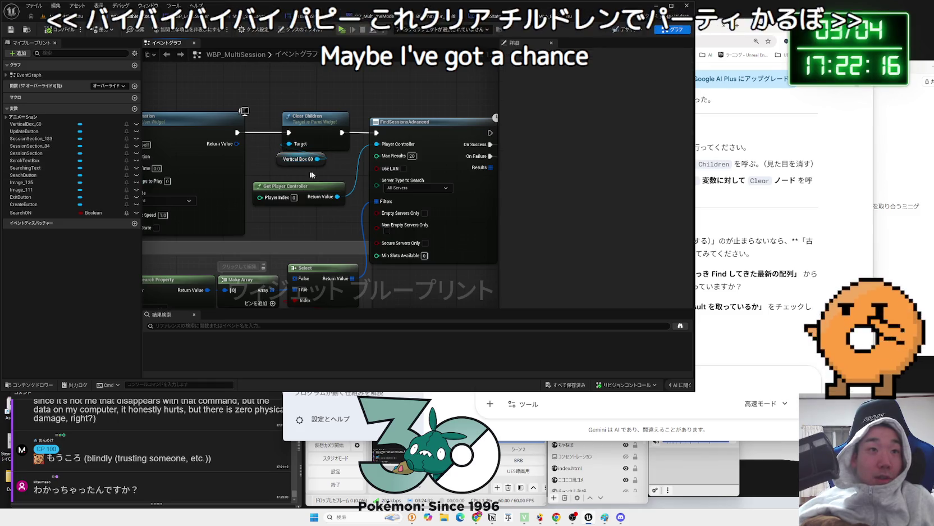
pyautogui.click(289, 163)
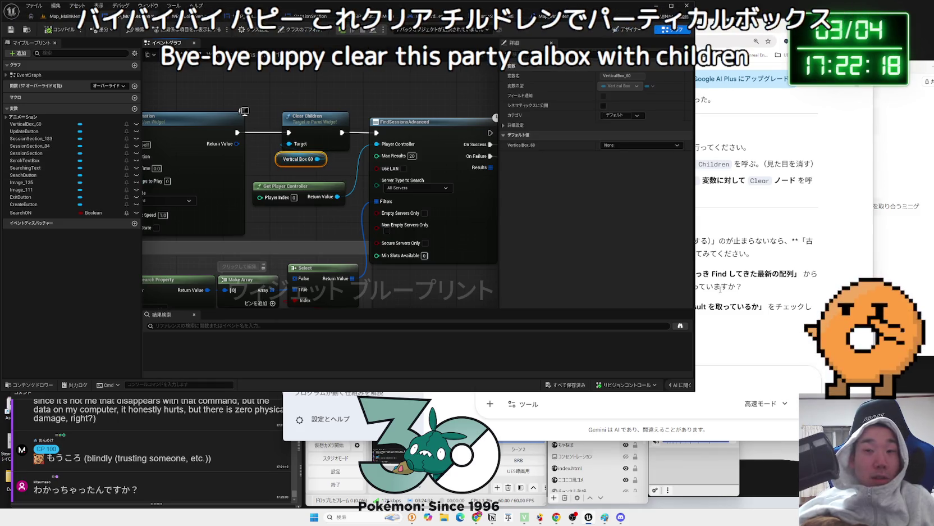
pyautogui.click(720, 289)
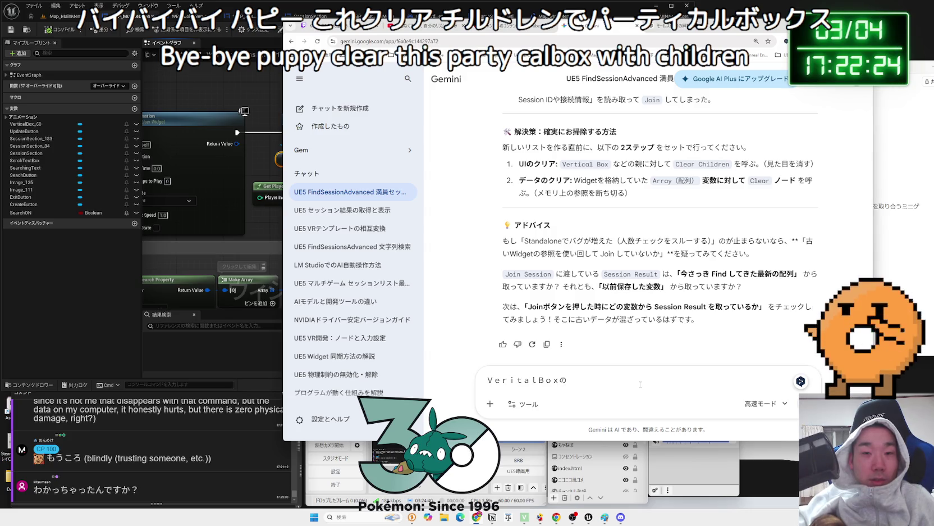
# Step: Ask Gemini 'VeritalBoxをClearChildernしました。これではきえない？'
pyautogui.press('BackSpace')
pyautogui.write('をClear')
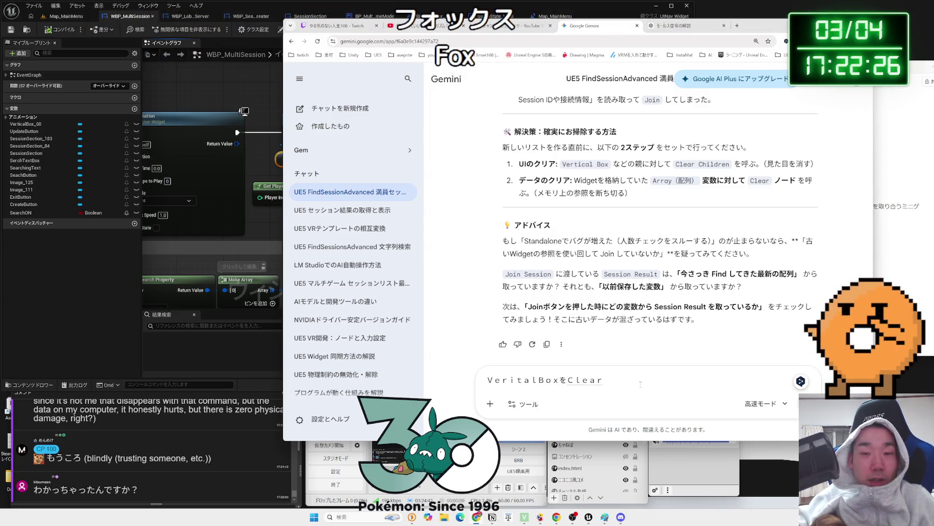
pyautogui.write('Childer')
pyautogui.write('ました。こr')
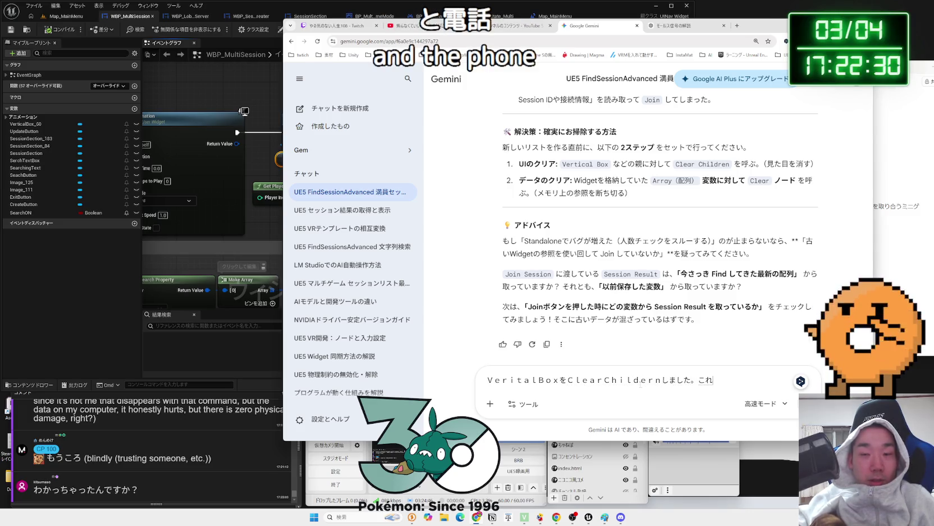
pyautogui.write('aki？')
pyautogui.press('Return')
pyautogui.press('Return')
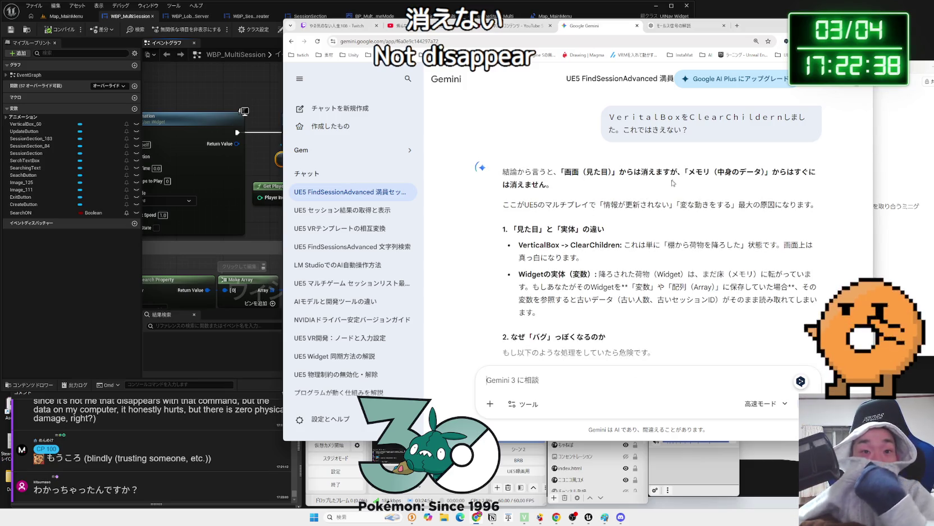
# Step: Read Gemini's advice on clearing Session Results and Remove from Parent, then return to Unreal
pyautogui.moveTo(732, 205)
pyautogui.mouseDown()
pyautogui.moveTo(503, 205)
pyautogui.moveTo(647, 204)
pyautogui.mouseUp()
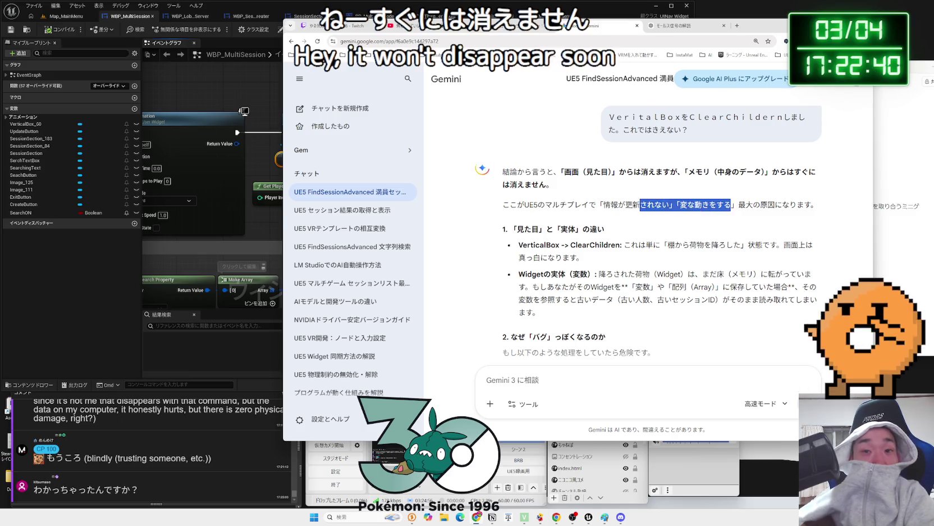
pyautogui.scroll(-1, 646, 225)
pyautogui.moveTo(534, 209)
pyautogui.mouseDown()
pyautogui.moveTo(671, 209)
pyautogui.moveTo(623, 225)
pyautogui.mouseUp()
pyautogui.click(628, 225)
pyautogui.scroll(-3, 628, 224)
pyautogui.moveTo(623, 171)
pyautogui.mouseDown()
pyautogui.moveTo(519, 151)
pyautogui.moveTo(770, 183)
pyautogui.moveTo(521, 151)
pyautogui.moveTo(519, 183)
pyautogui.moveTo(522, 150)
pyautogui.moveTo(770, 183)
pyautogui.mouseUp()
pyautogui.click(519, 151)
pyautogui.click(776, 183)
pyautogui.click(520, 150)
pyautogui.click(779, 184)
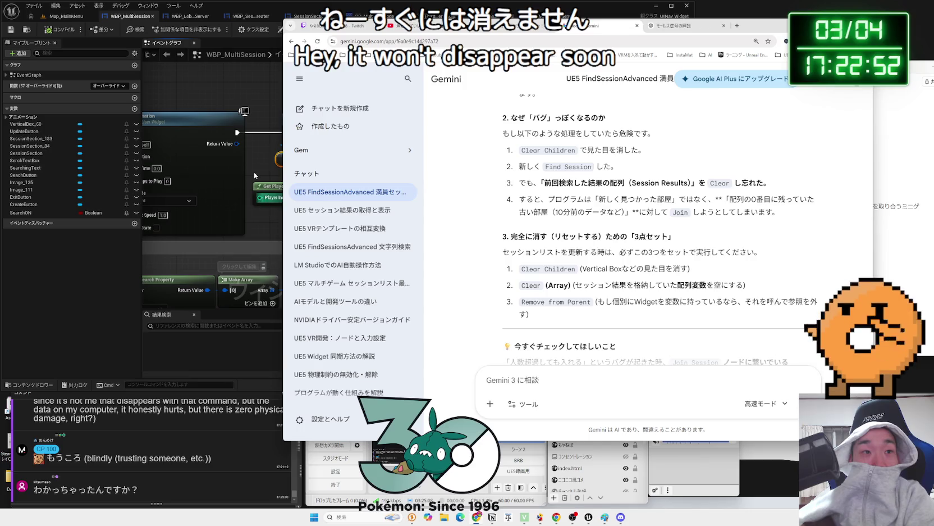
pyautogui.click(255, 176)
pyautogui.moveTo(257, 170); pyautogui.dragTo(203, 200)
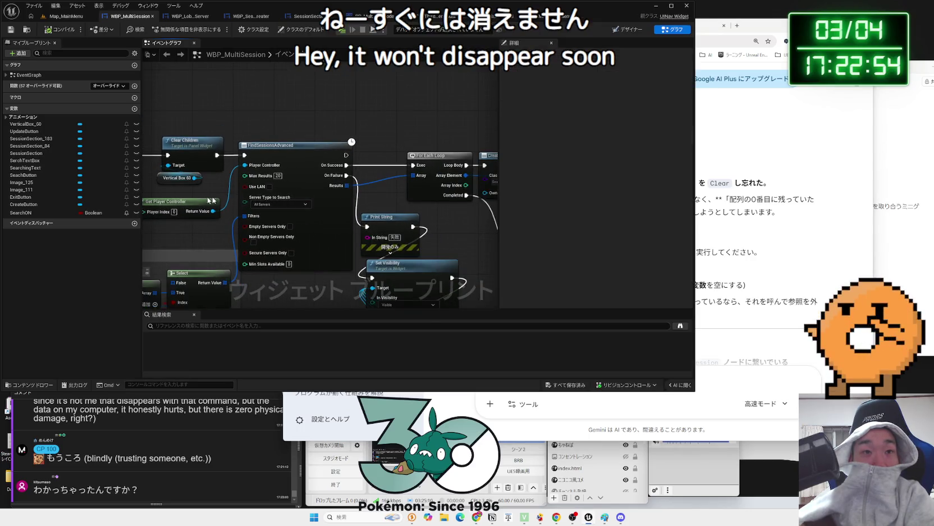
# Step: Inspect the Clear Children, For Each Loop and Create Session Section Widget nodes after FindSessionsAdvanced
pyautogui.moveTo(448, 221)
pyautogui.mouseDown()
pyautogui.moveTo(376, 209)
pyautogui.moveTo(494, 209)
pyautogui.mouseUp()
pyautogui.moveTo(281, 183)
pyautogui.mouseDown()
pyautogui.moveTo(425, 190)
pyautogui.moveTo(247, 206)
pyautogui.mouseUp()
pyautogui.scroll(-2, 425, 190)
pyautogui.click(389, 165)
pyautogui.click(414, 187)
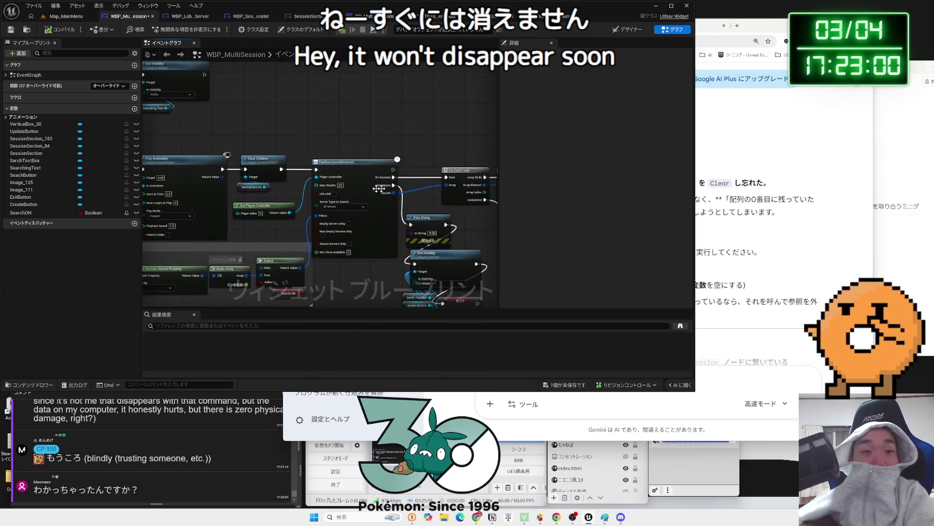
pyautogui.scroll(4, 332, 197)
pyautogui.scroll(-4, 333, 197)
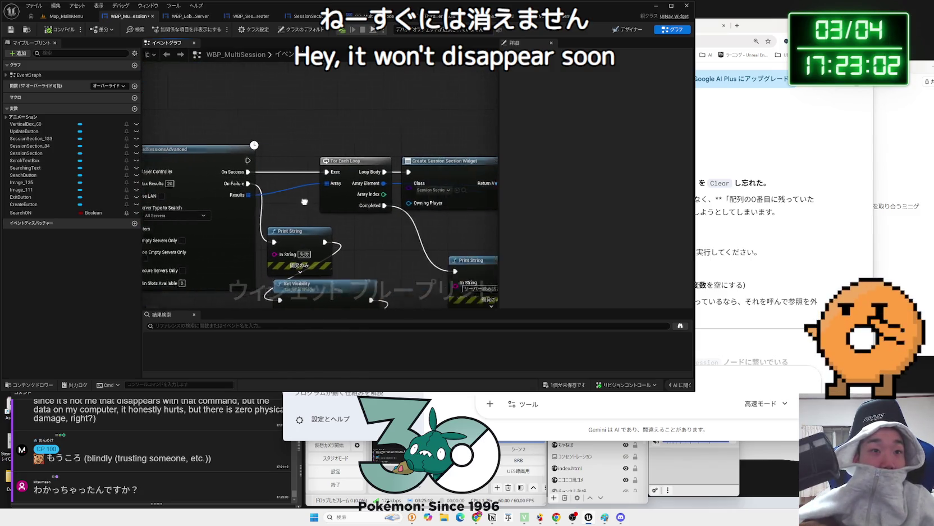
pyautogui.moveTo(298, 162)
pyautogui.mouseDown()
pyautogui.moveTo(391, 215)
pyautogui.moveTo(460, 233)
pyautogui.mouseUp()
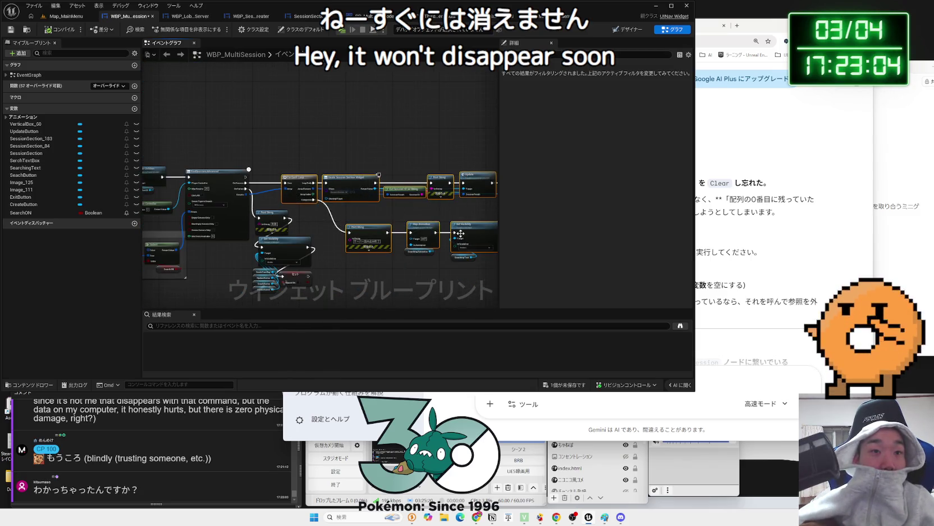
pyautogui.moveTo(310, 165); pyautogui.dragTo(391, 219)
pyautogui.moveTo(472, 232); pyautogui.dragTo(457, 230)
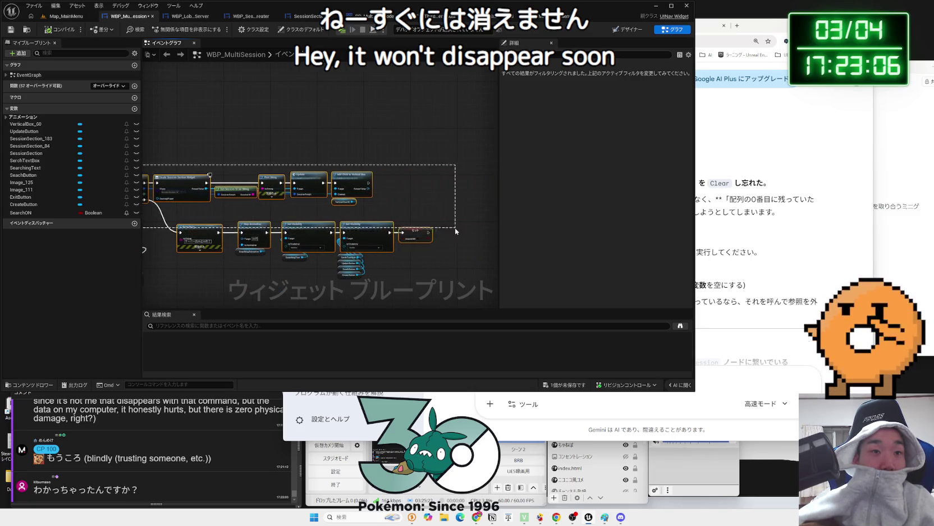
pyautogui.moveTo(433, 276)
pyautogui.mouseDown()
pyautogui.moveTo(174, 180)
pyautogui.moveTo(154, 158)
pyautogui.moveTo(168, 168)
pyautogui.mouseUp()
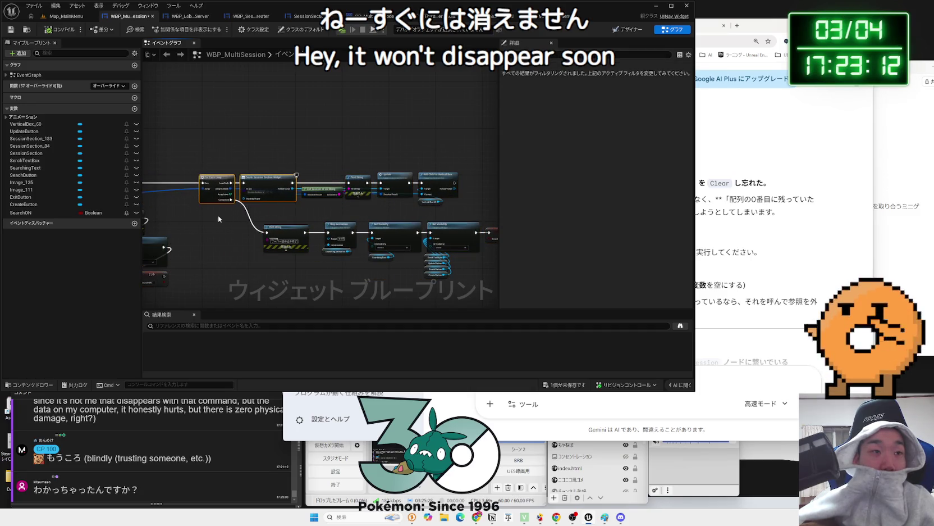
pyautogui.click(218, 219)
pyautogui.scroll(3, 306, 219)
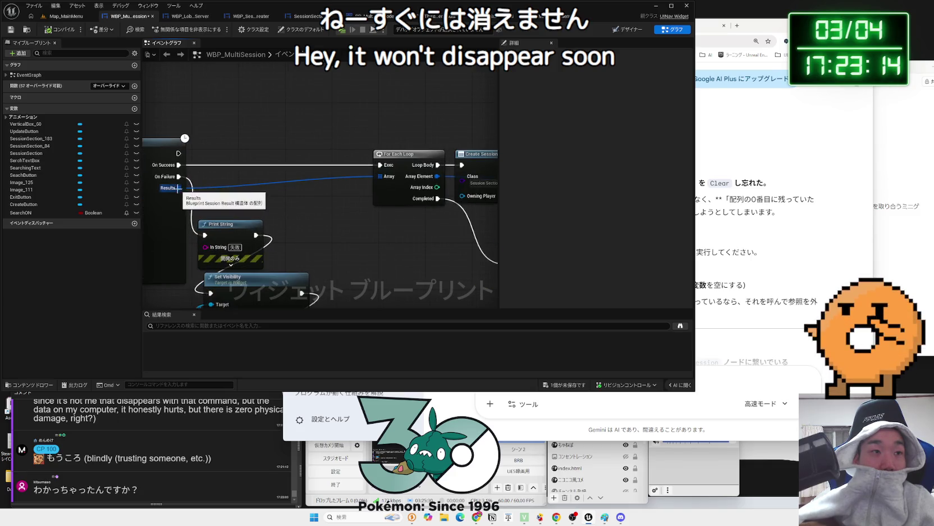
# Step: Promote Results to a variable and wire Set Results between On Success and For Each Loop
pyautogui.rightClick(178, 188)
pyautogui.click(264, 218)
pyautogui.moveTo(263, 218); pyautogui.dragTo(258, 171)
pyautogui.press('q')
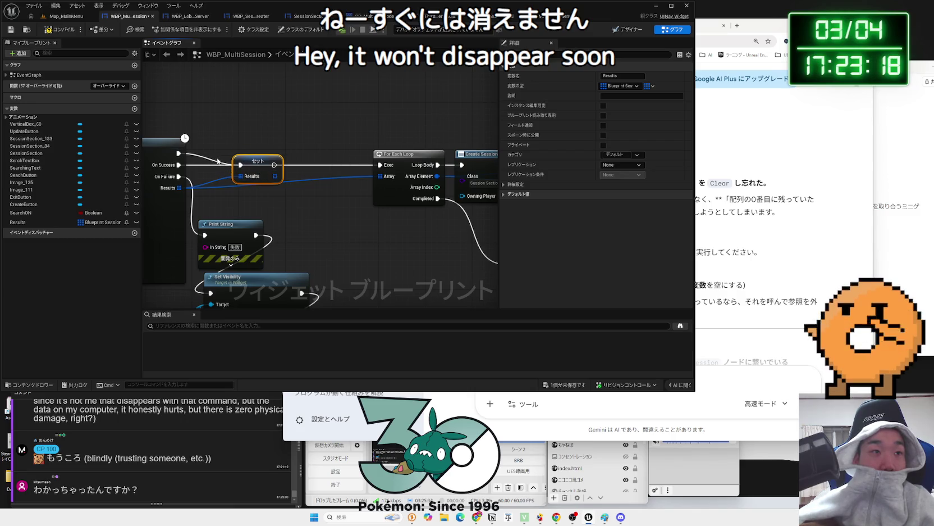
pyautogui.click(214, 162)
pyautogui.moveTo(180, 168); pyautogui.dragTo(286, 167)
pyautogui.moveTo(384, 169); pyautogui.dragTo(383, 167)
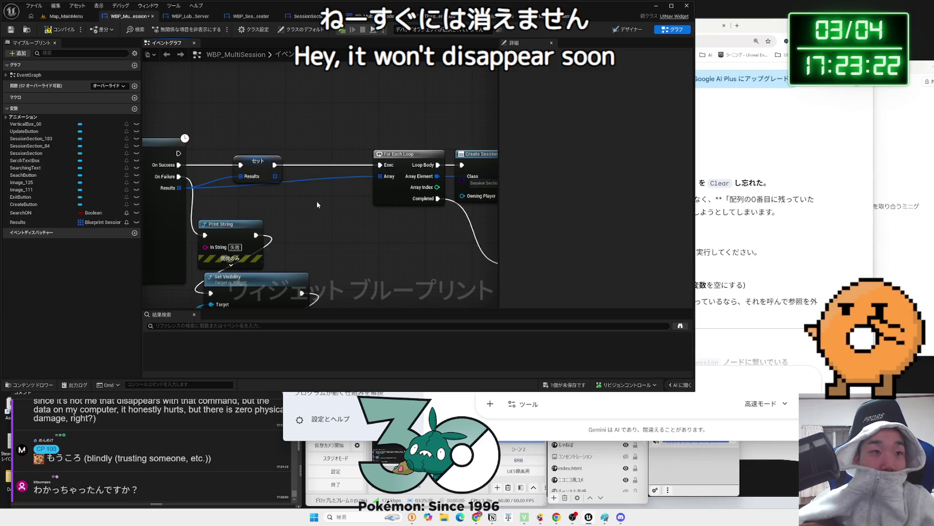
pyautogui.moveTo(263, 158); pyautogui.dragTo(442, 177)
# Step: Add a Clear node for the Results array
pyautogui.moveTo(51, 223)
pyautogui.mouseDown()
pyautogui.moveTo(275, 90)
pyautogui.moveTo(341, 88)
pyautogui.moveTo(363, 101)
pyautogui.moveTo(361, 93)
pyautogui.mouseUp()
pyautogui.write('clear')
pyautogui.click(373, 124)
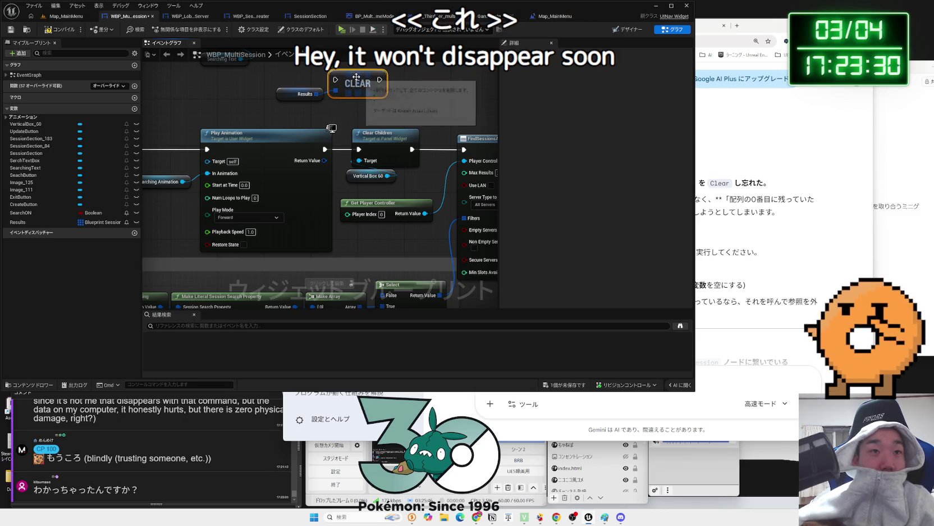
pyautogui.moveTo(338, 171)
pyautogui.mouseDown()
pyautogui.moveTo(187, 152)
pyautogui.moveTo(258, 139)
pyautogui.moveTo(198, 123)
pyautogui.mouseUp()
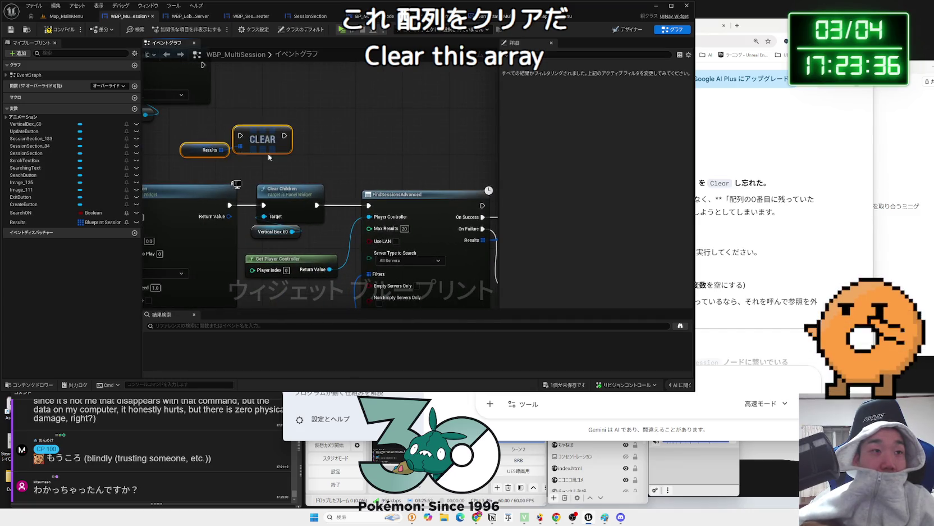
pyautogui.moveTo(269, 157); pyautogui.dragTo(175, 101)
# Step: Delete the Set Results node and Results variable, reconnecting On Success directly to For Each Loop
pyautogui.moveTo(309, 183); pyautogui.dragTo(309, 184)
pyautogui.press('Delete')
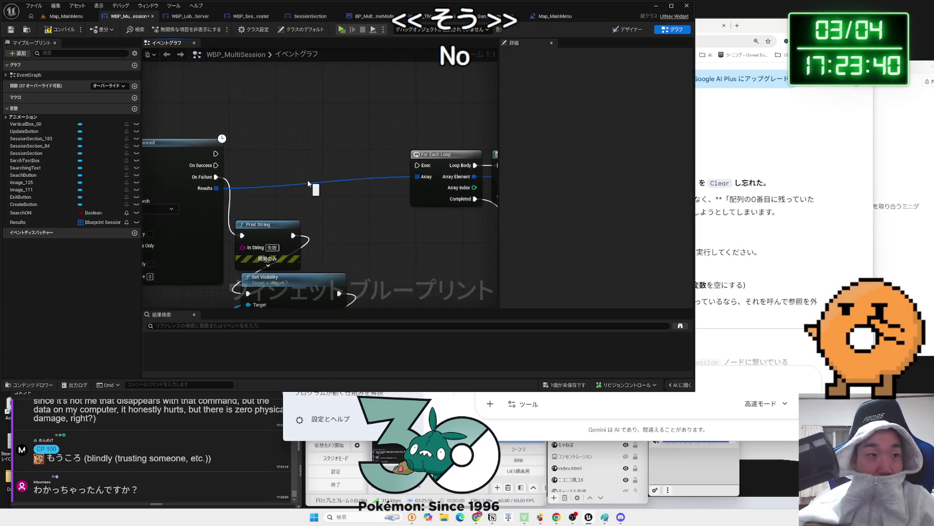
pyautogui.click(23, 223)
pyautogui.rightClick(27, 225)
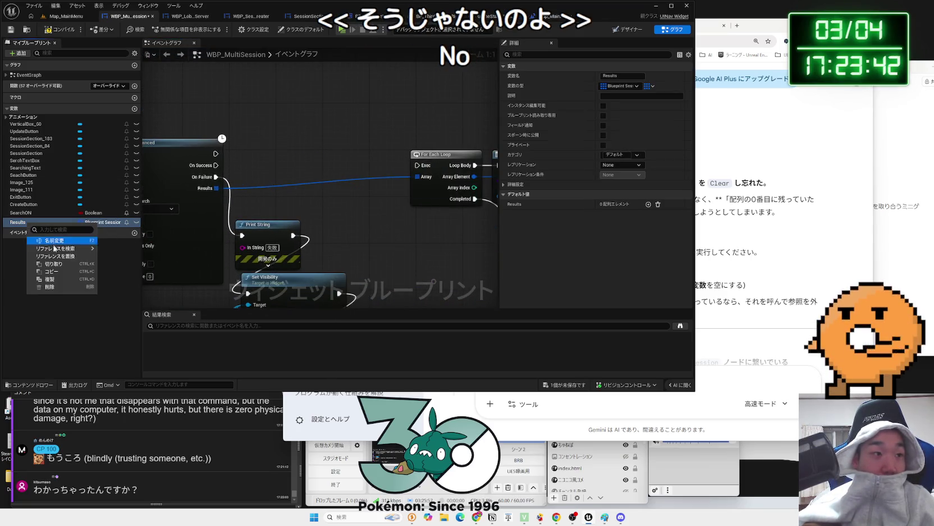
pyautogui.click(45, 279)
pyautogui.moveTo(220, 169); pyautogui.dragTo(423, 168)
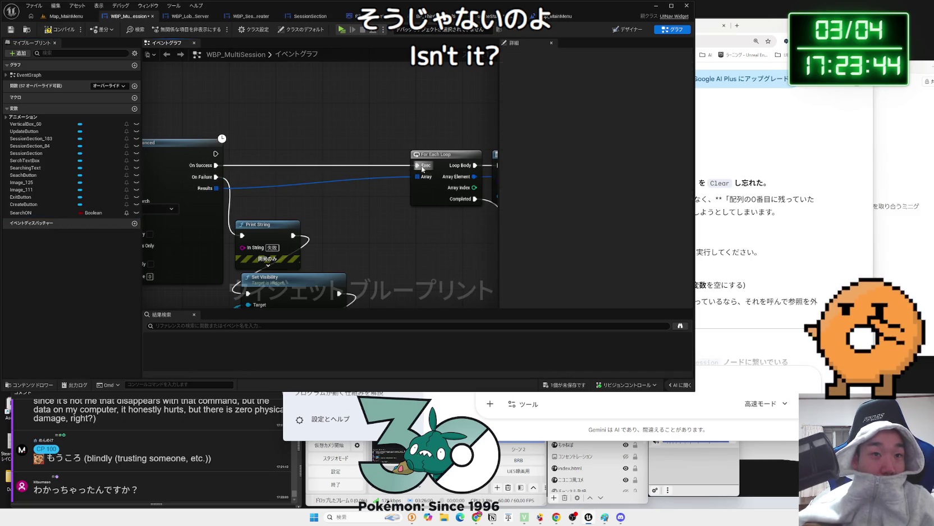
# Step: Save the WBP_MultiSession blueprint and bring Gemini back in front
pyautogui.click(561, 386)
pyautogui.click(514, 341)
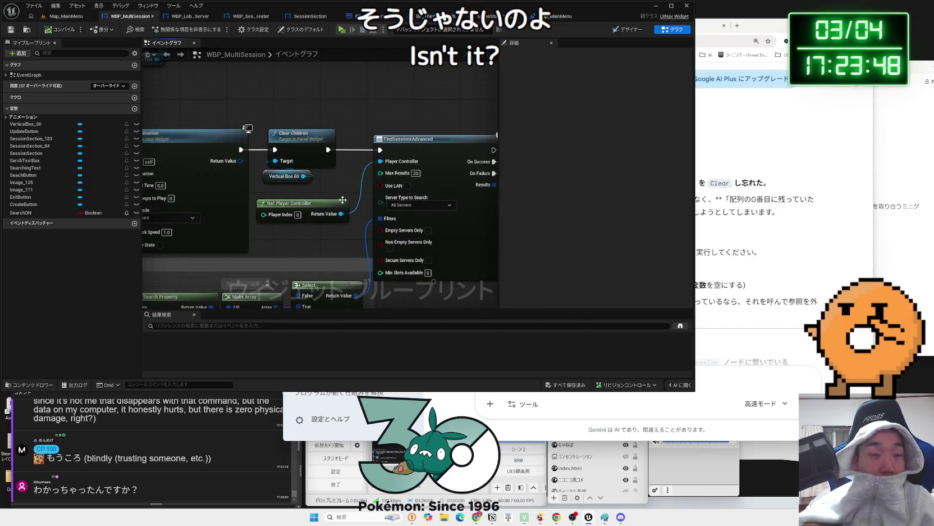
pyautogui.click(808, 213)
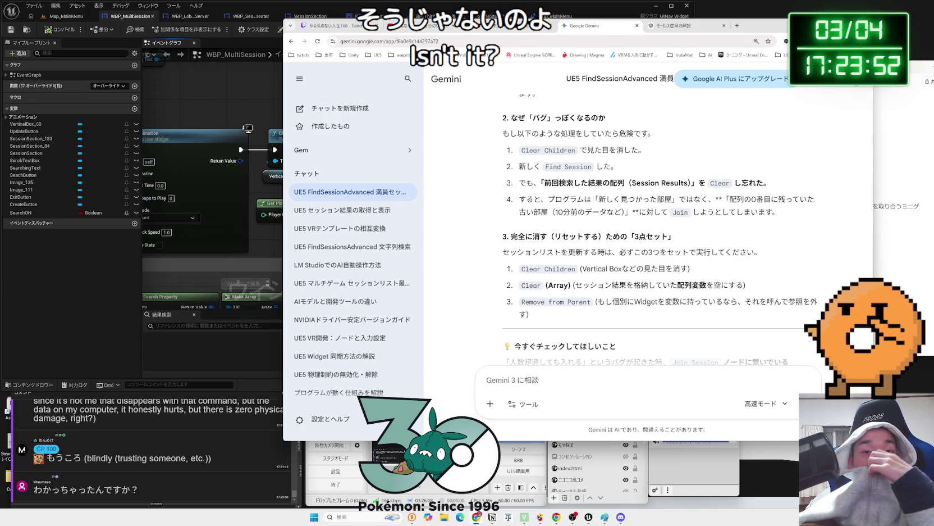
pyautogui.scroll(-2, 808, 213)
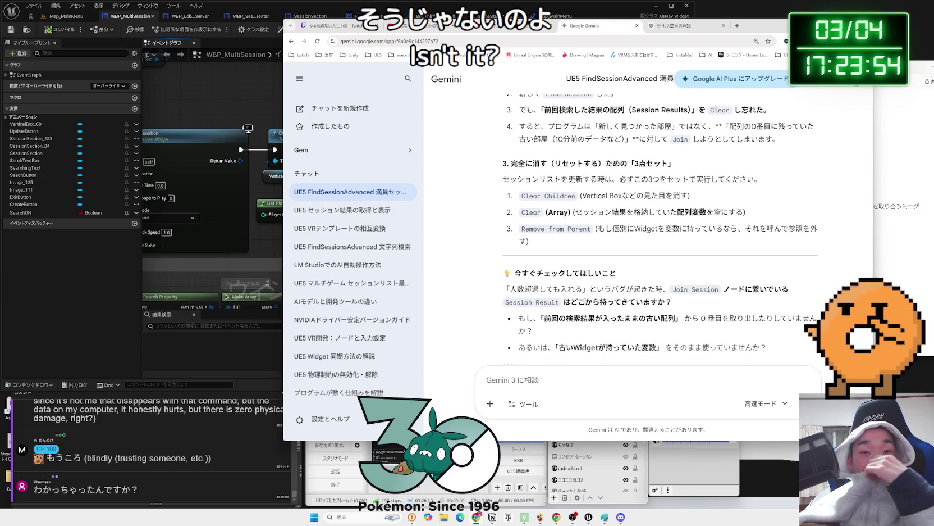
pyautogui.click(595, 392)
pyautogui.write('せｓｙそ')
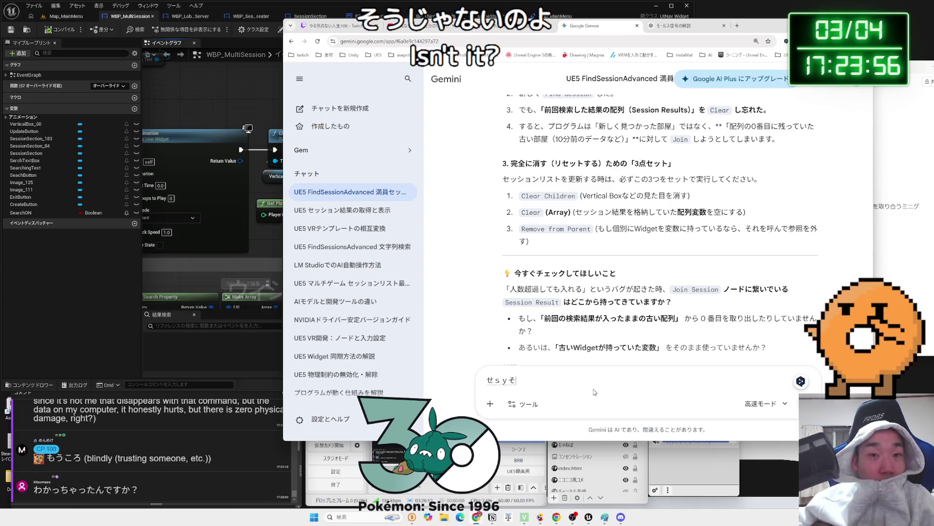
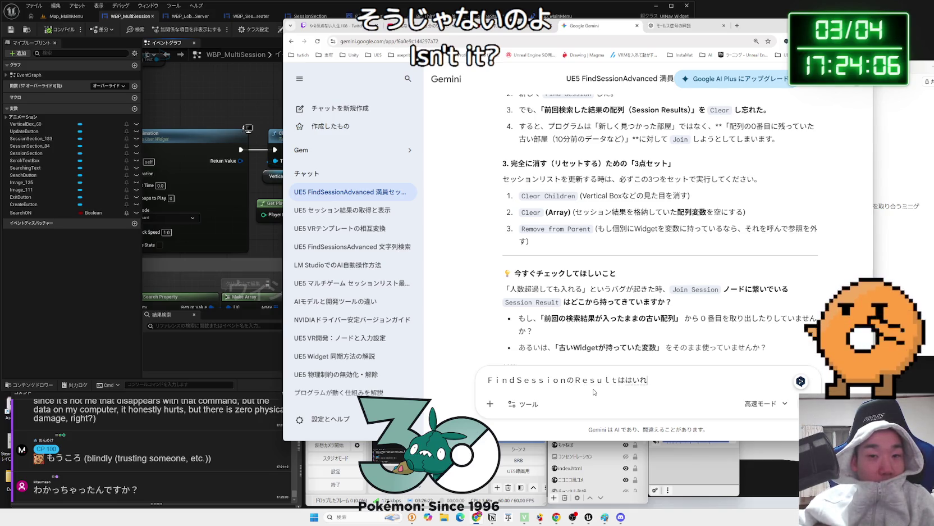
# Step: Send Gemini the follow-up that FindSession's Result isn't stored in a variable
pyautogui.write('つな')
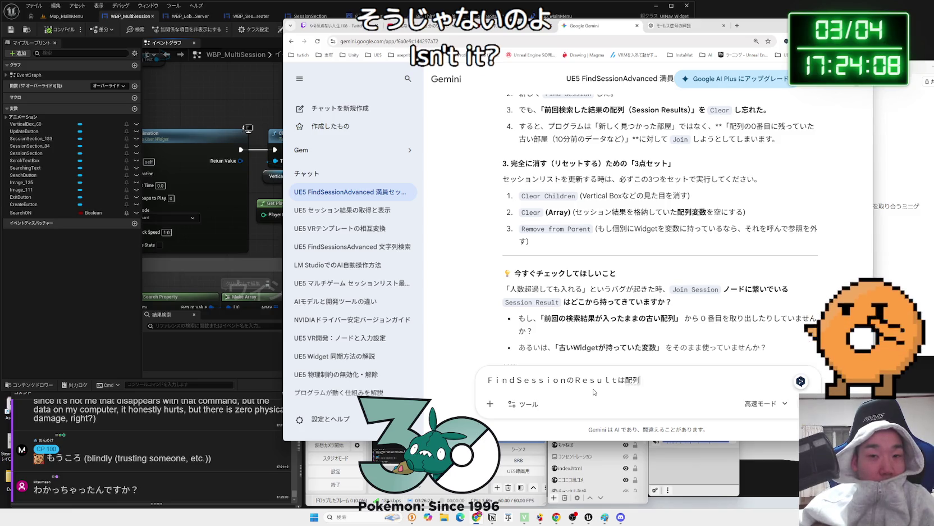
pyautogui.press('BackSpace')
pyautogui.press('BackSpace')
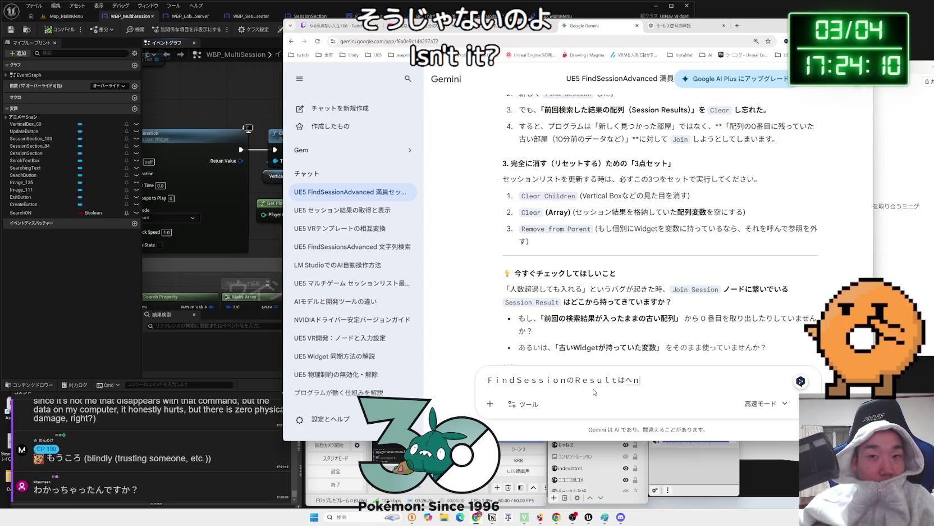
pyautogui.write('suu')
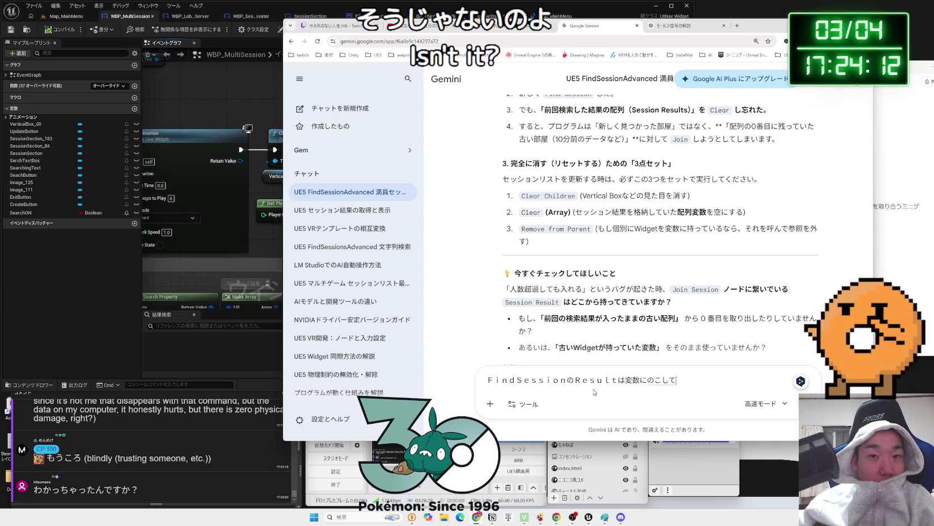
pyautogui.press('Return')
# Step: Read Gemini's reply blaming lingering widgets that hold stale session results
pyautogui.scroll(5, 568, 223)
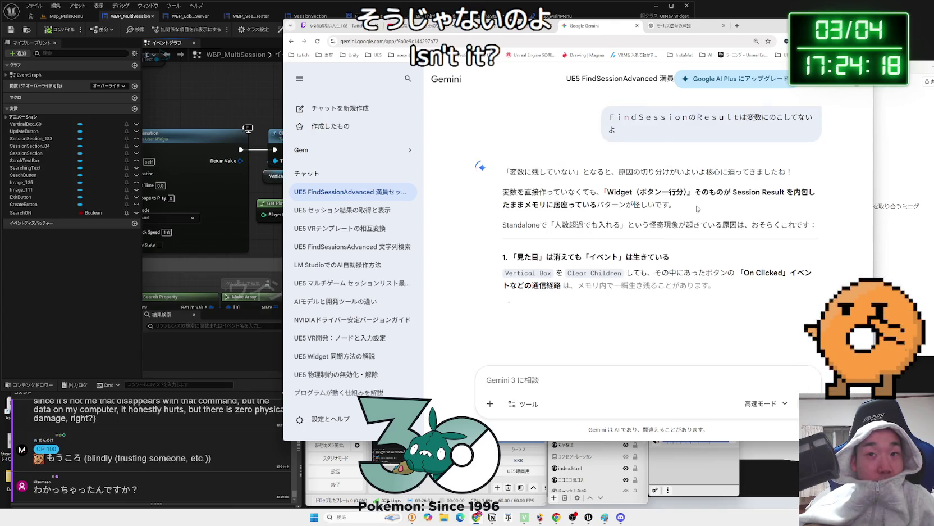
pyautogui.moveTo(696, 210); pyautogui.dragTo(612, 192)
pyautogui.moveTo(503, 191)
pyautogui.mouseDown()
pyautogui.moveTo(815, 191)
pyautogui.moveTo(613, 191)
pyautogui.moveTo(677, 191)
pyautogui.mouseUp()
pyautogui.click(562, 192)
pyautogui.moveTo(502, 191)
pyautogui.mouseDown()
pyautogui.moveTo(710, 191)
pyautogui.moveTo(503, 172)
pyautogui.mouseUp()
pyautogui.moveTo(604, 192); pyautogui.dragTo(532, 191)
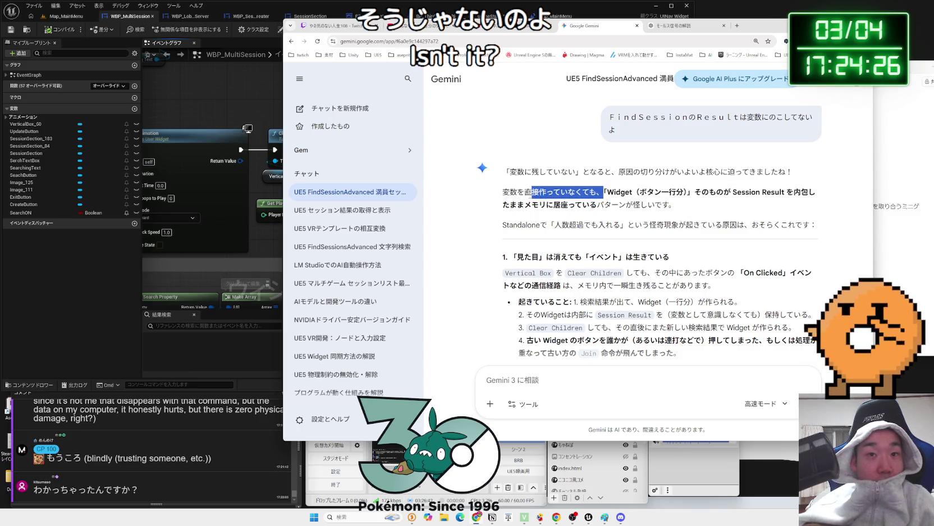
pyautogui.click(564, 205)
# Step: Read the first numbered point of Gemini's reply
pyautogui.scroll(-2, 563, 205)
pyautogui.moveTo(505, 146)
pyautogui.mouseDown()
pyautogui.moveTo(562, 163)
pyautogui.moveTo(710, 175)
pyautogui.moveTo(503, 163)
pyautogui.mouseUp()
pyautogui.click(710, 175)
pyautogui.moveTo(670, 163); pyautogui.dragTo(503, 163)
pyautogui.moveTo(714, 175); pyautogui.dragTo(503, 163)
pyautogui.click(503, 163)
# Step: Check the Unreal graph, then return to Chrome and start a new browser tab
pyautogui.click(265, 197)
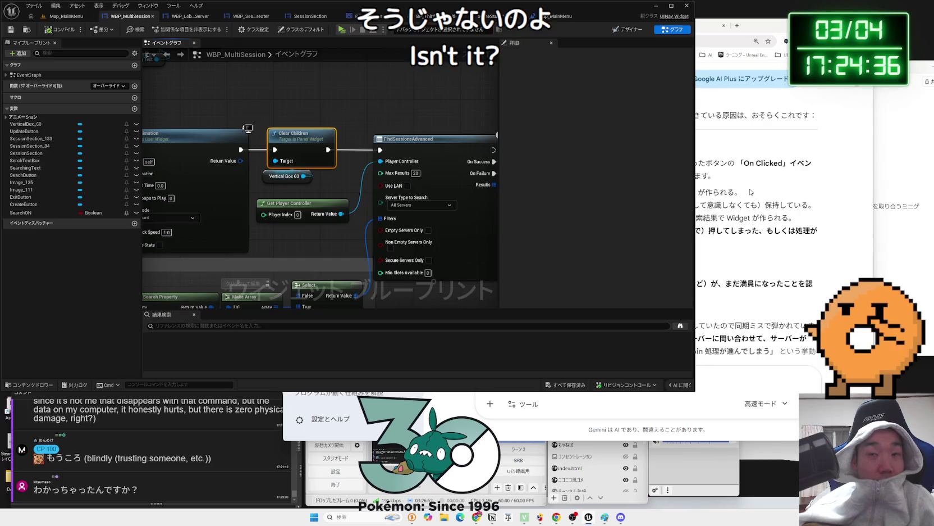
pyautogui.click(738, 41)
pyautogui.click(737, 26)
# Step: Search Google for 'clearchildren UE5'
pyautogui.write('clr')
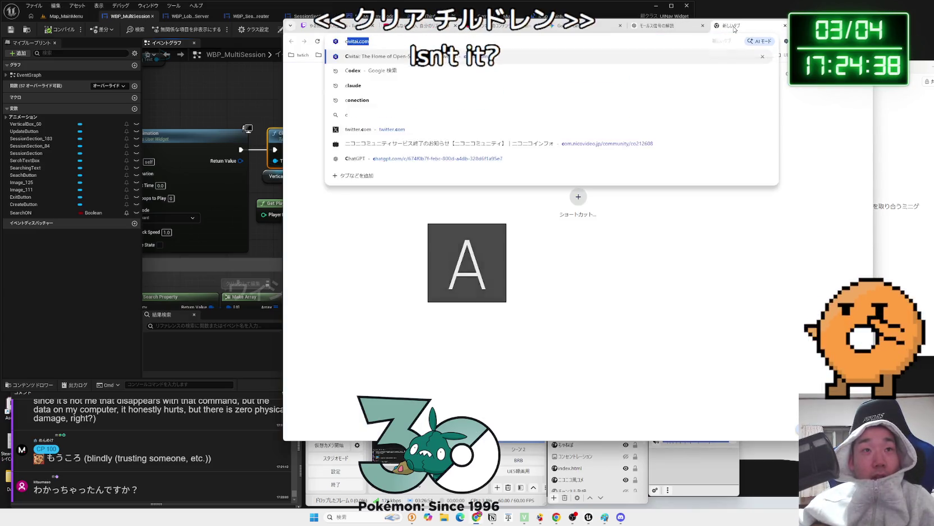
pyautogui.press('BackSpace')
pyautogui.press('BackSpace')
pyautogui.write('e')
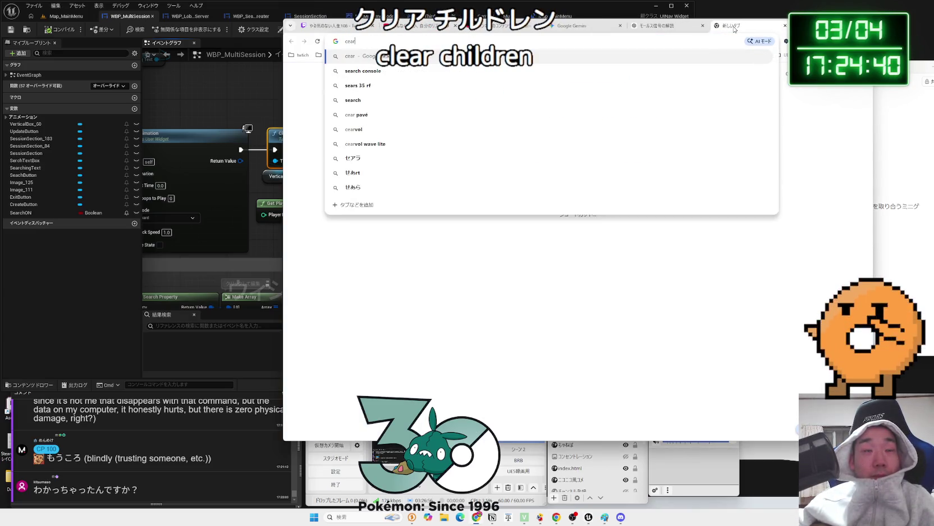
pyautogui.press('BackSpace')
pyautogui.write('learchi')
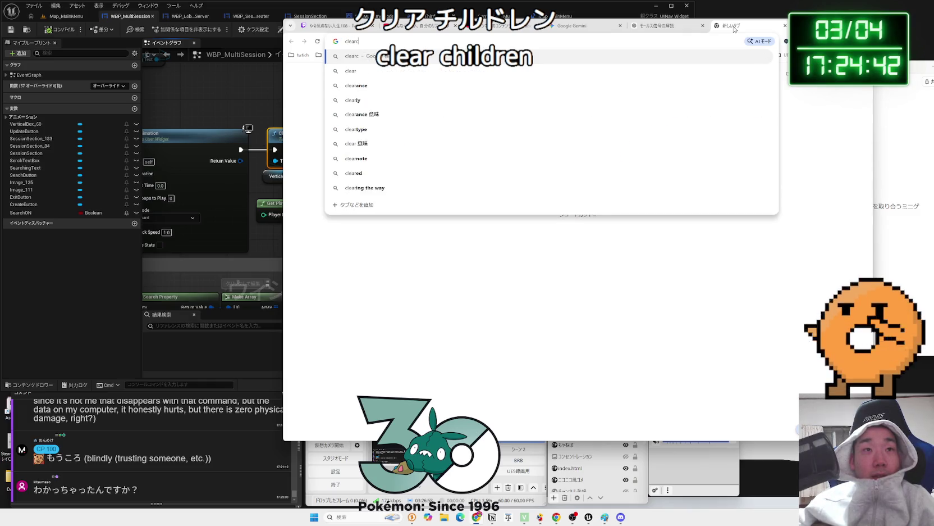
pyautogui.write('ldren')
pyautogui.press('Return')
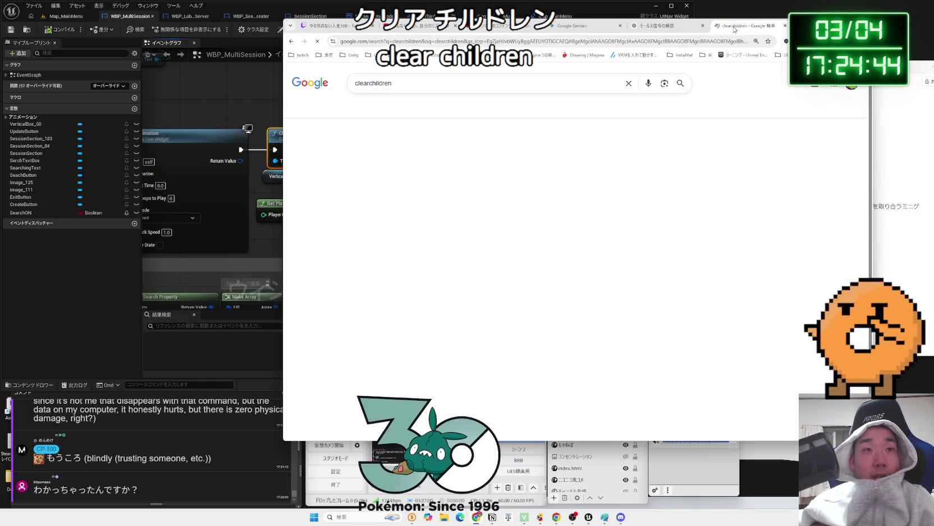
pyautogui.click(470, 83)
pyautogui.write('UE5')
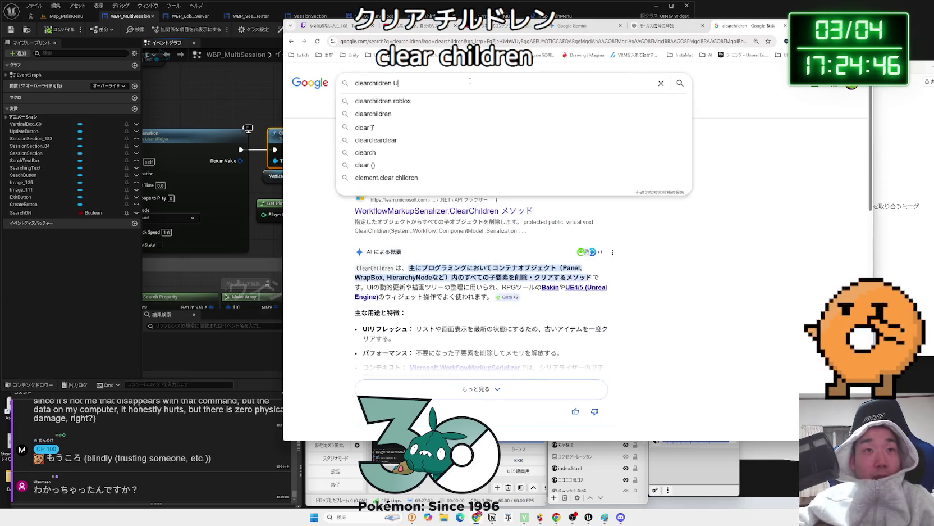
pyautogui.press('Return')
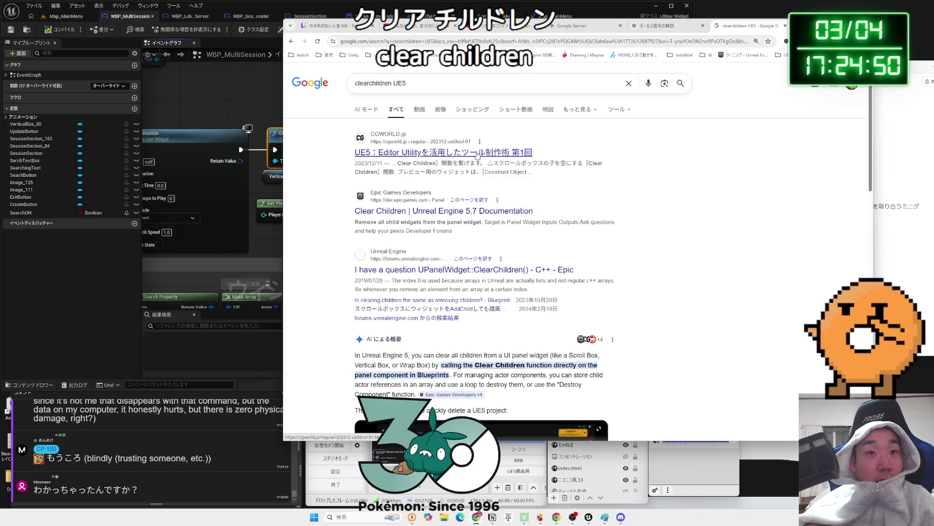
# Step: Open the CGWORLD Editor Utility article and find 'clear' in it
pyautogui.click(476, 153)
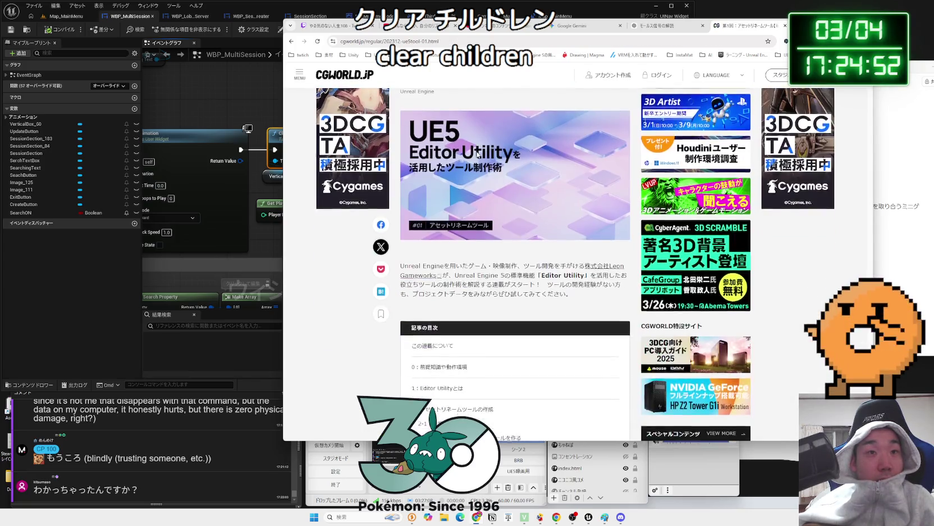
pyautogui.scroll(-5, 475, 185)
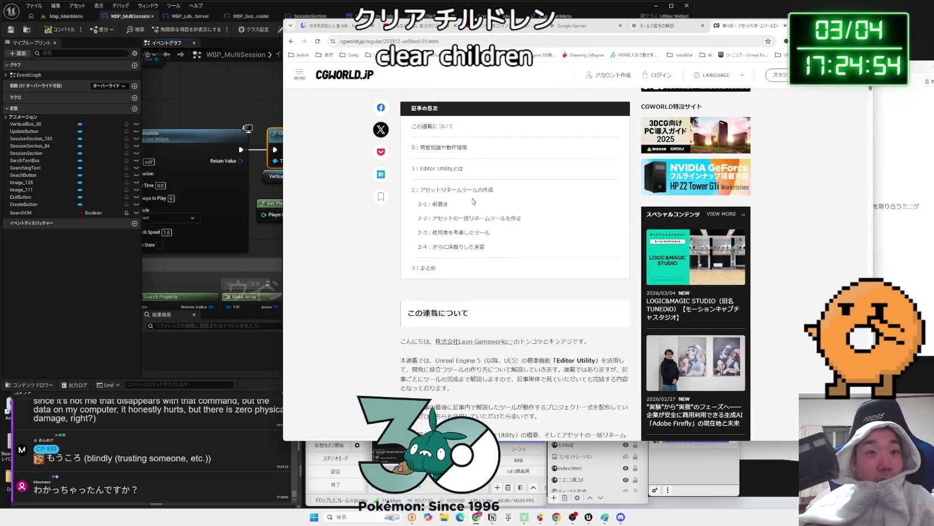
pyautogui.hotkey('ctrl', 'f')
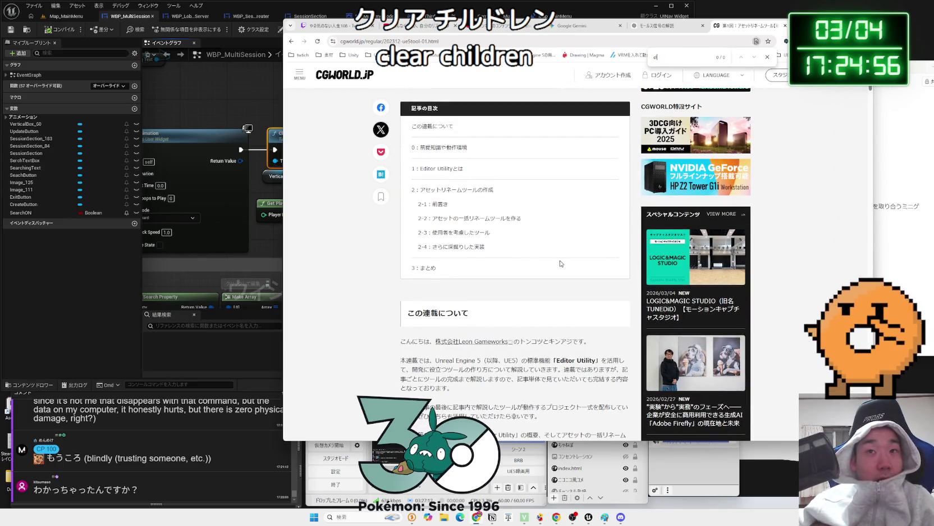
pyautogui.write('lear')
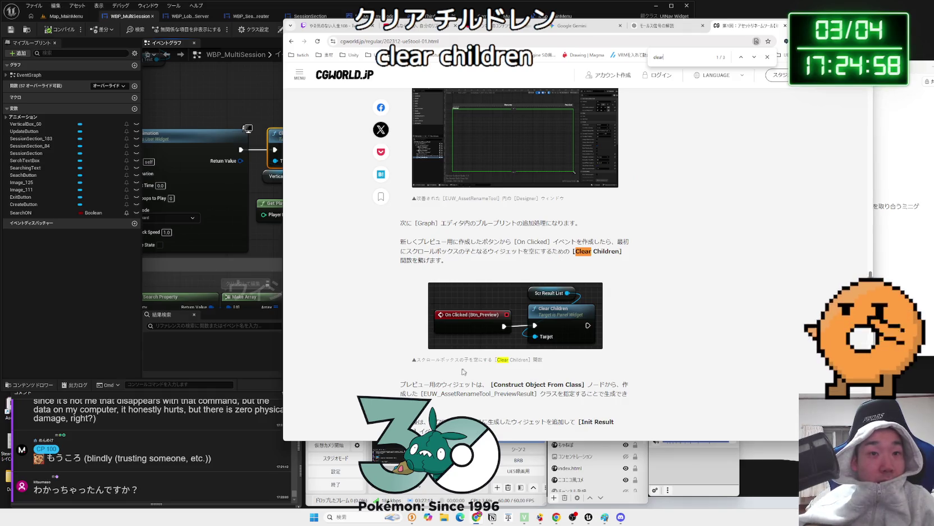
pyautogui.moveTo(475, 259); pyautogui.dragTo(404, 238)
pyautogui.scroll(-1, 505, 252)
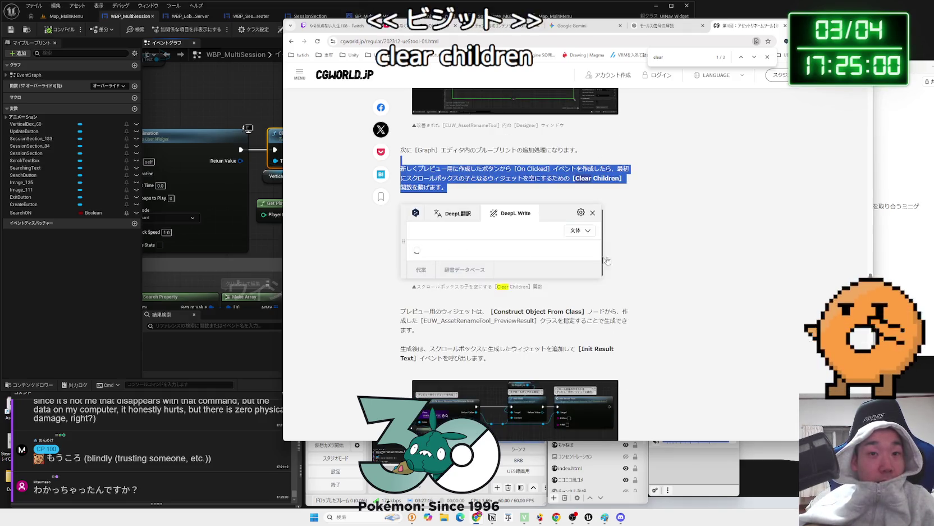
pyautogui.click(645, 258)
# Step: Read the article's Clear Children usage, then close the article tab
pyautogui.scroll(2, 645, 257)
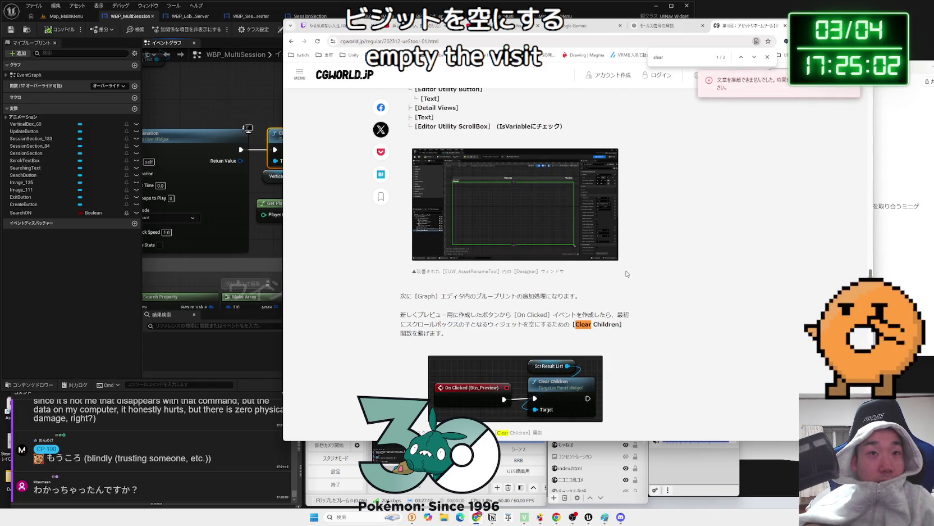
pyautogui.scroll(-3, 626, 274)
pyautogui.moveTo(629, 258); pyautogui.dragTo(402, 237)
pyautogui.click(506, 270)
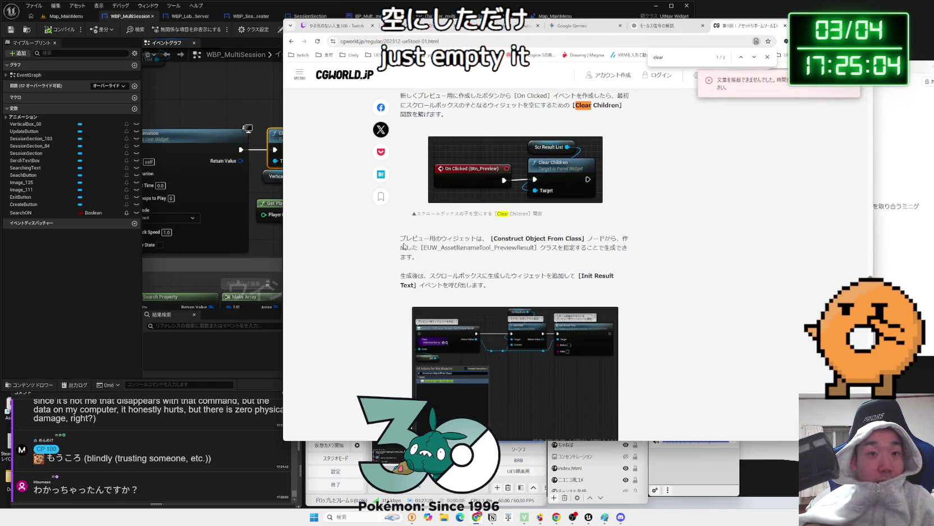
pyautogui.scroll(-3, 505, 282)
pyautogui.scroll(-3, 504, 282)
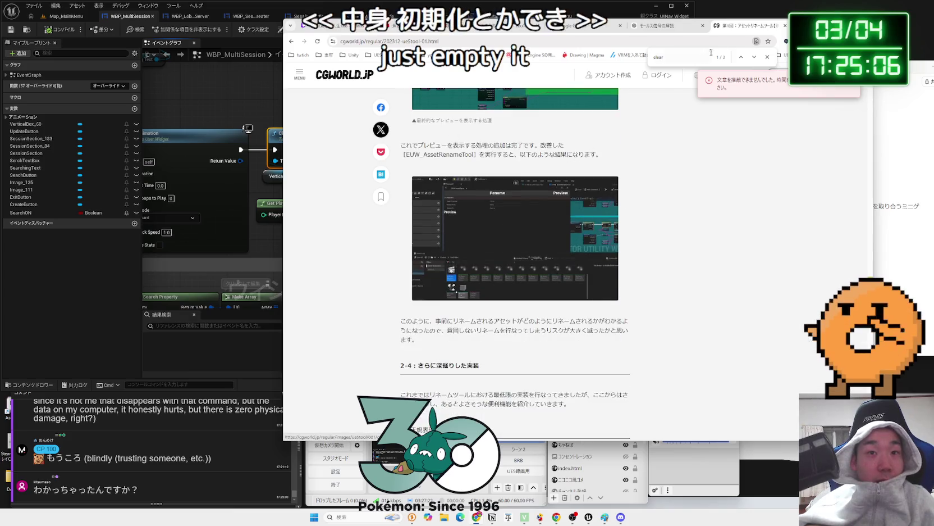
pyautogui.click(784, 26)
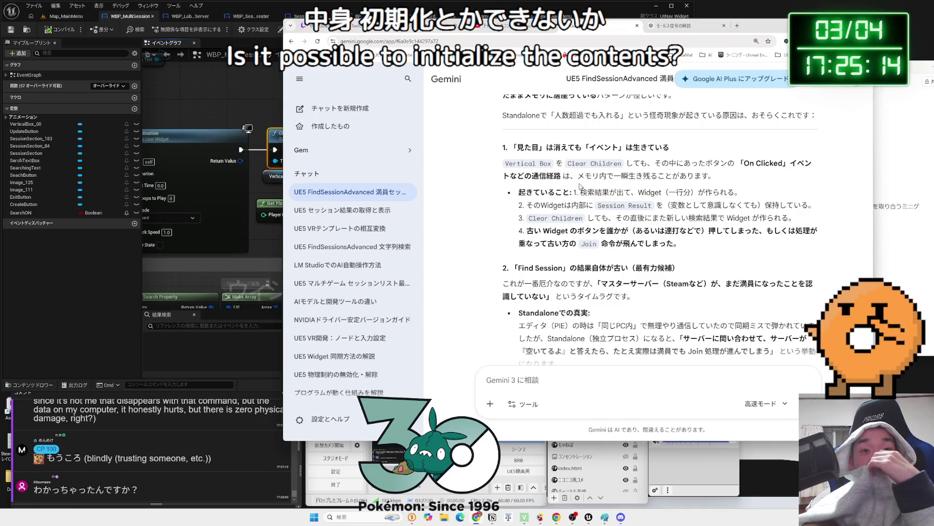
# Step: Read the reply's Vertical Box explanation of what happens to old widgets
pyautogui.moveTo(505, 163)
pyautogui.mouseDown()
pyautogui.moveTo(716, 186)
pyautogui.moveTo(617, 179)
pyautogui.moveTo(561, 113)
pyautogui.moveTo(530, 171)
pyautogui.moveTo(719, 178)
pyautogui.moveTo(525, 171)
pyautogui.mouseUp()
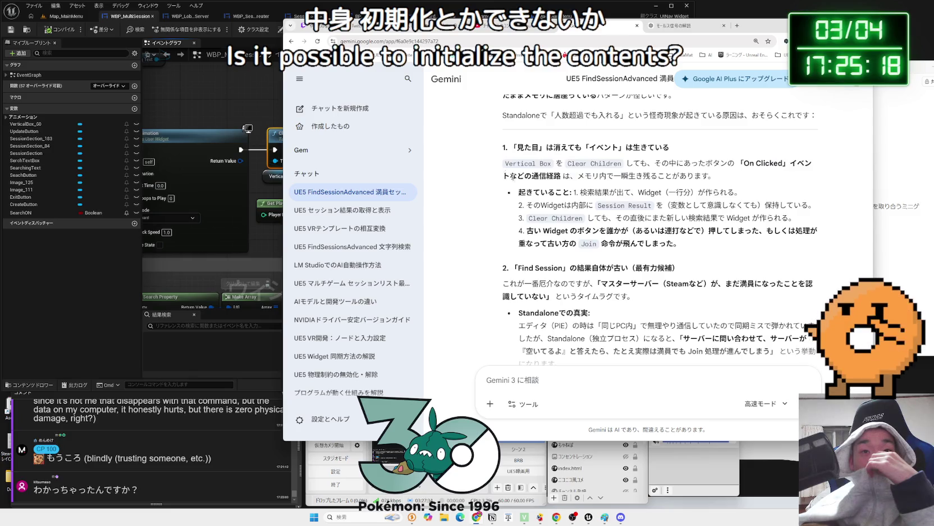
pyautogui.scroll(2, 525, 187)
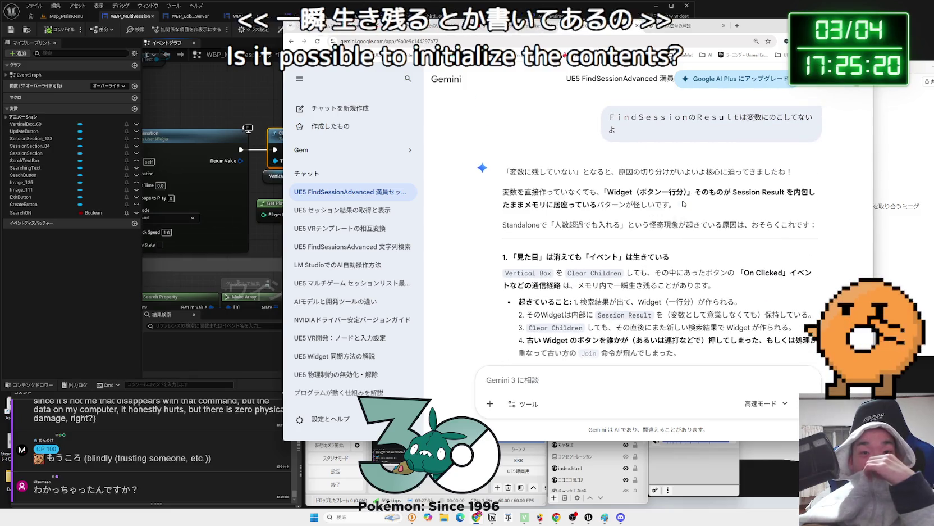
pyautogui.scroll(-2, 678, 202)
pyautogui.moveTo(556, 192)
pyautogui.mouseDown()
pyautogui.moveTo(578, 194)
pyautogui.moveTo(561, 207)
pyautogui.moveTo(808, 205)
pyautogui.moveTo(531, 205)
pyautogui.mouseUp()
pyautogui.click(534, 204)
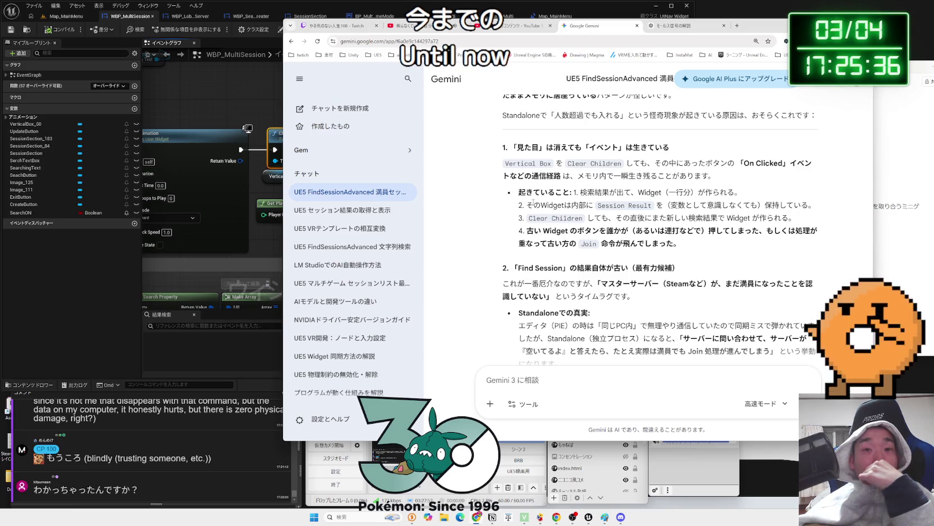
# Step: Read the Find Session capacity-recheck advice, then bring Unreal Editor forward
pyautogui.scroll(-2, 534, 202)
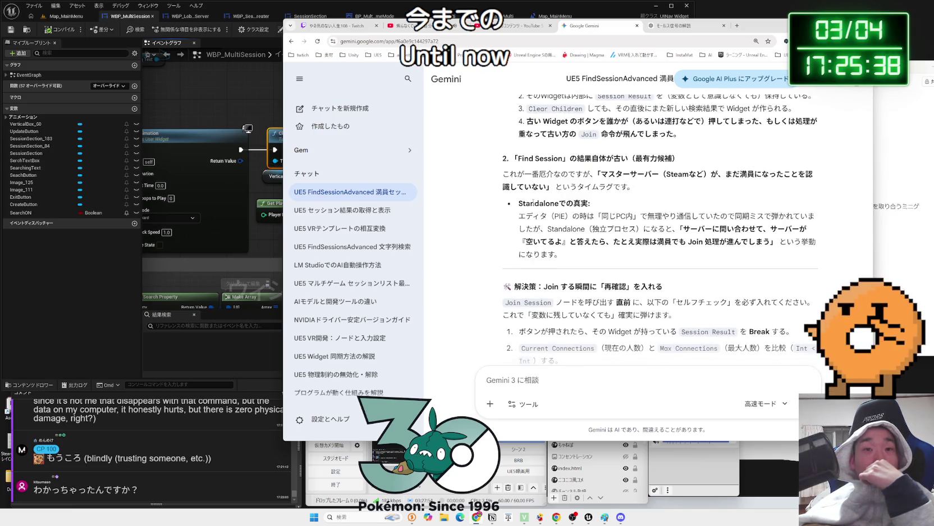
pyautogui.moveTo(532, 157)
pyautogui.mouseDown()
pyautogui.moveTo(680, 158)
pyautogui.moveTo(516, 159)
pyautogui.moveTo(680, 159)
pyautogui.mouseUp()
pyautogui.click(686, 162)
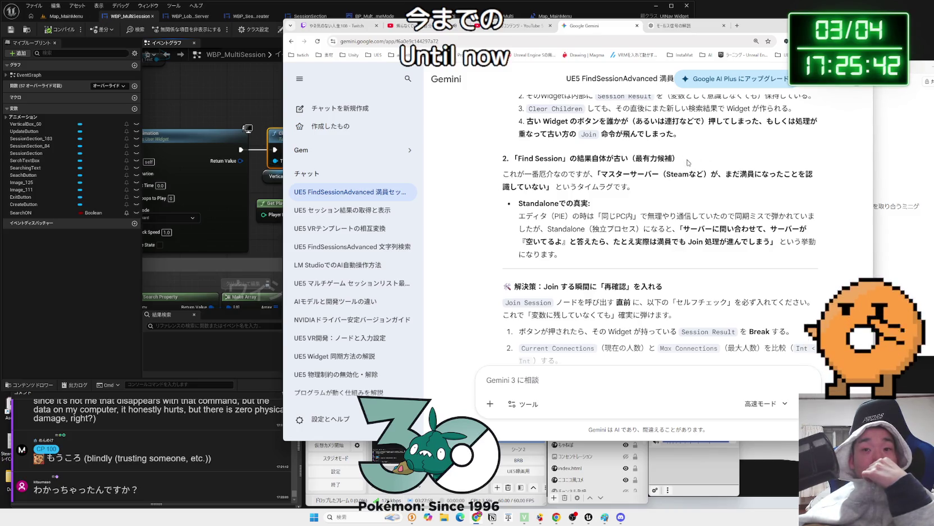
pyautogui.moveTo(814, 179); pyautogui.dragTo(597, 174)
pyautogui.click(597, 174)
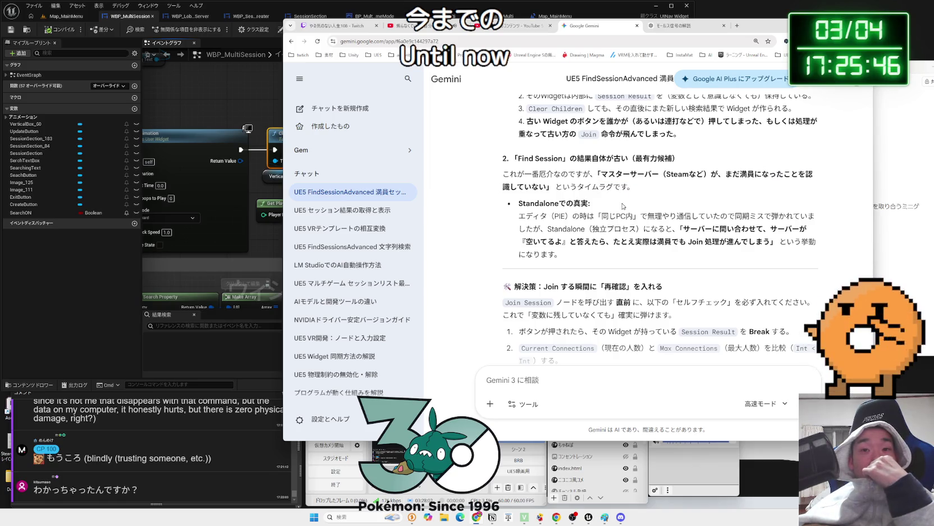
pyautogui.scroll(-2, 620, 204)
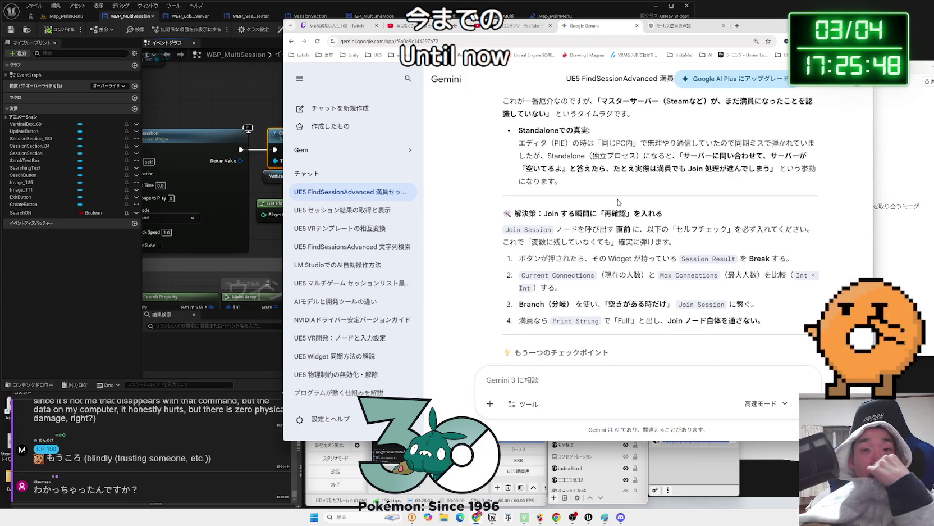
pyautogui.scroll(-2, 618, 203)
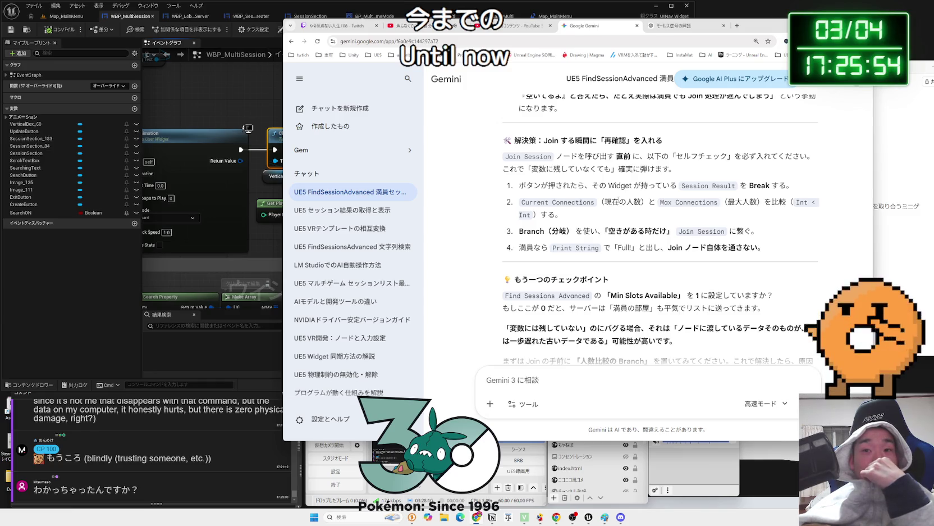
pyautogui.click(216, 104)
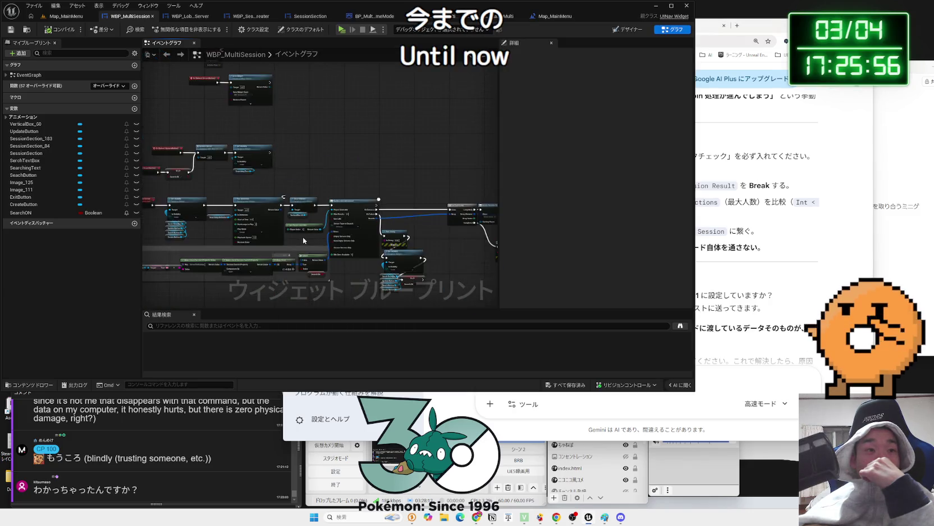
# Step: Look through the player controller, main menu and game mode graphs, ending on SessionSection
pyautogui.click(416, 16)
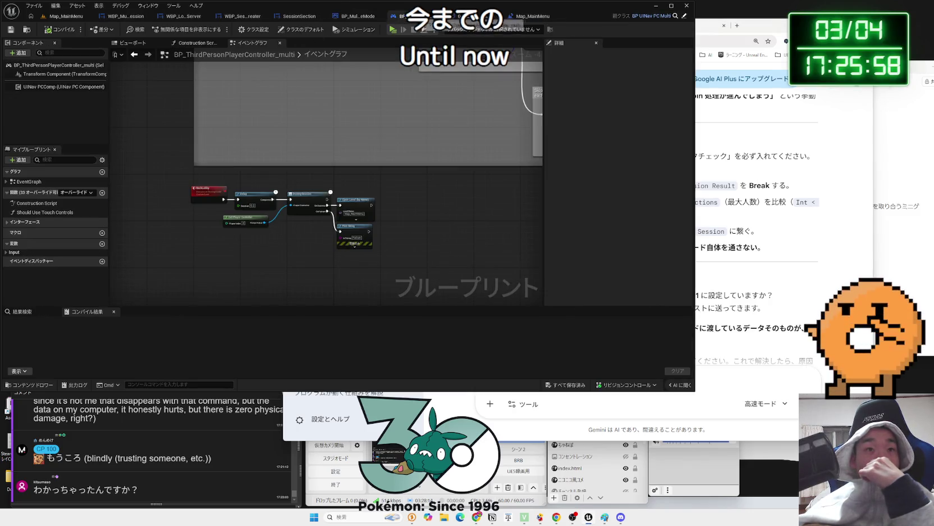
pyautogui.click(468, 19)
pyautogui.click(540, 16)
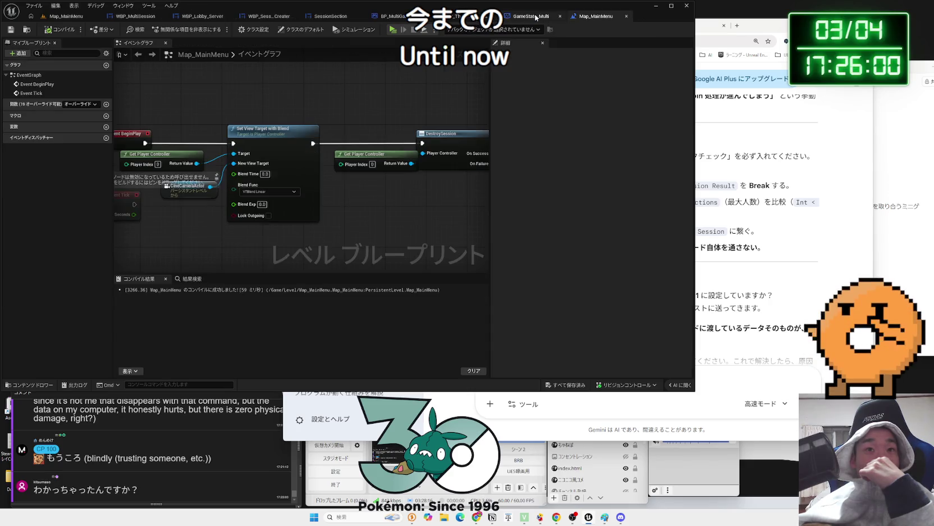
pyautogui.click(399, 18)
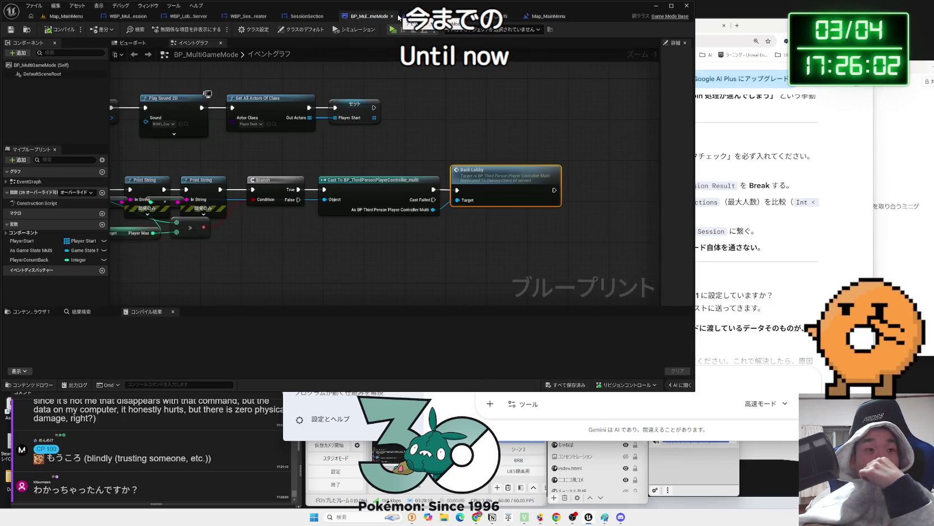
pyautogui.click(306, 16)
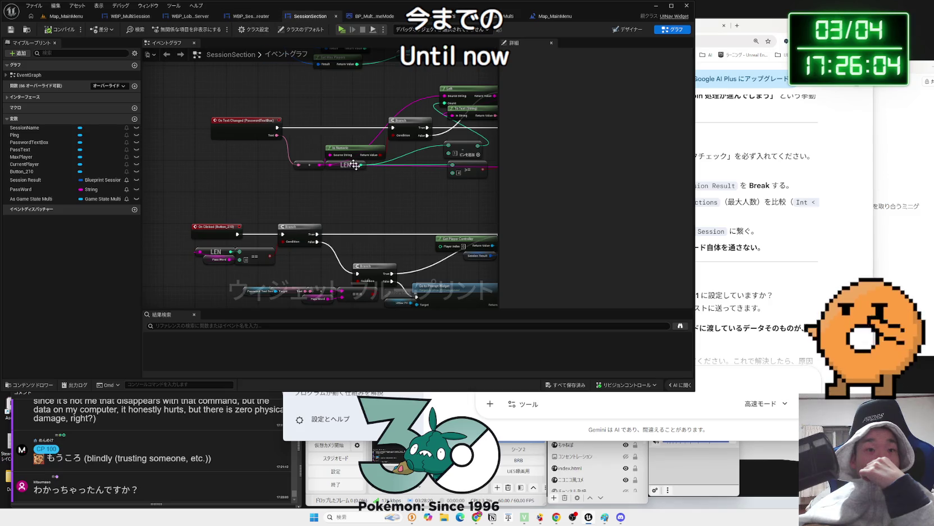
pyautogui.scroll(2, 348, 156)
# Step: Try a Get Extra Settings node on Session Result, undo it, and save SessionSection
pyautogui.moveTo(304, 149); pyautogui.dragTo(335, 173)
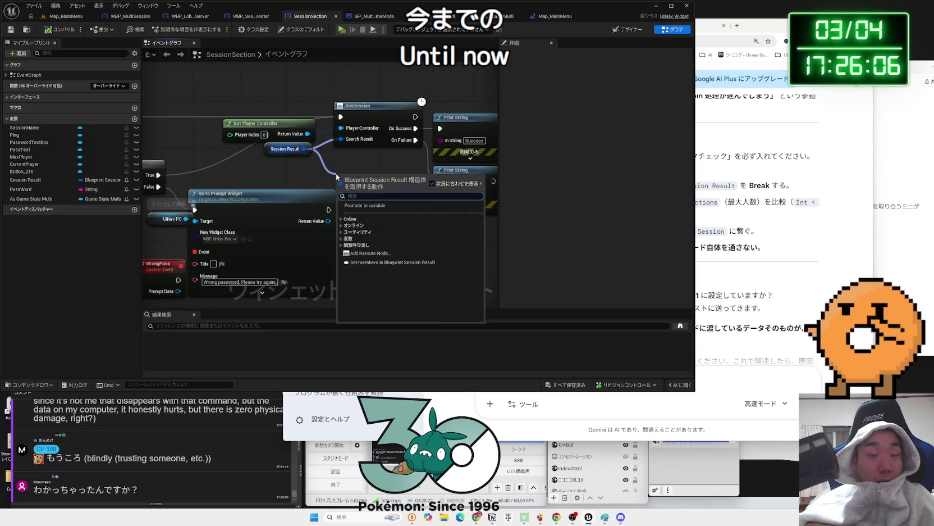
pyautogui.write('breask')
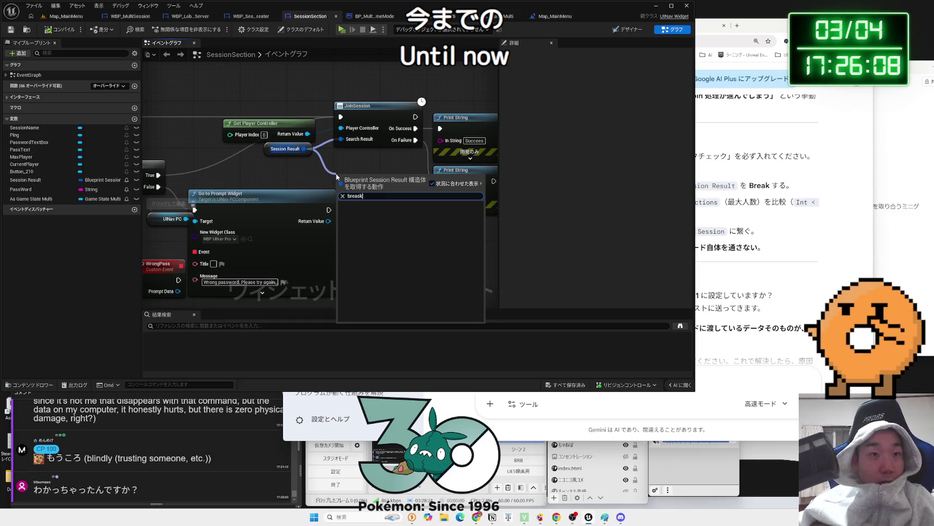
pyautogui.press('BackSpace')
pyautogui.press('BackSpace')
pyautogui.press('BackSpace')
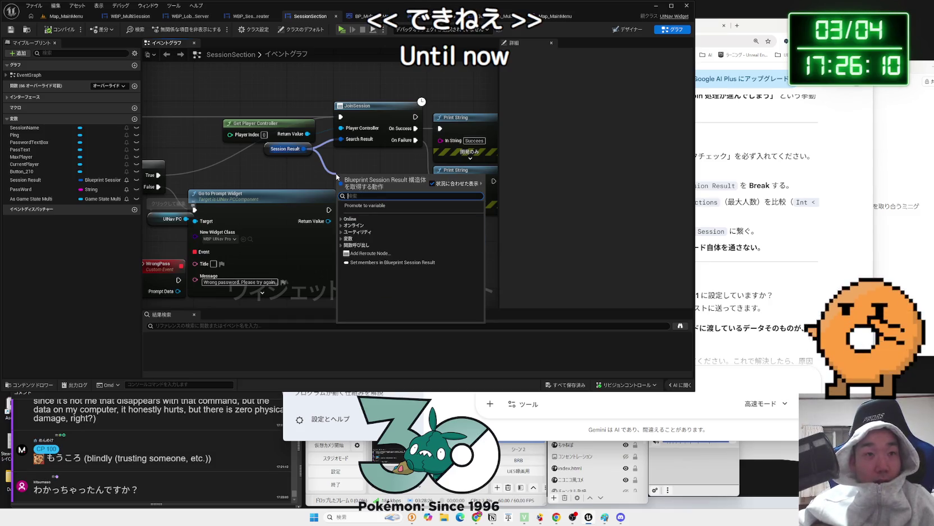
pyautogui.write('ex')
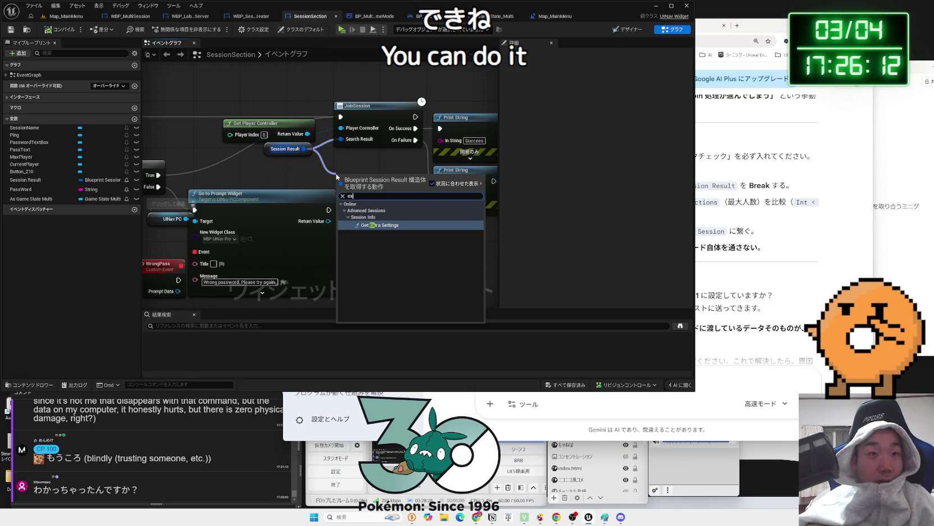
pyautogui.click(370, 225)
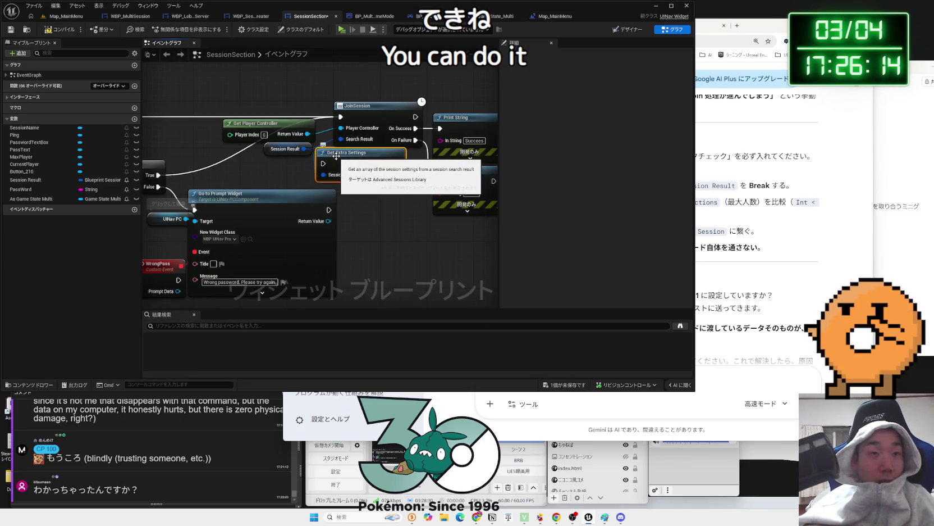
pyautogui.hotkey('ctrl', 'z')
pyautogui.hotkey('ctrl', 'z')
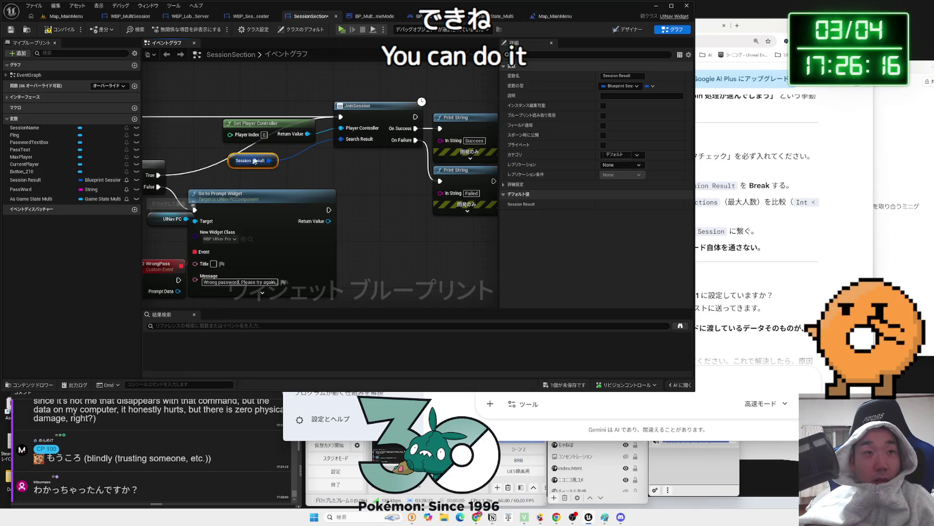
pyautogui.moveTo(255, 123)
pyautogui.mouseDown()
pyautogui.moveTo(236, 165)
pyautogui.moveTo(262, 136)
pyautogui.moveTo(299, 126)
pyautogui.mouseUp()
pyautogui.click(277, 128)
pyautogui.click(412, 202)
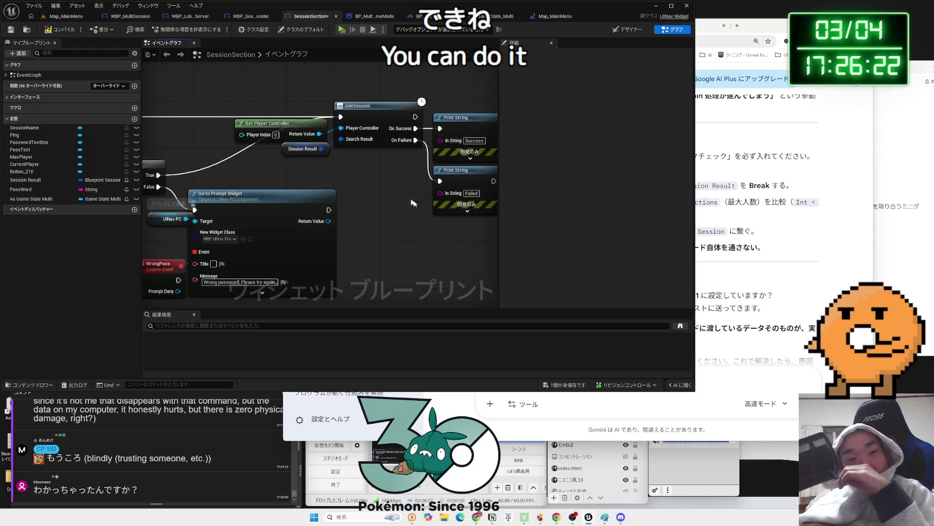
pyautogui.click(569, 380)
pyautogui.click(510, 342)
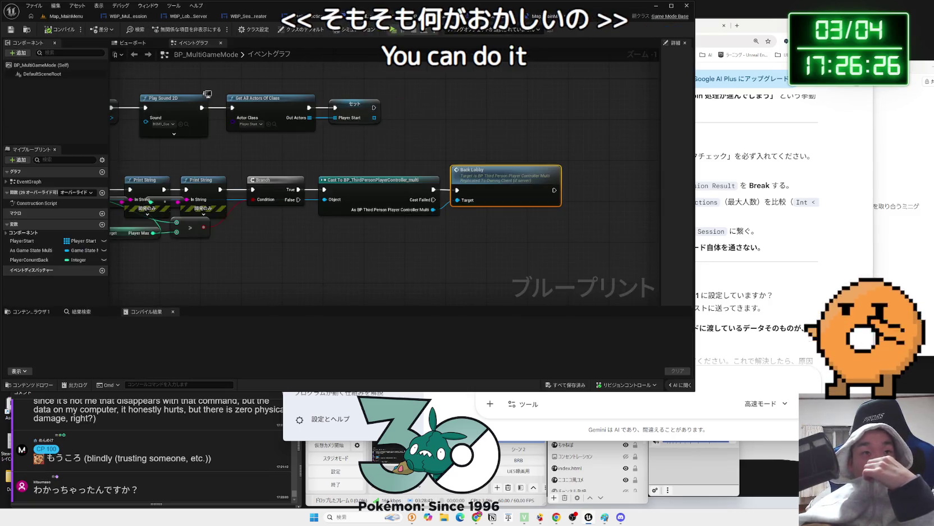
# Step: Inspect SessionSection's Update event and Set Session Result node, then move to other widget tabs
pyautogui.click(348, 16)
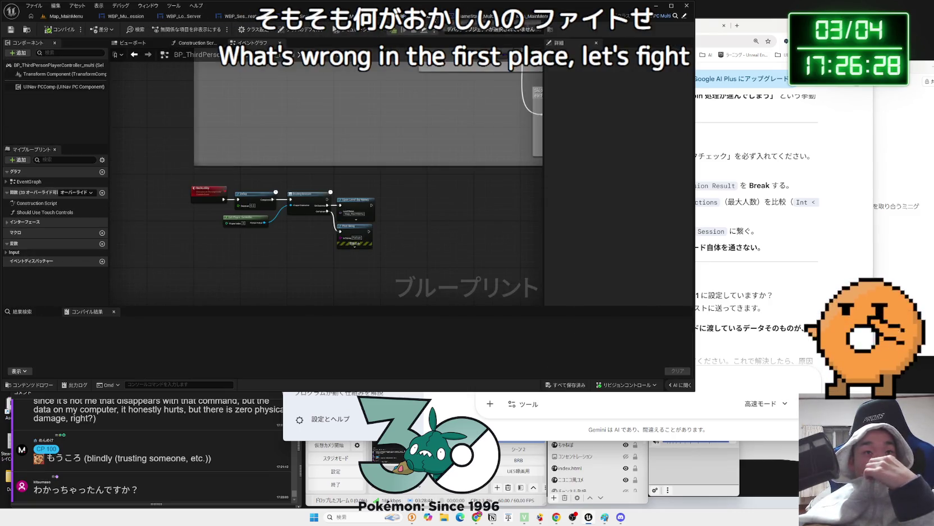
pyautogui.click(306, 15)
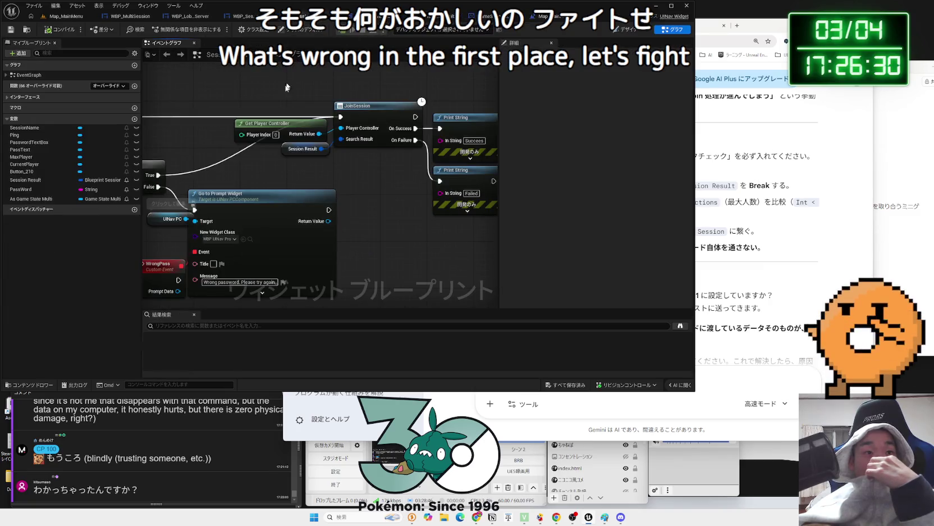
pyautogui.scroll(5, 234, 225)
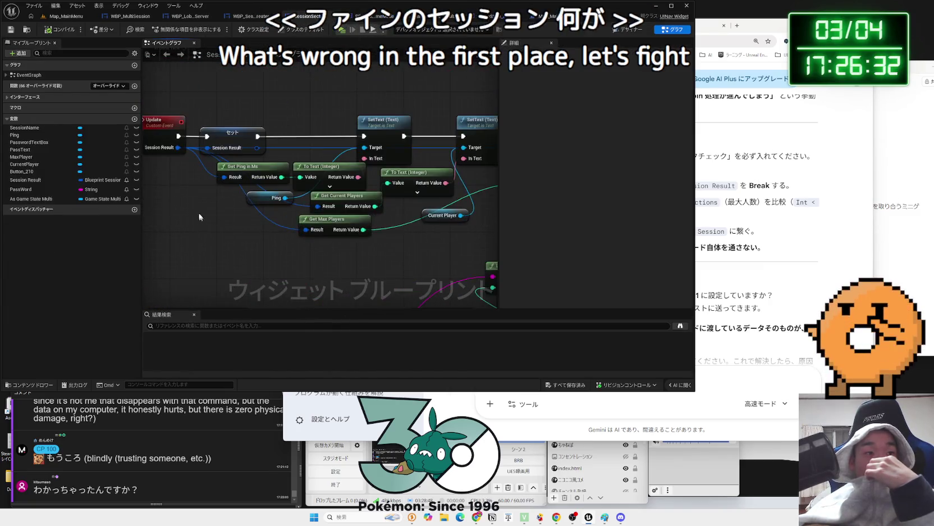
pyautogui.click(232, 167)
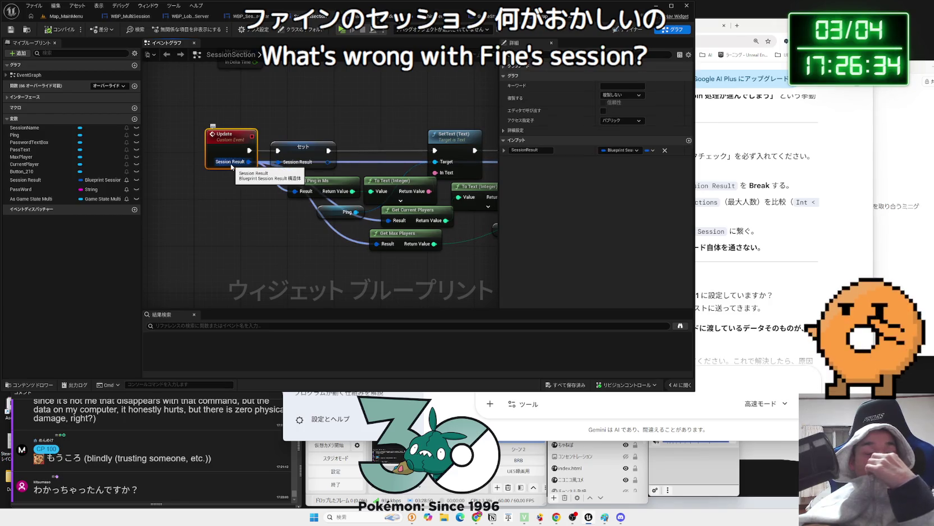
pyautogui.moveTo(331, 145); pyautogui.dragTo(337, 145)
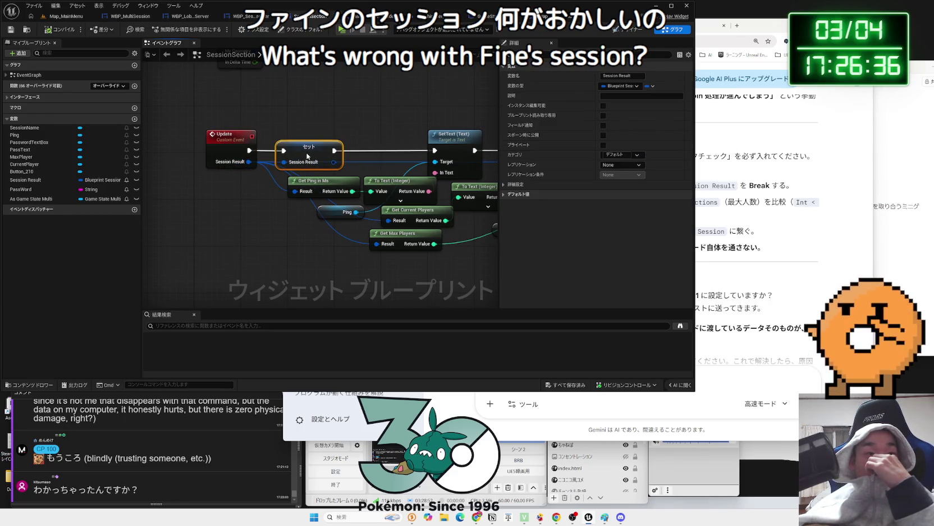
pyautogui.click(251, 16)
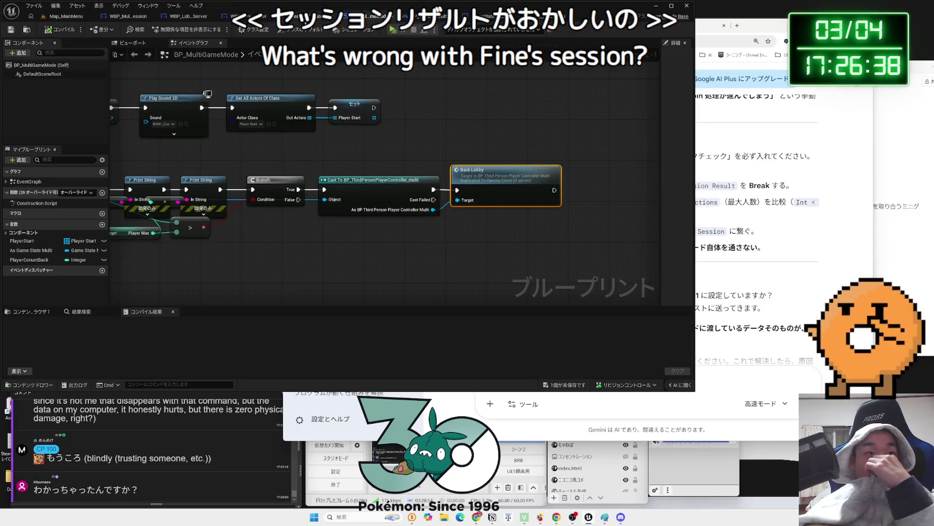
pyautogui.click(191, 17)
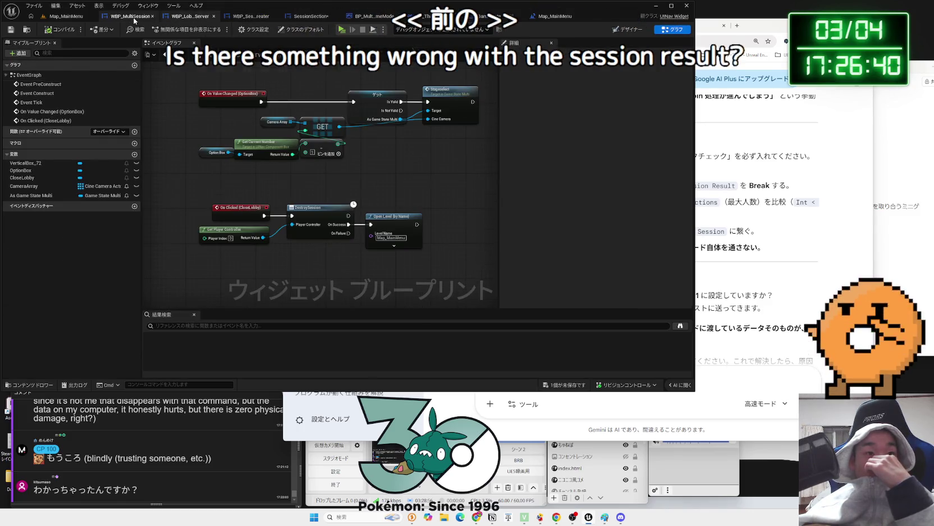
# Step: Set FindSessionsAdvanced's Server Type to Search to Client Servers Only in WBP_MultiSession
pyautogui.click(136, 16)
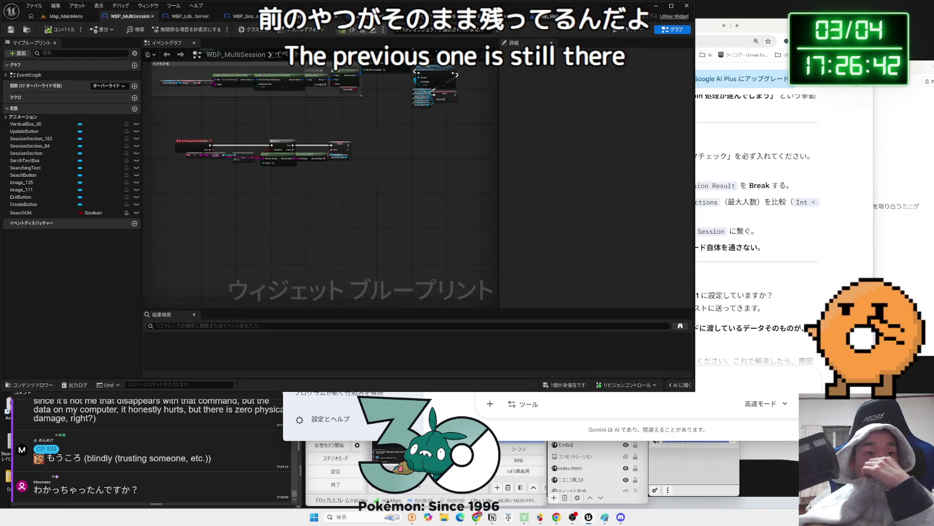
pyautogui.moveTo(316, 107); pyautogui.dragTo(315, 226)
pyautogui.scroll(5, 315, 220)
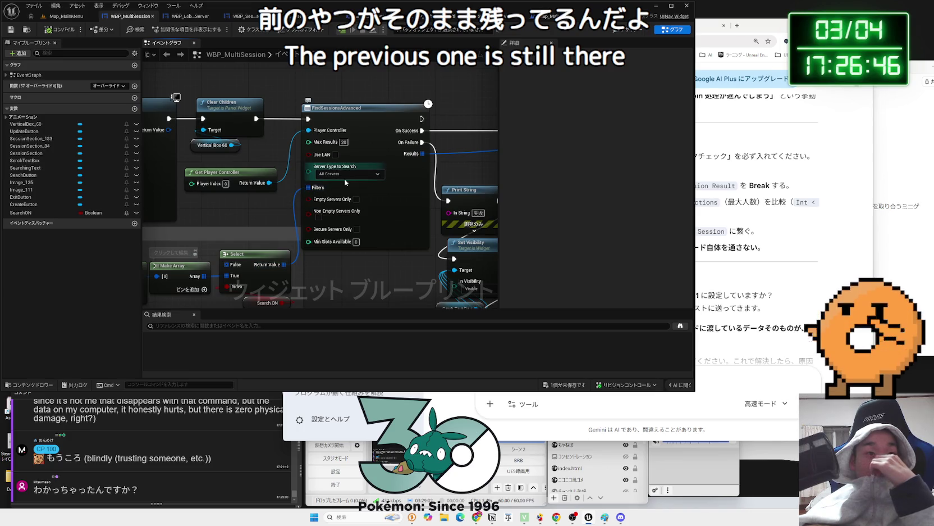
pyautogui.click(343, 176)
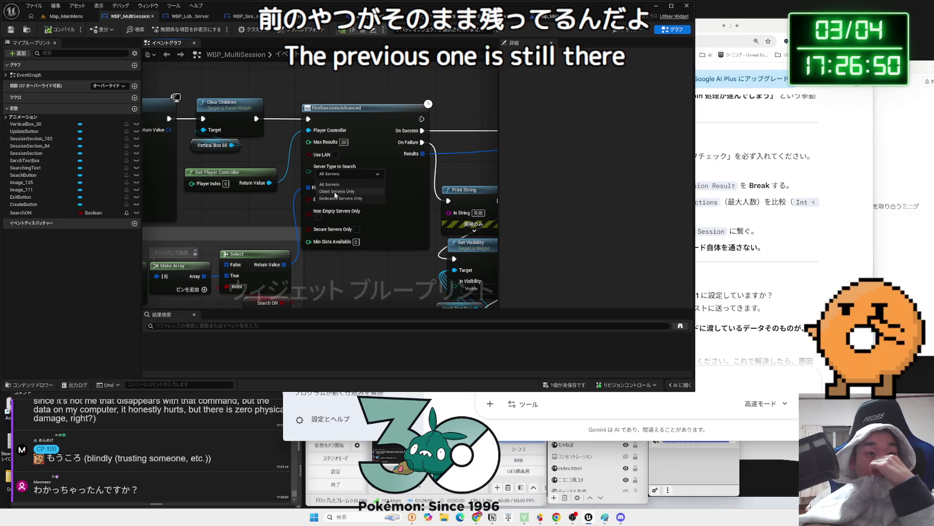
pyautogui.click(344, 192)
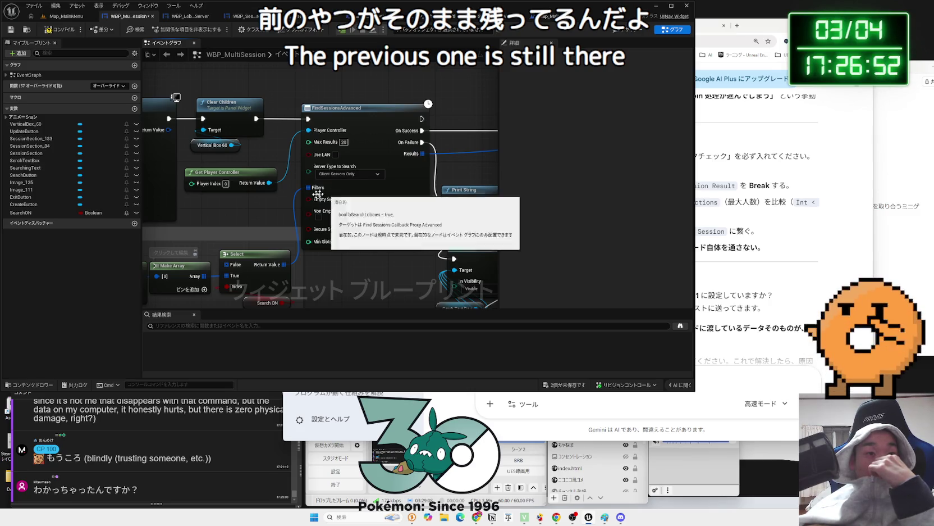
# Step: Start the multiplayer test from Map_MainMenu and begin a session search in the main preview
pyautogui.click(65, 17)
pyautogui.click(173, 29)
pyautogui.click(501, 211)
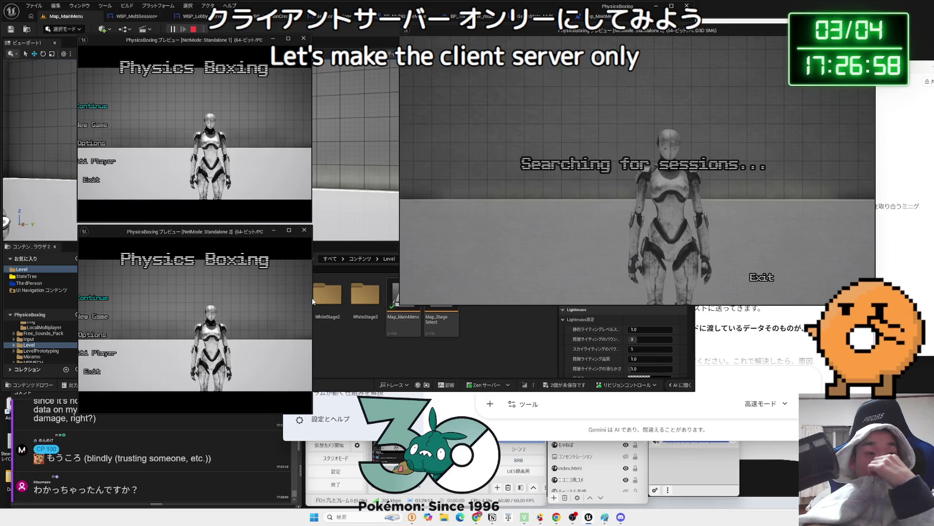
# Step: Host StageSelect lobby sessions from the main and second preview windows
pyautogui.click(168, 352)
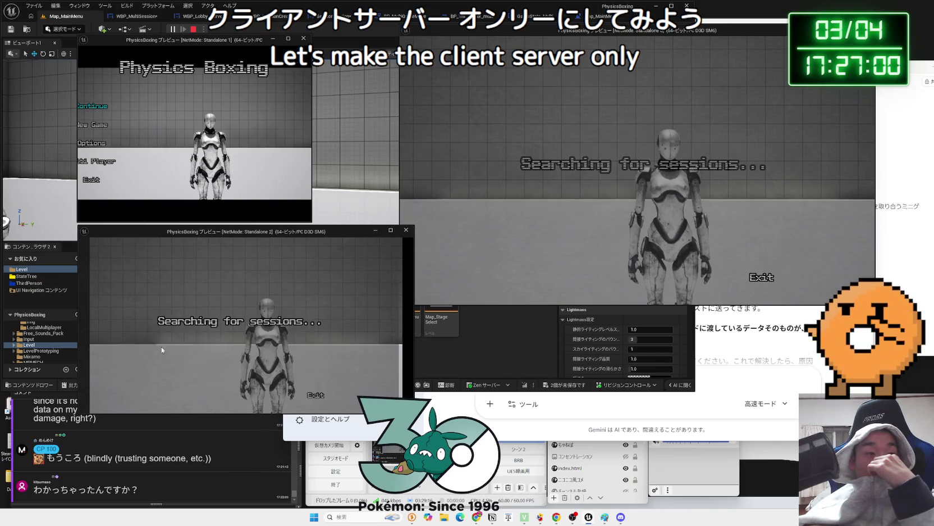
pyautogui.moveTo(312, 169); pyautogui.dragTo(391, 169)
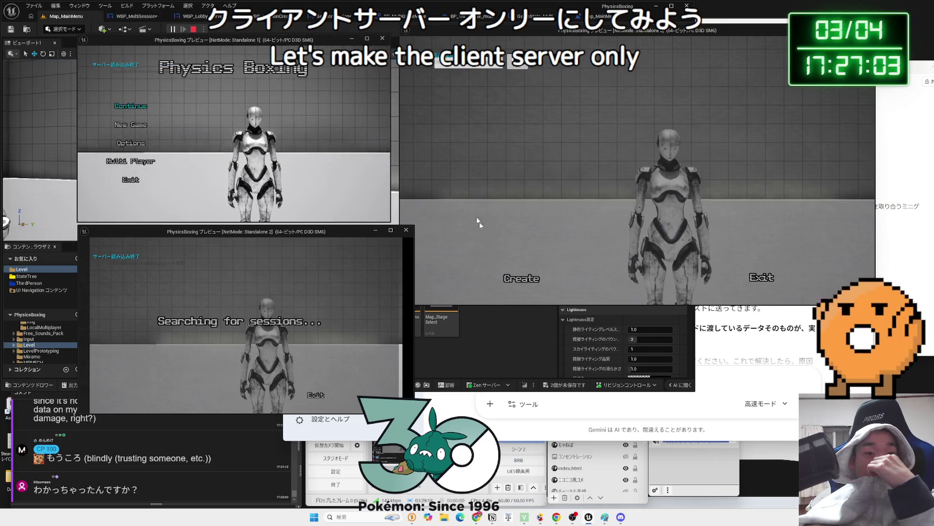
pyautogui.click(520, 280)
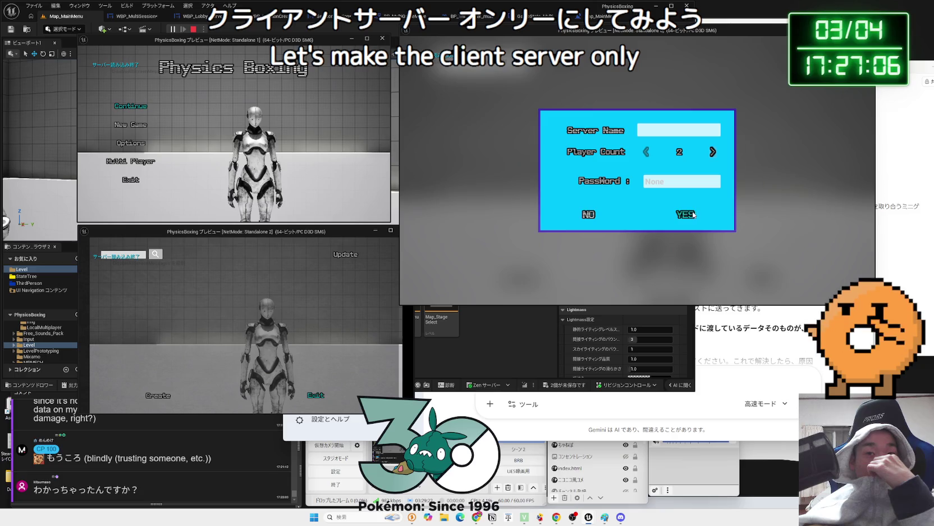
pyautogui.click(694, 215)
pyautogui.hotkey('alt', 'Tab')
pyautogui.click(155, 396)
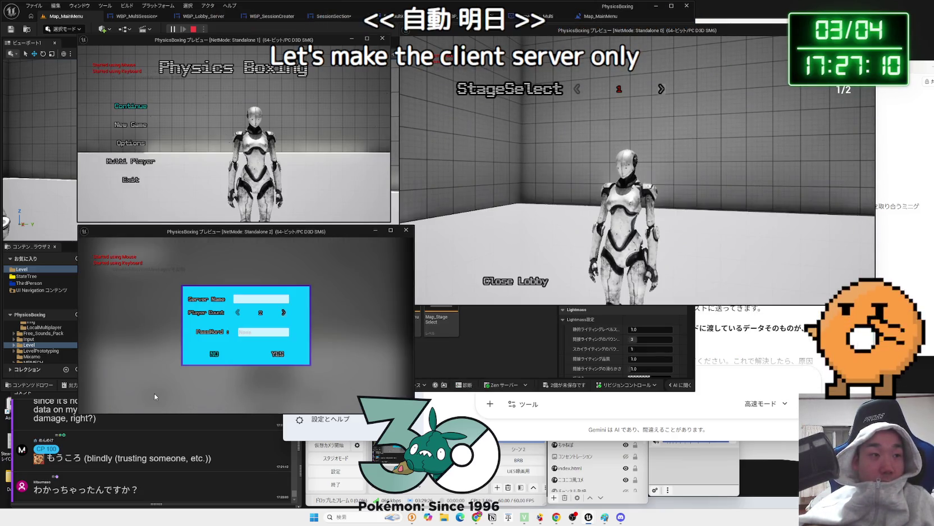
pyautogui.press('Return')
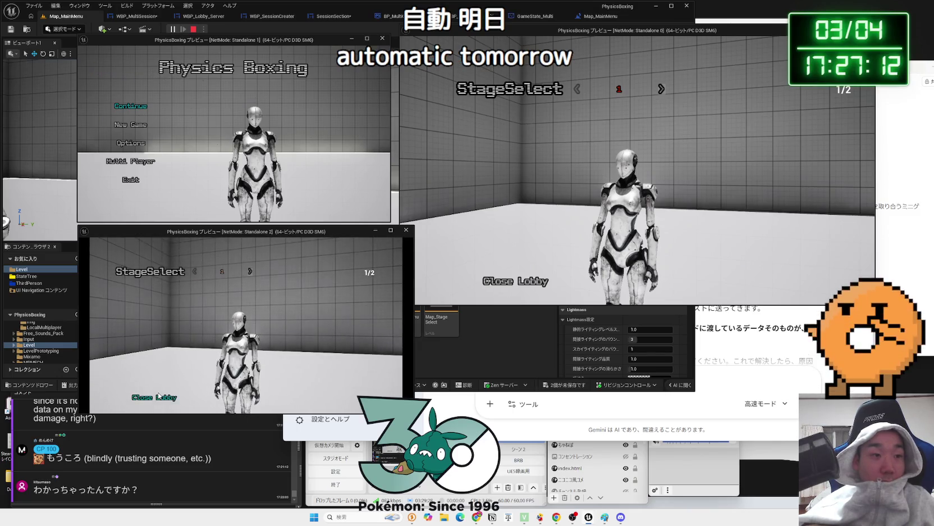
pyautogui.click(158, 397)
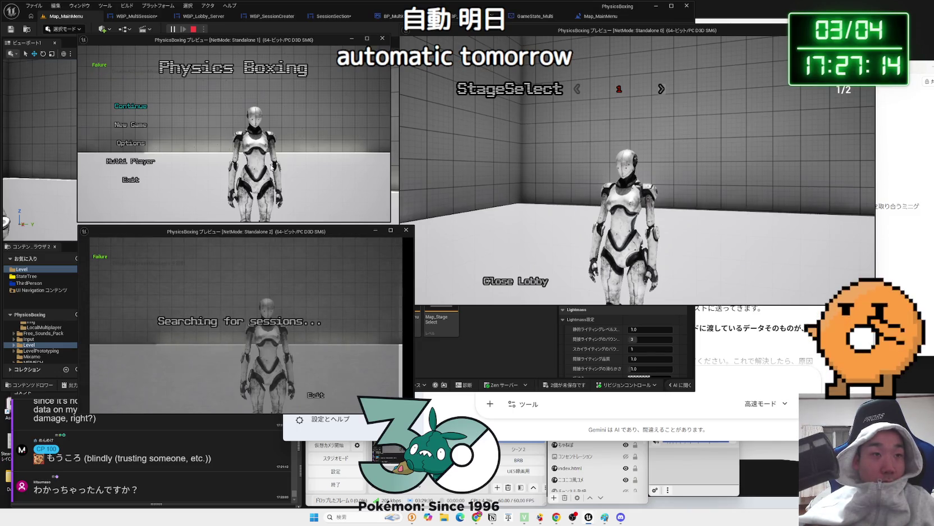
# Step: Search for and try joining the hosted sessions, then exit the play test
pyautogui.click(130, 161)
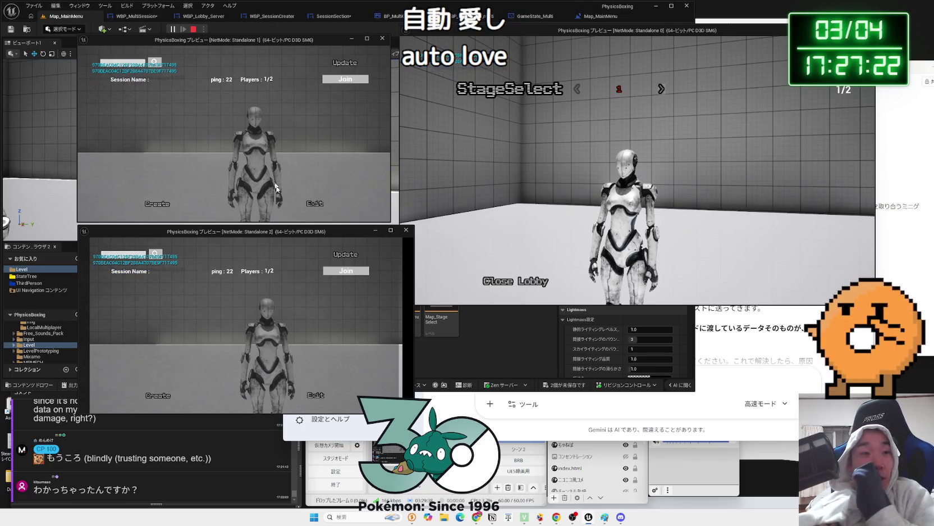
pyautogui.click(346, 270)
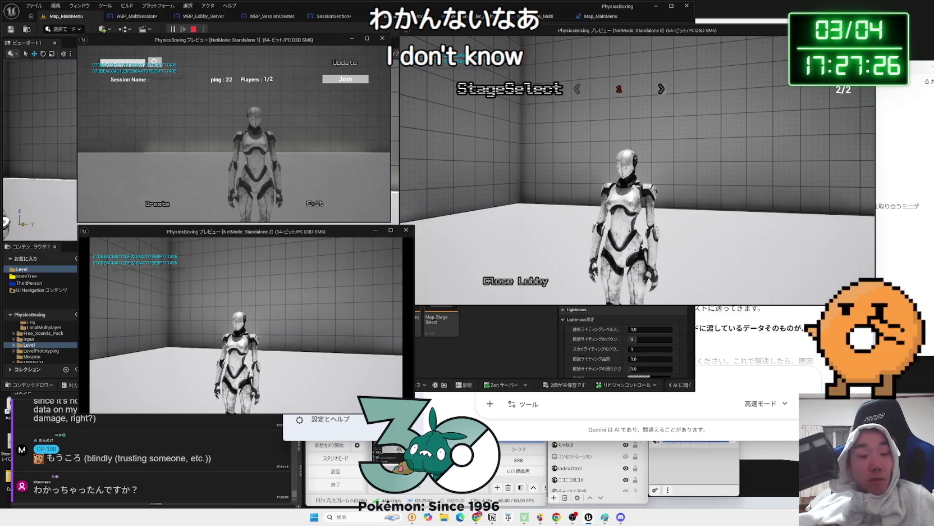
pyautogui.click(342, 80)
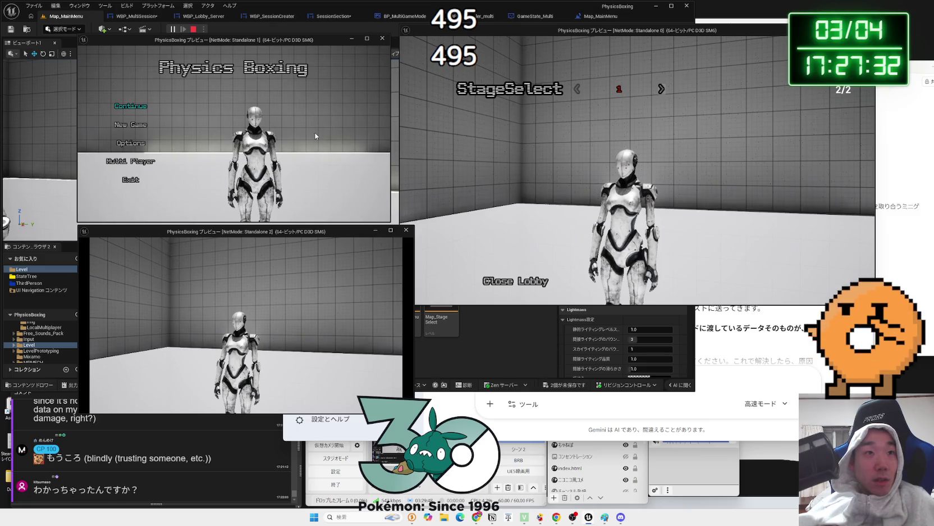
pyautogui.click(135, 162)
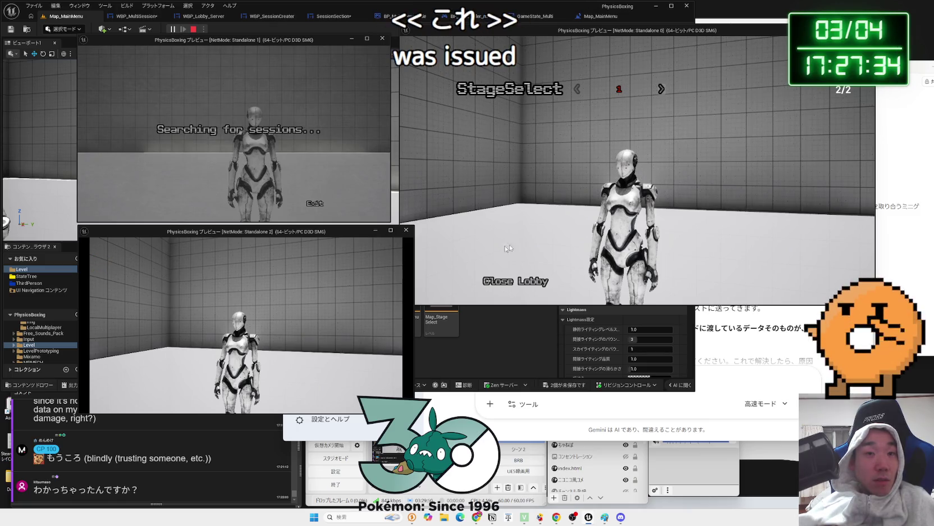
pyautogui.moveTo(415, 253)
pyautogui.mouseDown()
pyautogui.moveTo(426, 251)
pyautogui.moveTo(391, 247)
pyautogui.mouseUp()
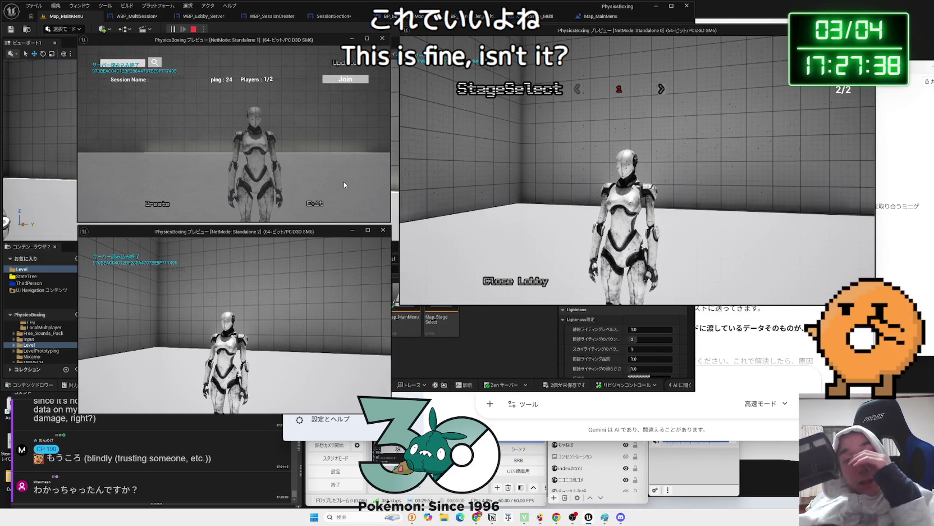
pyautogui.click(324, 82)
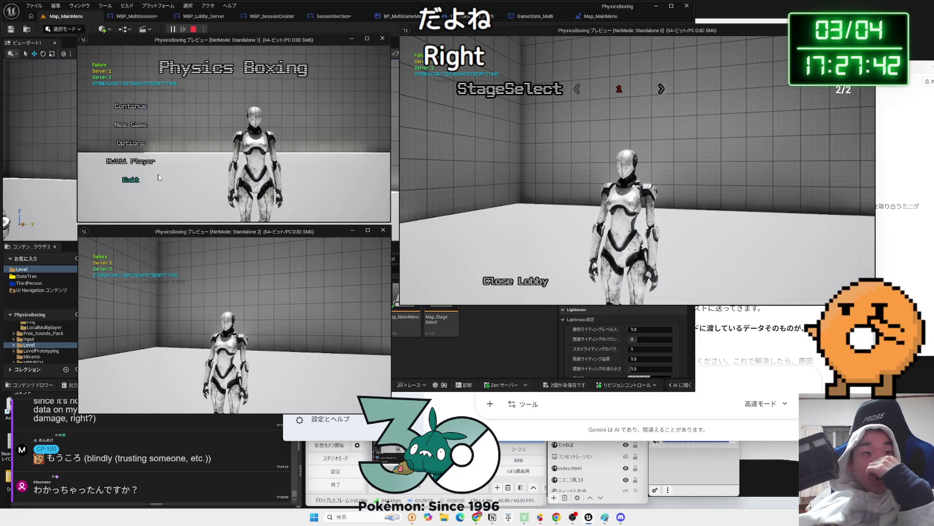
pyautogui.click(130, 180)
pyautogui.click(257, 146)
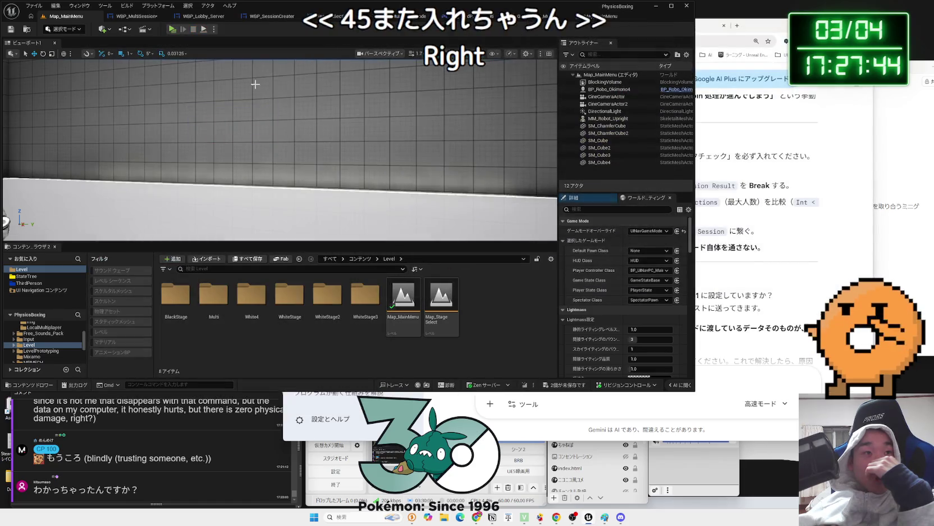
# Step: Set WBP_MultiSession's search to All Servers with Non Empty Servers Only ticked
pyautogui.click(584, 17)
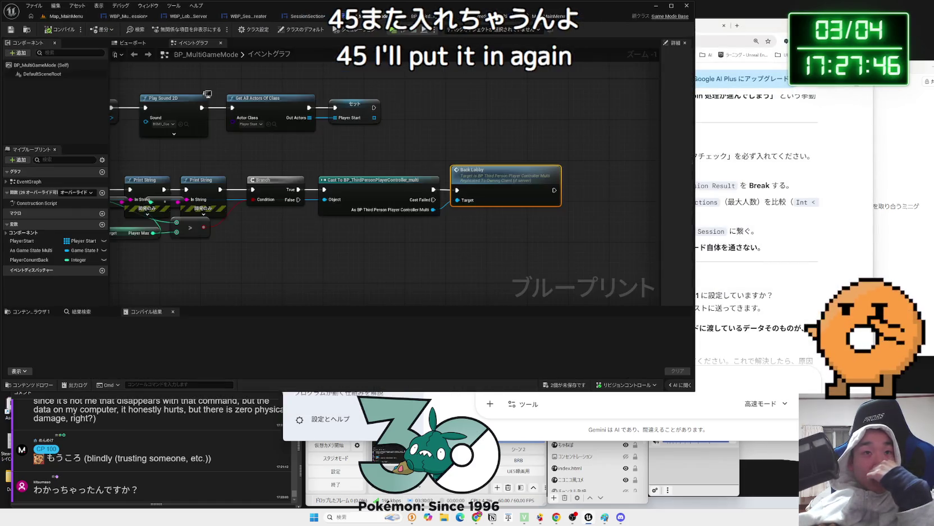
pyautogui.click(308, 17)
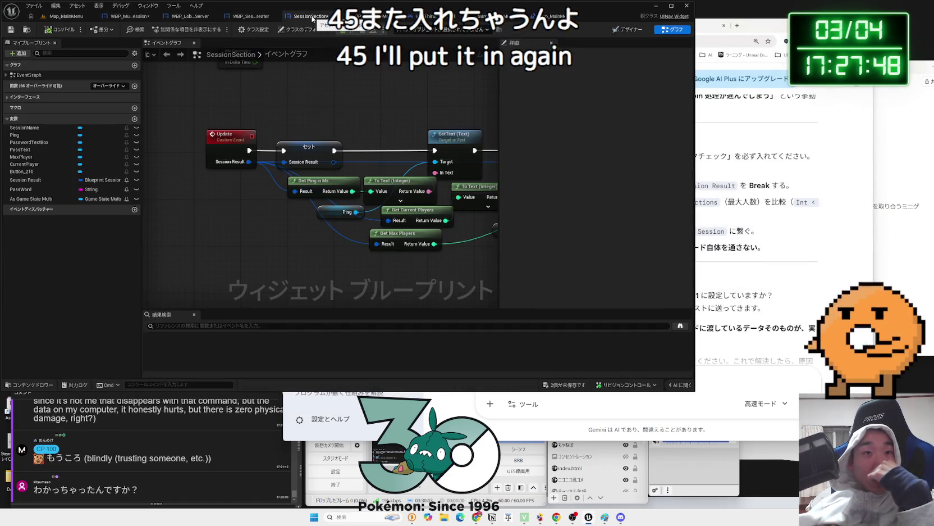
pyautogui.click(257, 17)
pyautogui.click(125, 17)
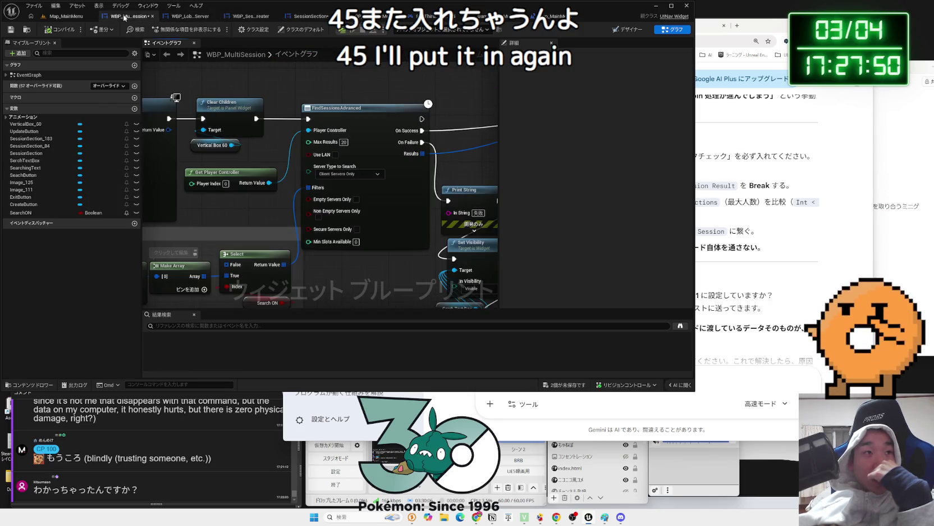
pyautogui.moveTo(410, 245); pyautogui.dragTo(274, 250)
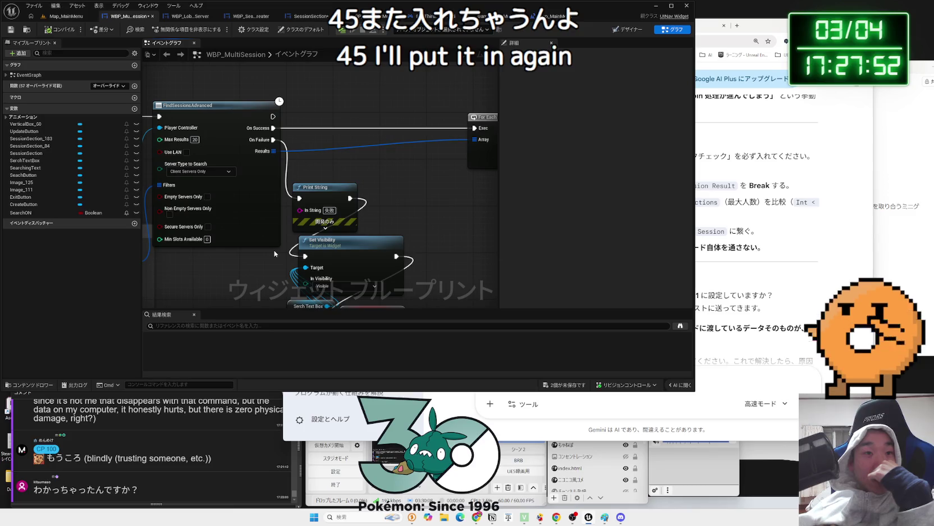
pyautogui.moveTo(475, 78)
pyautogui.mouseDown()
pyautogui.moveTo(396, 79)
pyautogui.moveTo(455, 118)
pyautogui.mouseUp()
pyautogui.click(273, 173)
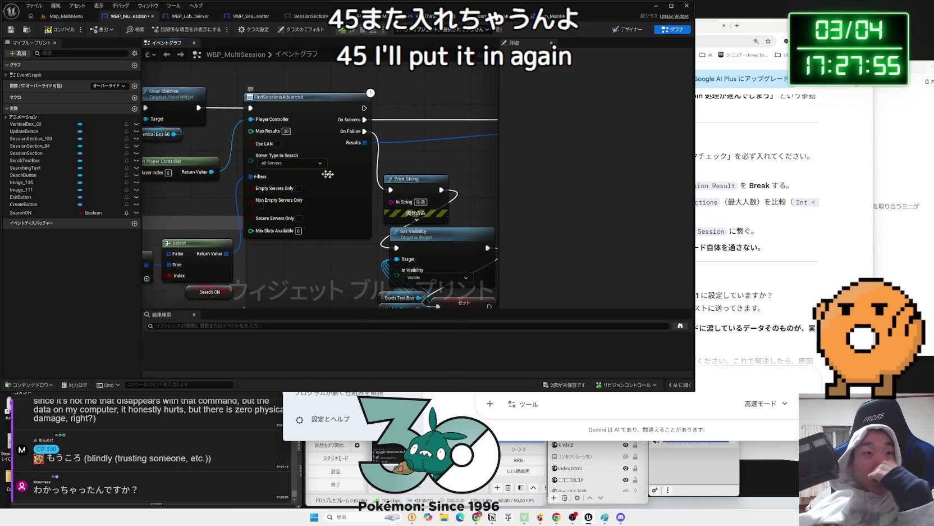
# Step: Save all modified assets and return to the Map_MainMenu level
pyautogui.click(573, 388)
pyautogui.click(531, 340)
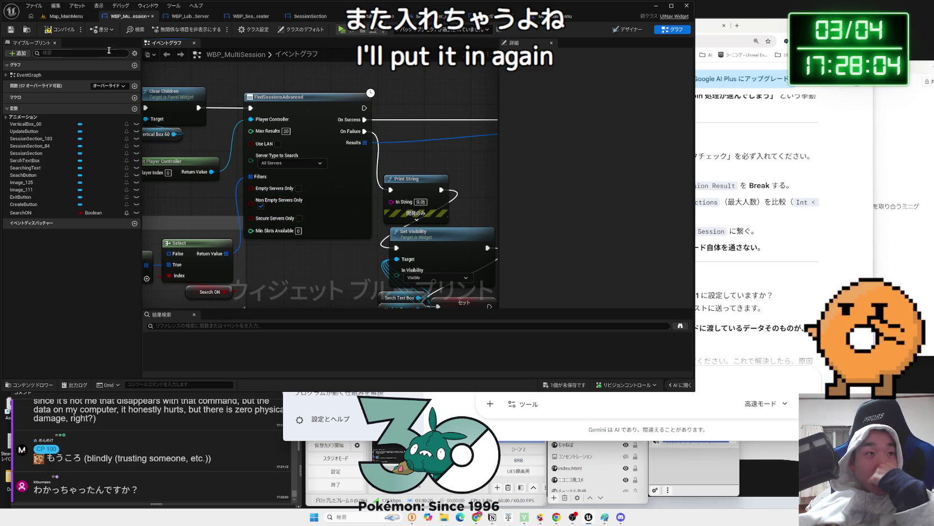
pyautogui.click(66, 16)
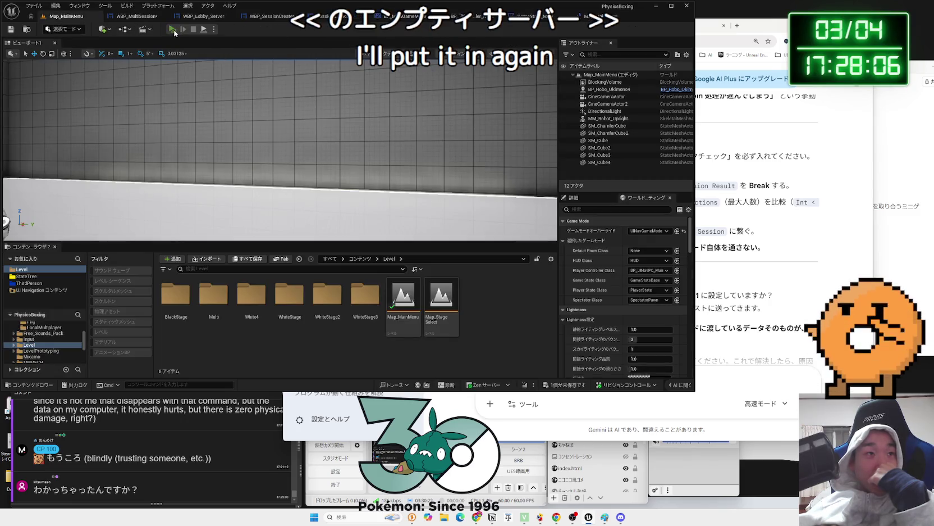
# Step: Launch a three-window multiplayer play test with Alt+P and widen the Standalone 2 window
pyautogui.hotkey('alt', 'p')
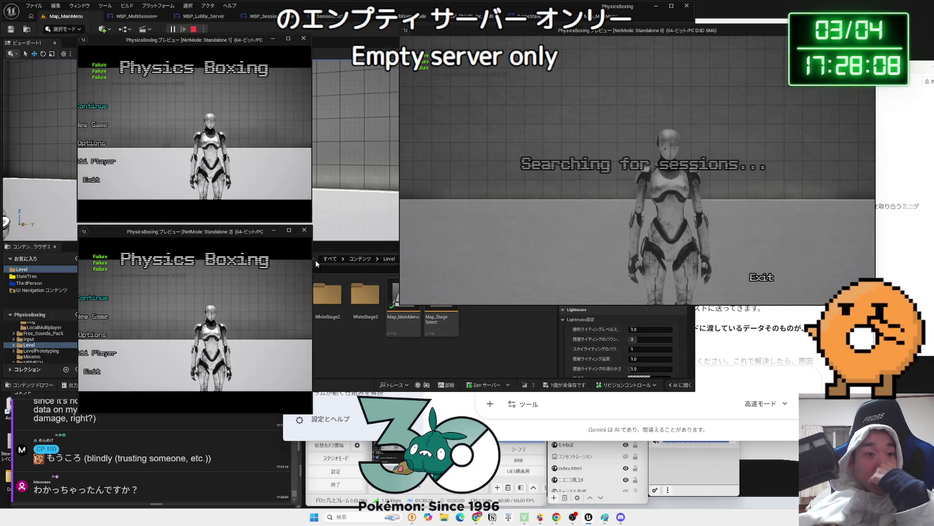
pyautogui.moveTo(313, 260); pyautogui.dragTo(393, 260)
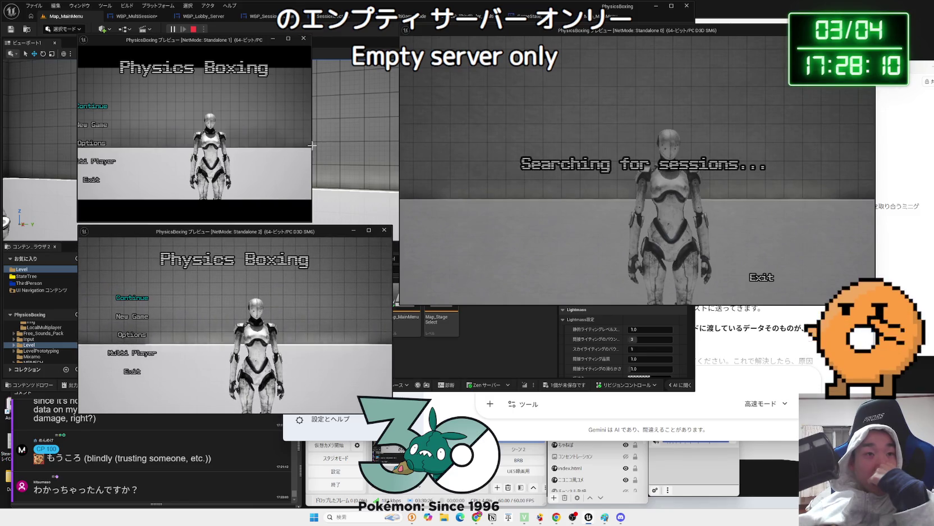